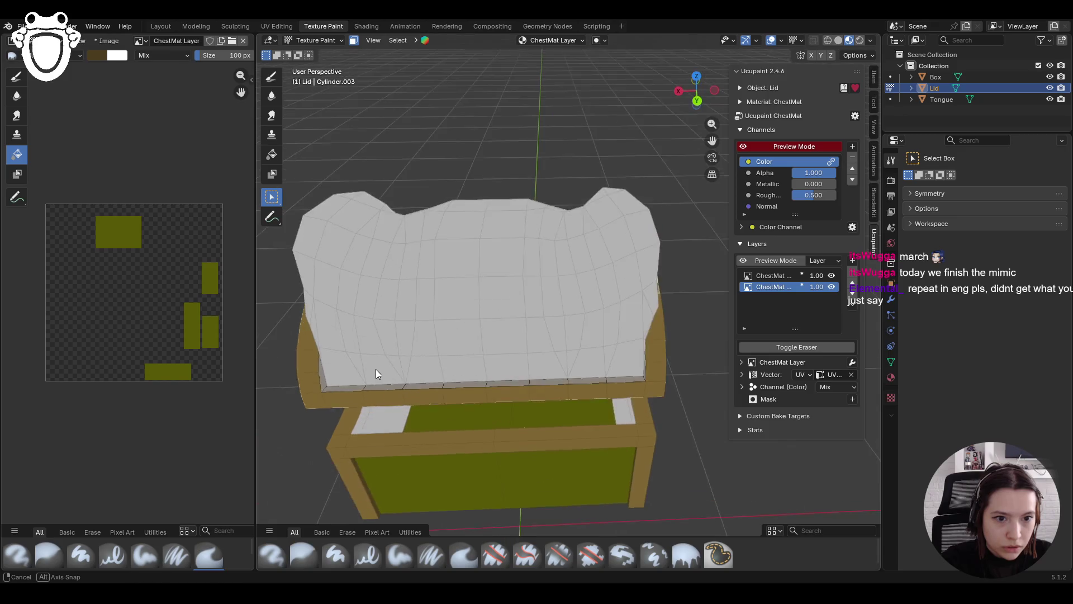
In Texture Paint with the Fill brush, fill the lid's top surface with an olive swatch
click(305, 40)
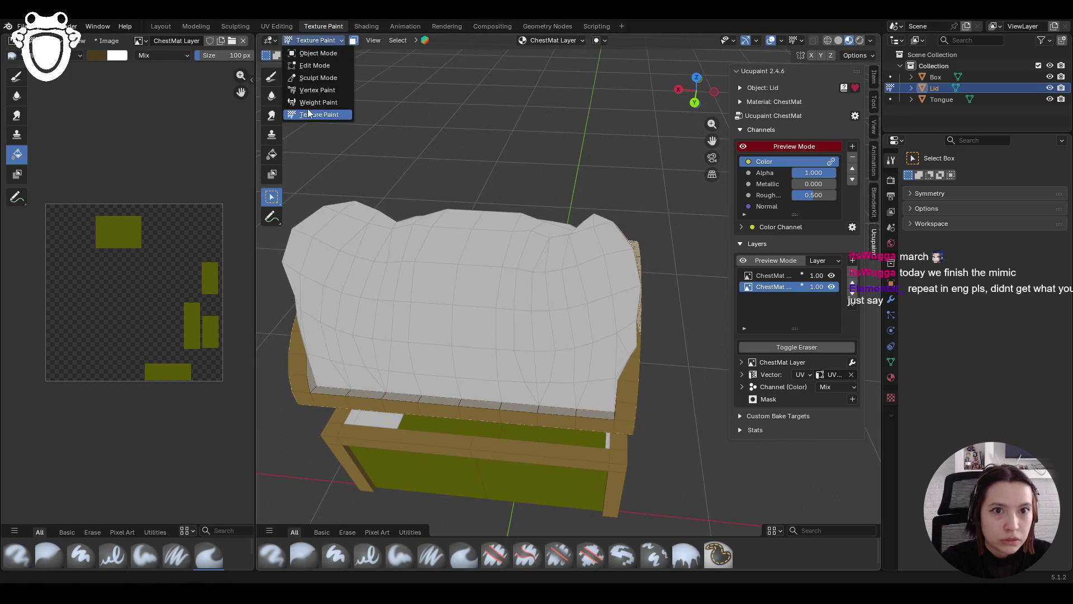
click(272, 77)
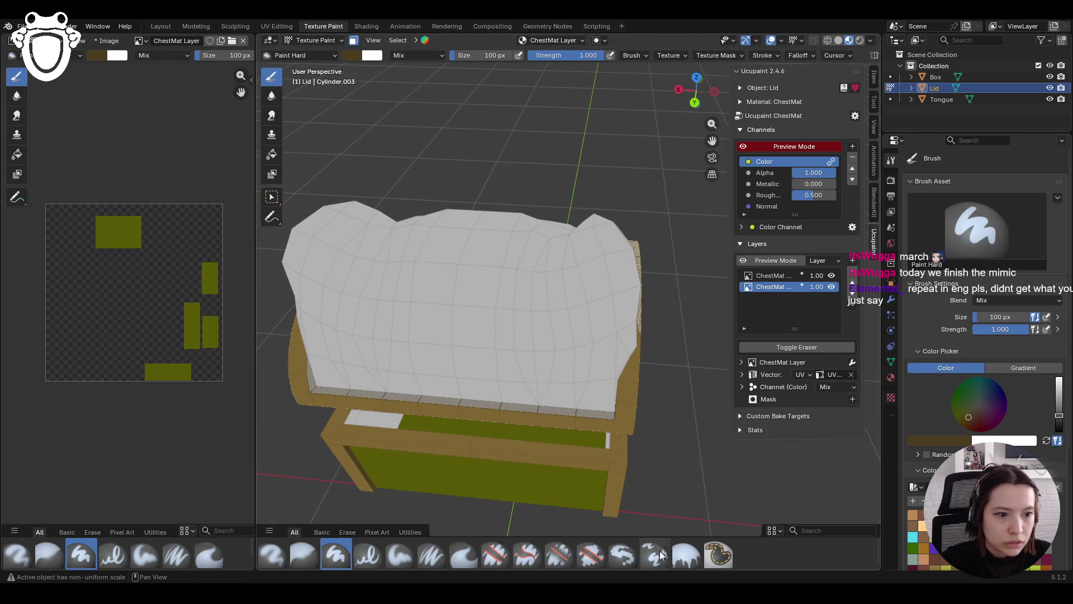
click(686, 555)
scroll(984, 280, down, 3)
click(913, 501)
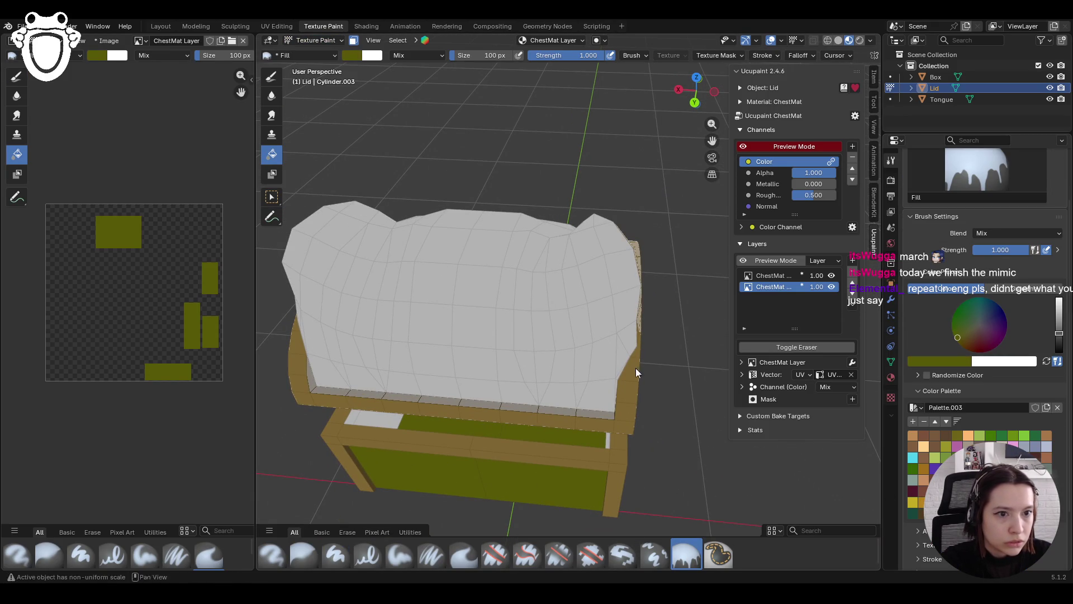
click(555, 331)
mouse_move(555, 331)
middle_down()
mouse_move(602, 342)
mouse_move(490, 339)
mouse_move(664, 337)
mouse_move(692, 362)
mouse_move(692, 386)
mouse_move(852, 336)
mouse_move(671, 226)
middle_up()
scroll(509, 199, up, 6)
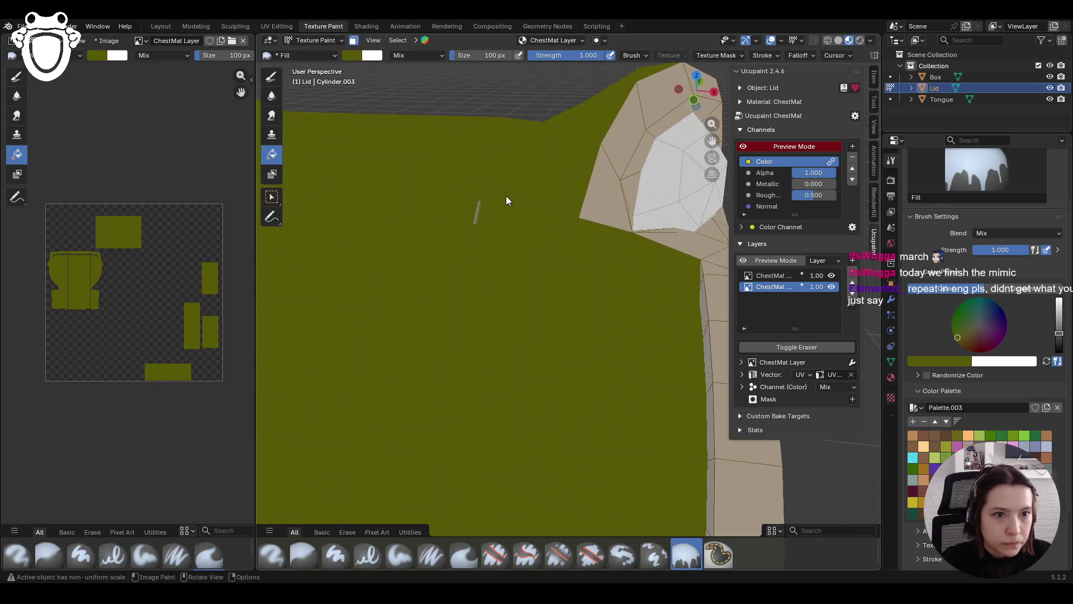
Switch to the Smear brush and zoom in on the chest
click(272, 117)
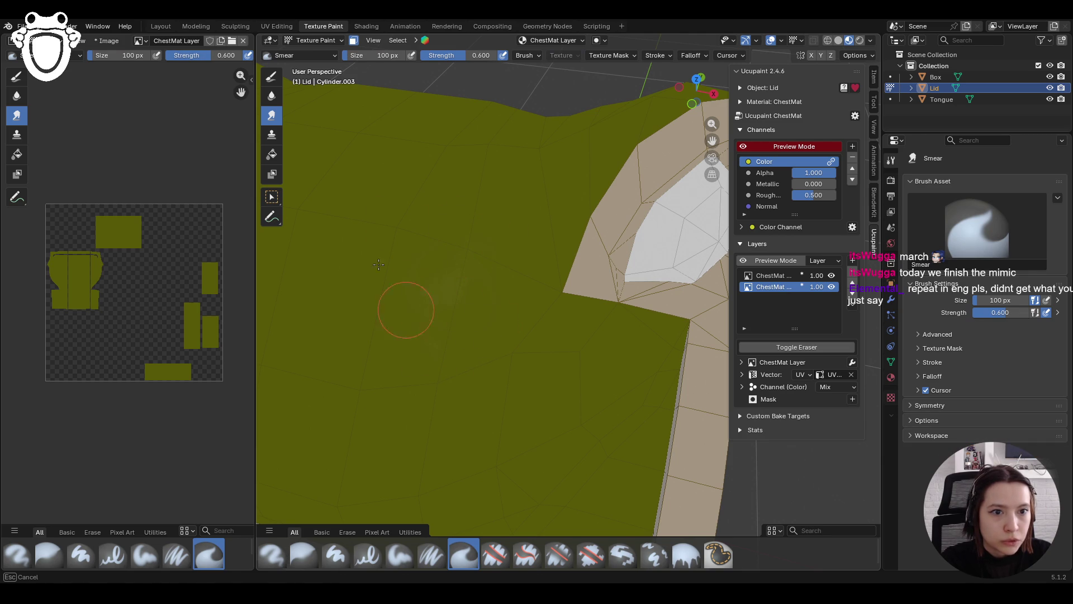
scroll(473, 348, down, 6)
scroll(447, 312, up, 2)
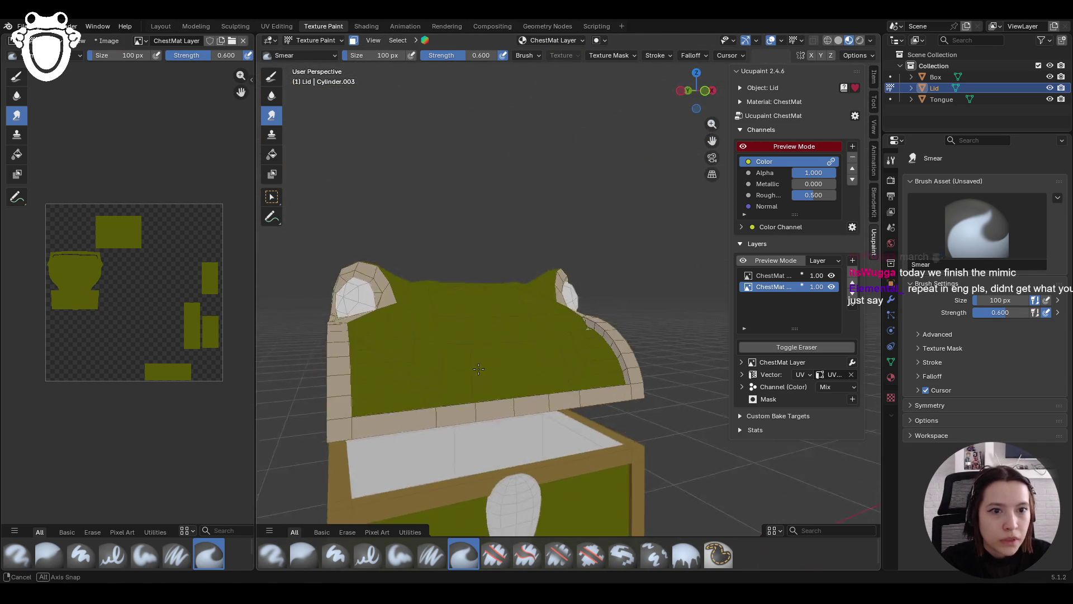
scroll(443, 304, down, 3)
scroll(443, 303, up, 3)
scroll(443, 306, down, 1)
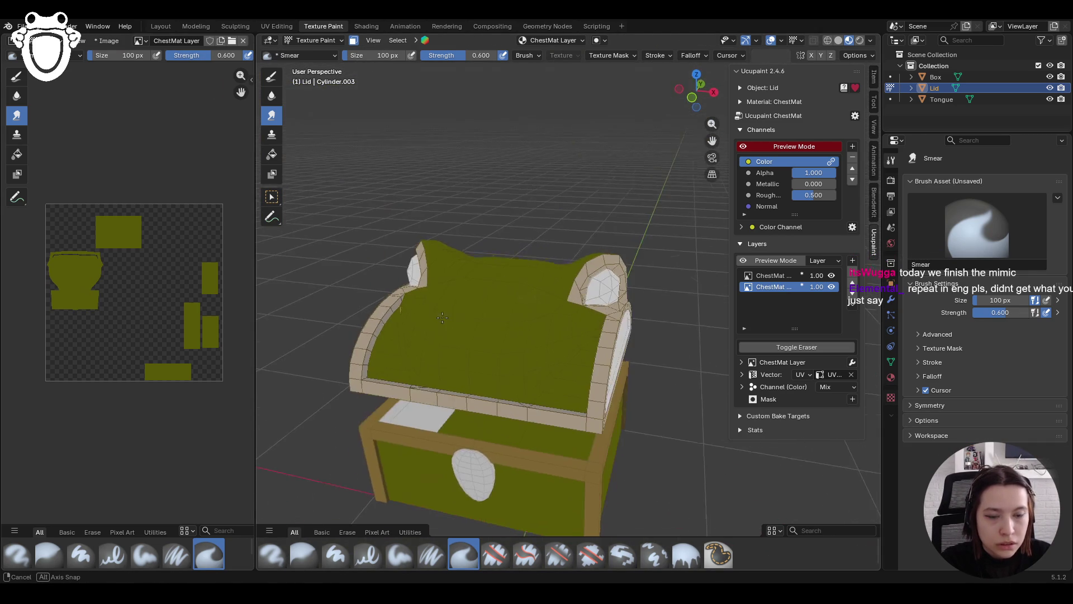
Toggle face-selection masking off, view the chest from the rear, then turn masking back on
click(353, 43)
mouse_move(408, 257)
middle_down()
mouse_move(558, 246)
mouse_move(517, 240)
middle_up()
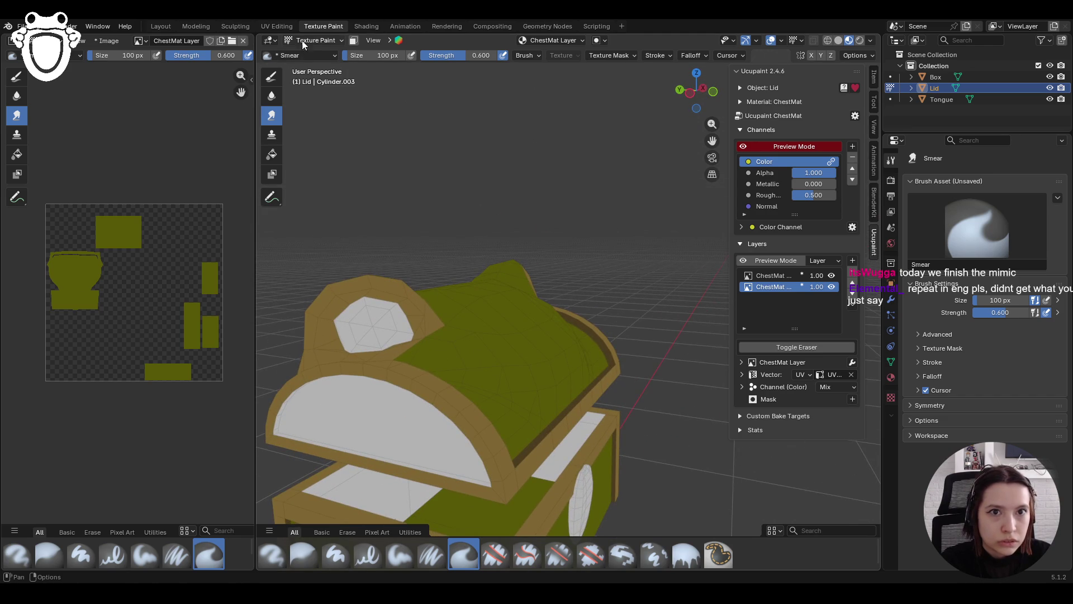
click(354, 40)
click(272, 197)
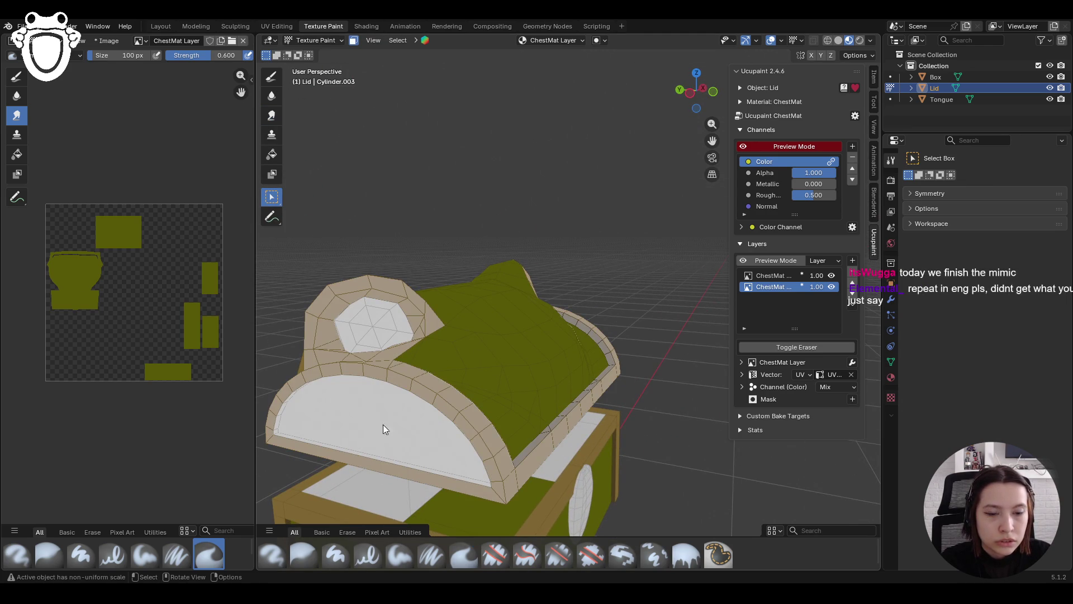
Select all lid faces, fill the lid's inner half-circle face olive, and activate the first ChestMat layer
key(a)
mouse_move(371, 425)
middle_down()
mouse_move(538, 383)
mouse_move(334, 376)
middle_up()
mouse_move(499, 377)
middle_down()
mouse_move(441, 339)
mouse_move(664, 384)
mouse_move(722, 370)
mouse_move(529, 331)
middle_up()
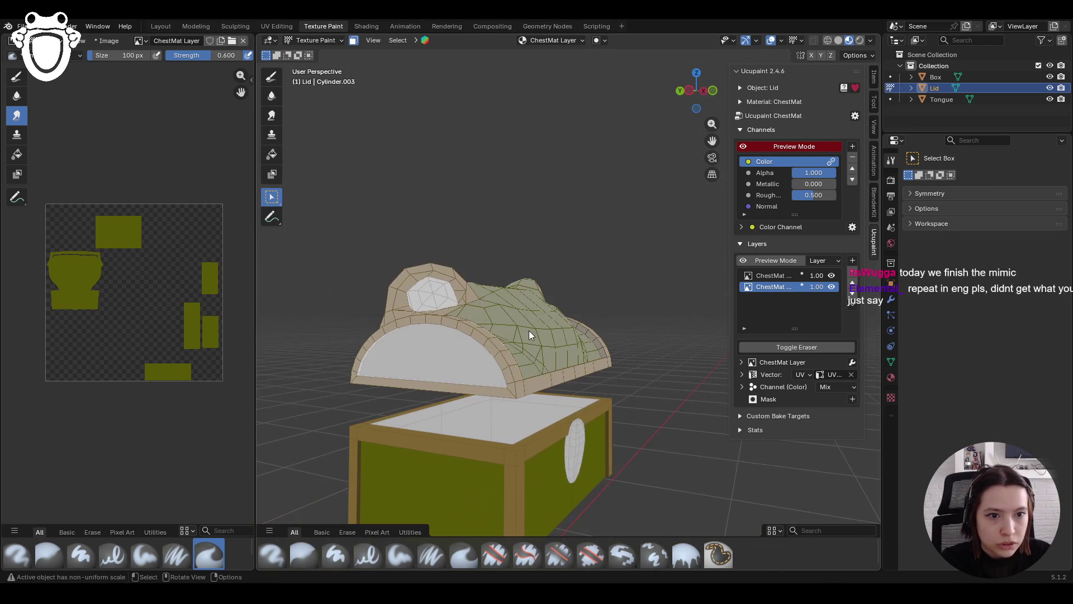
click(272, 153)
click(447, 364)
mouse_move(447, 364)
middle_down()
mouse_move(398, 383)
mouse_move(426, 381)
mouse_move(369, 347)
mouse_move(392, 336)
middle_up()
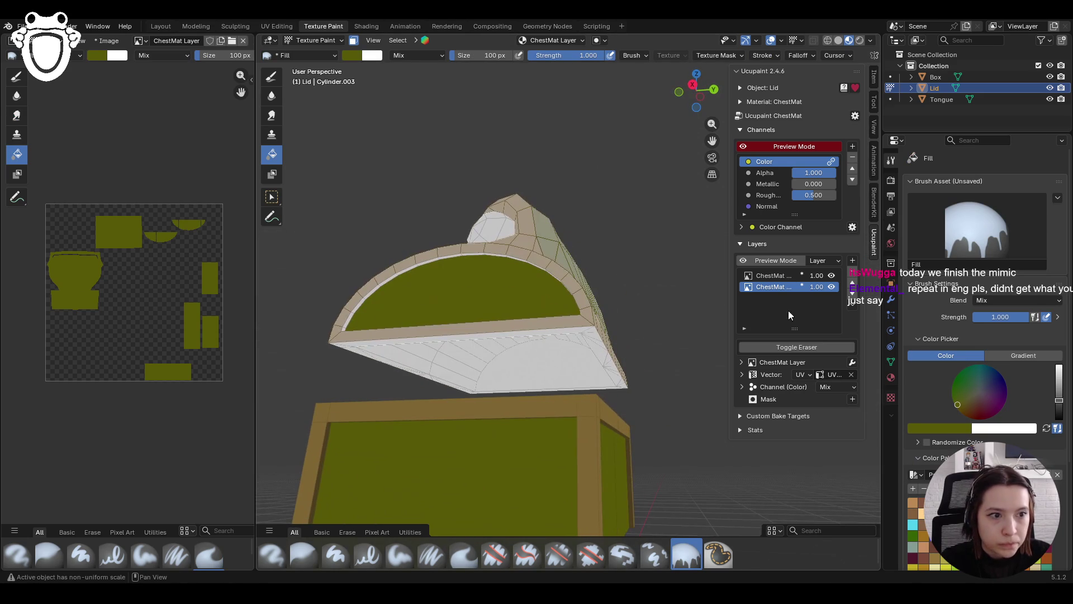
click(770, 275)
Box-select the lid's inner curved face, then pick dark brown with the Fill brush
key(w)
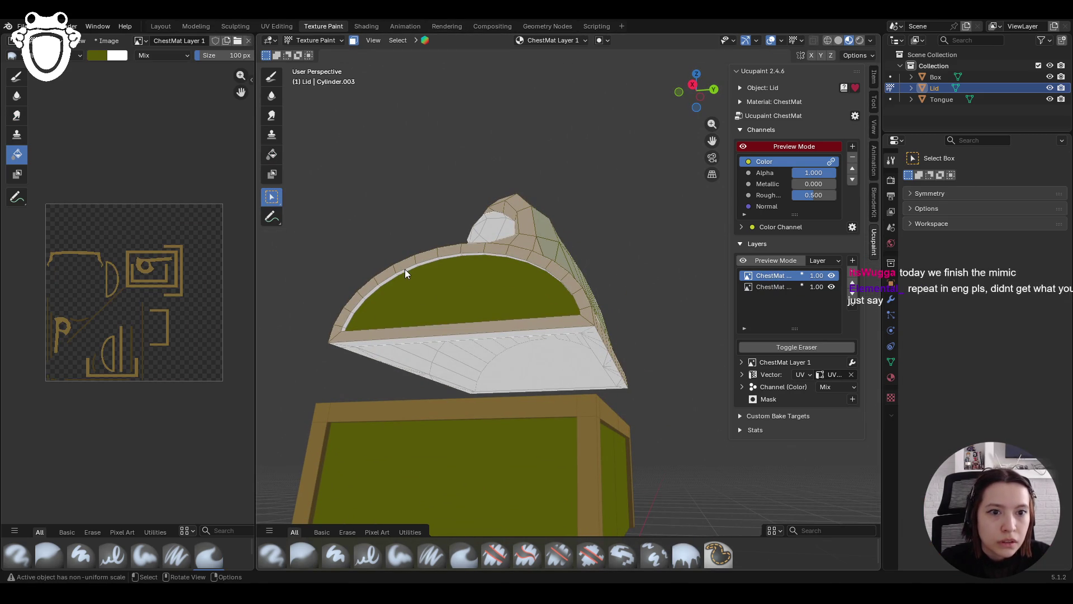
click(404, 270)
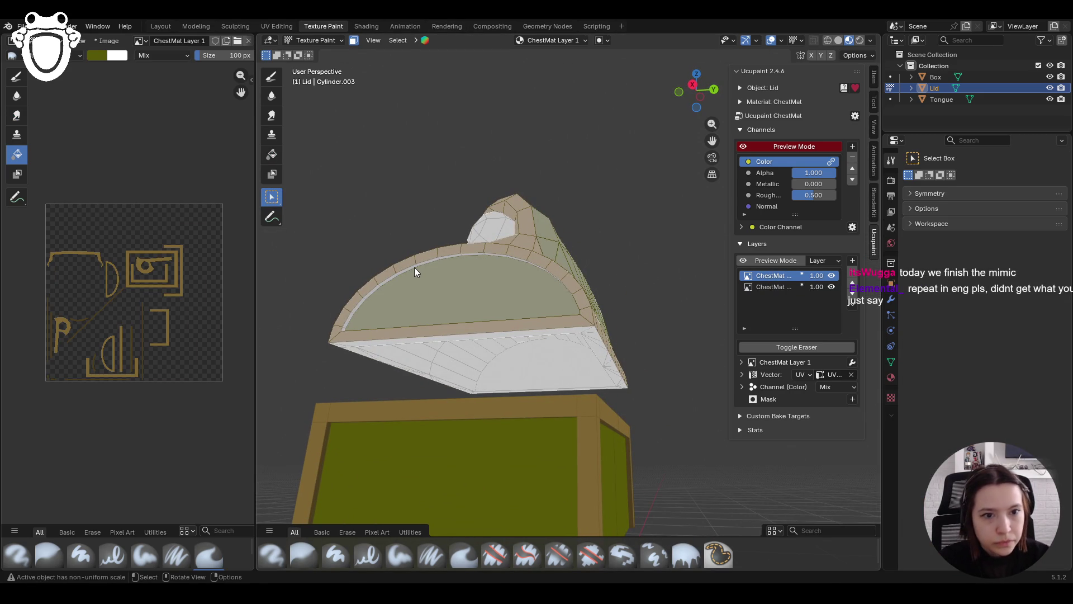
middle_drag(427, 309, 481, 374)
mouse_move(497, 416)
middle_down()
mouse_move(593, 375)
mouse_move(633, 316)
middle_up()
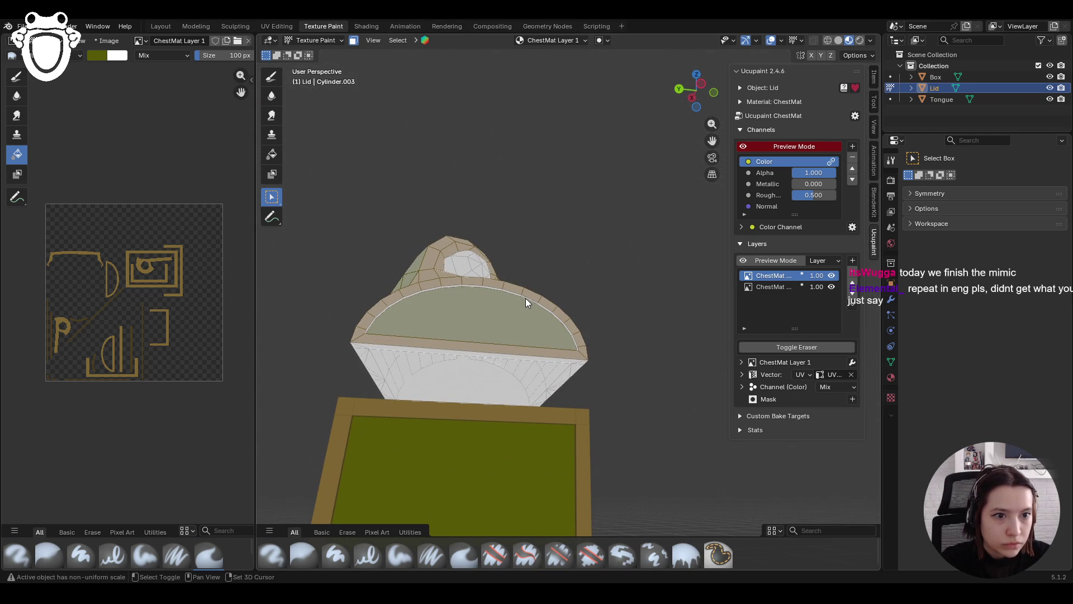
mouse_move(524, 293)
middle_down()
mouse_move(598, 297)
mouse_move(548, 380)
middle_up()
mouse_move(633, 153)
middle_down()
mouse_move(437, 227)
mouse_move(335, 184)
middle_up()
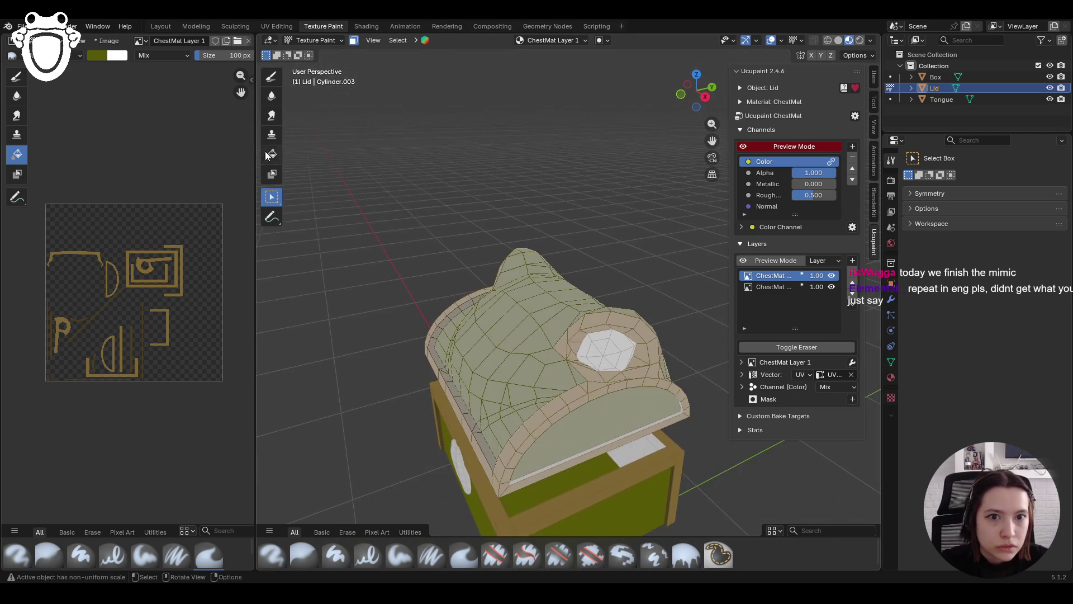
click(267, 153)
click(930, 471)
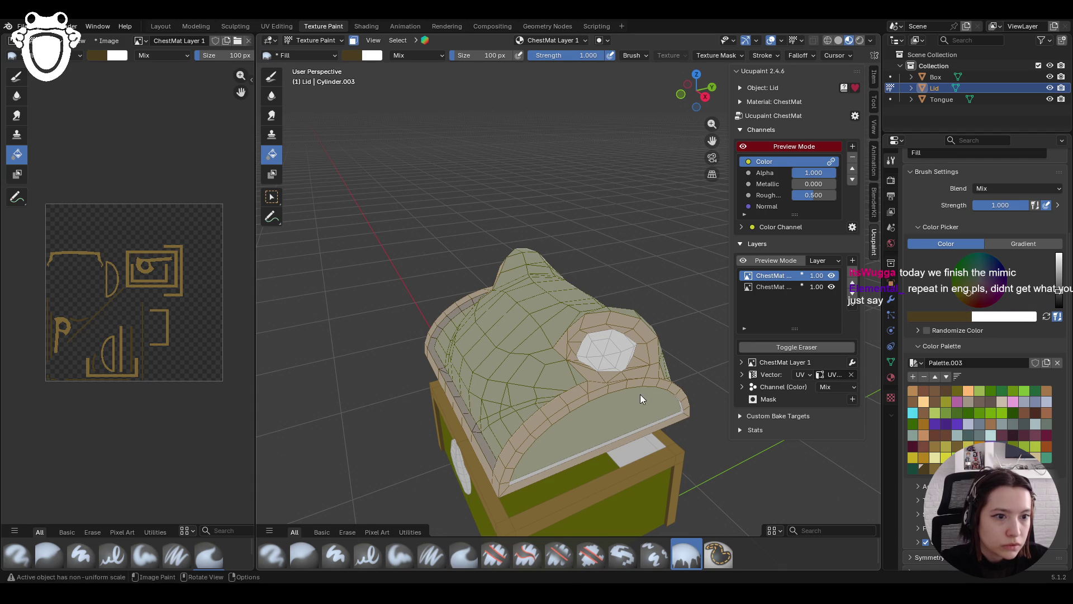
mouse_move(578, 440)
middle_down()
mouse_move(519, 358)
mouse_move(656, 410)
mouse_move(802, 426)
mouse_move(806, 377)
mouse_move(629, 419)
mouse_move(637, 314)
mouse_move(535, 384)
mouse_move(548, 361)
mouse_move(547, 391)
mouse_move(548, 373)
mouse_move(508, 385)
mouse_move(624, 388)
mouse_move(665, 370)
middle_up()
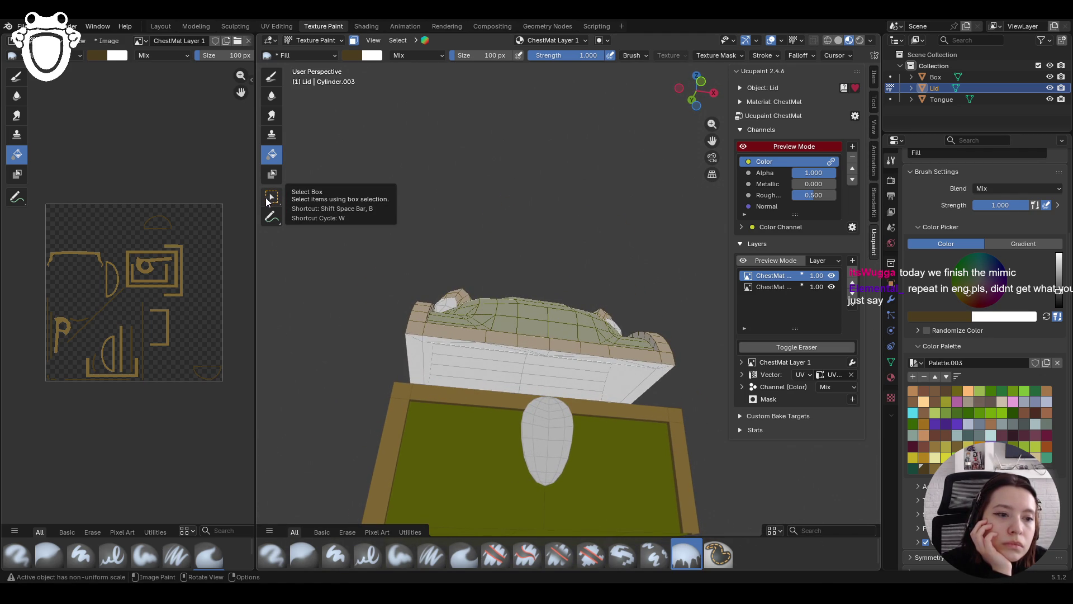
Add a new image layer, ChestMat Layer 2, and move it down one place in the stack
click(852, 262)
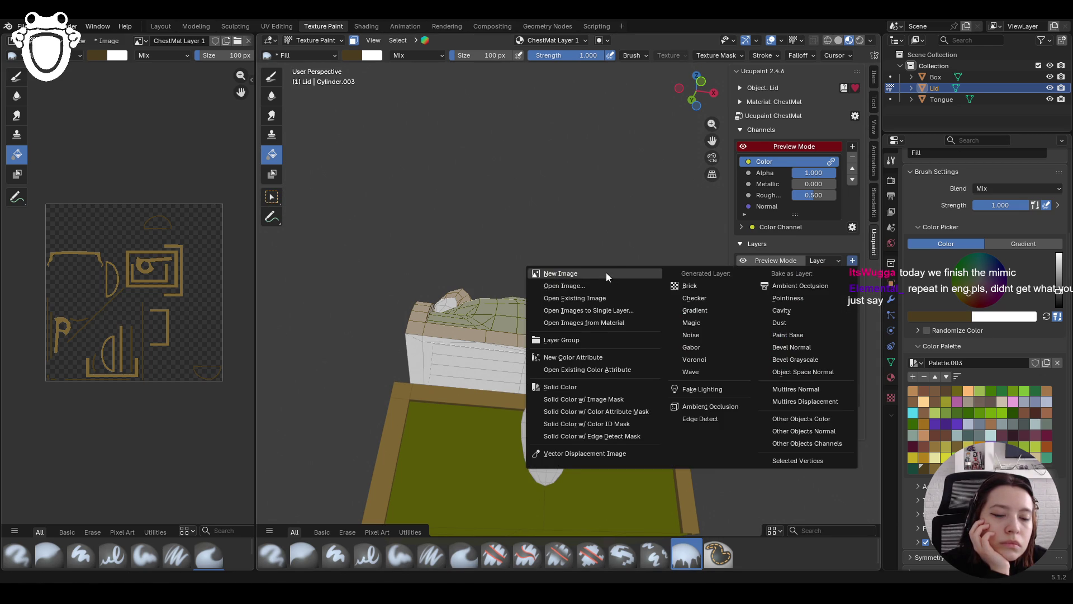
click(605, 273)
click(599, 393)
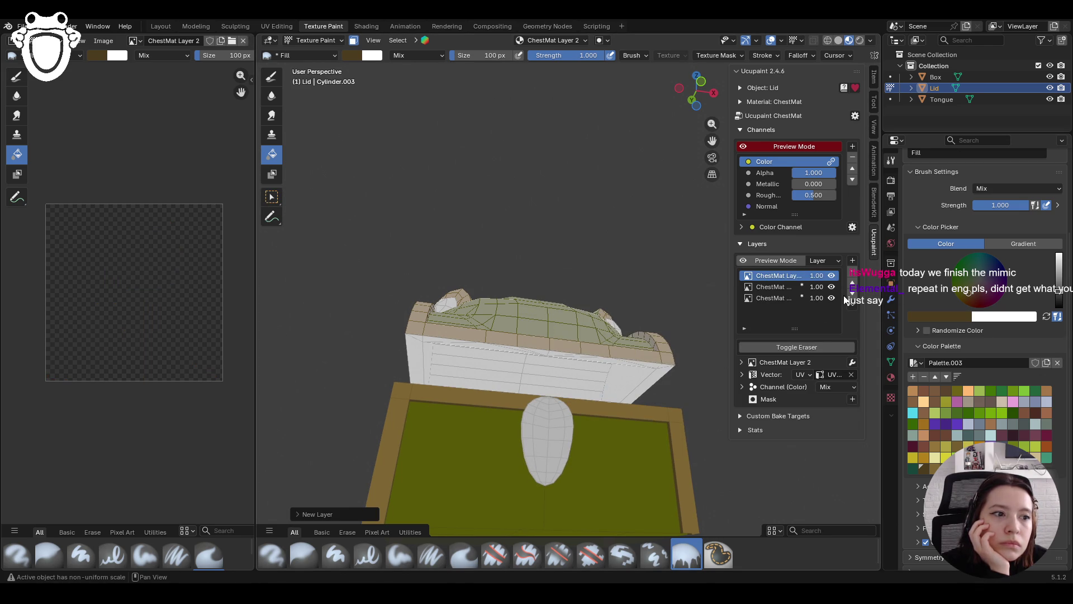
mouse_move(579, 338)
middle_down()
mouse_move(586, 324)
mouse_move(578, 333)
middle_up()
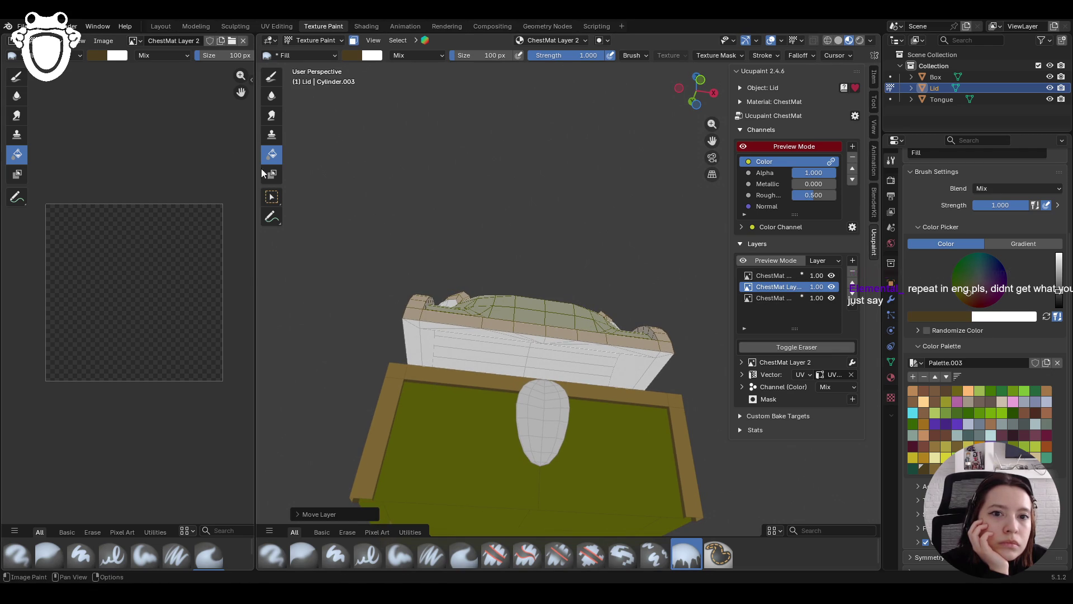
click(271, 197)
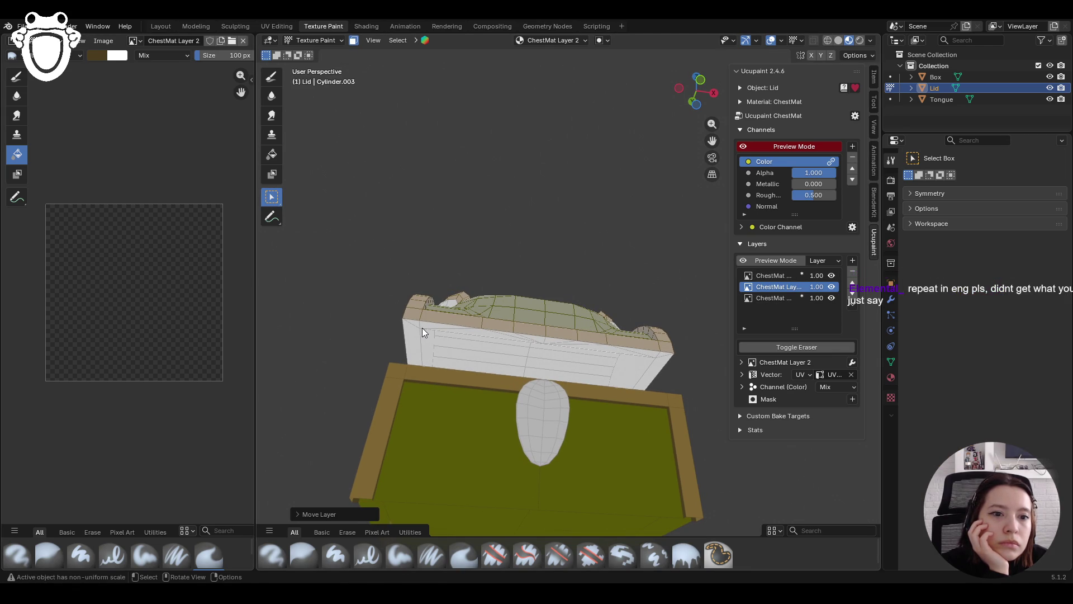
Fill the selected lid faces with brown on ChestMat Layer 2
mouse_move(415, 327)
middle_down()
mouse_move(533, 333)
mouse_move(489, 336)
mouse_move(501, 391)
mouse_move(658, 391)
mouse_move(579, 391)
mouse_move(564, 402)
middle_up()
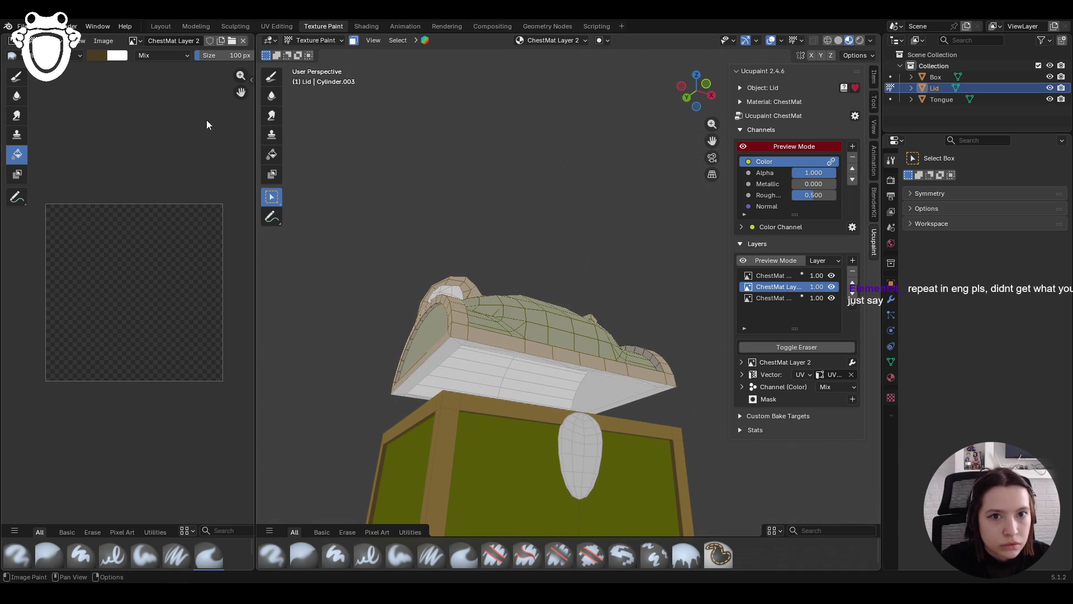
click(271, 155)
click(537, 390)
mouse_move(538, 390)
middle_down()
mouse_move(522, 354)
mouse_move(555, 372)
mouse_move(642, 380)
middle_up()
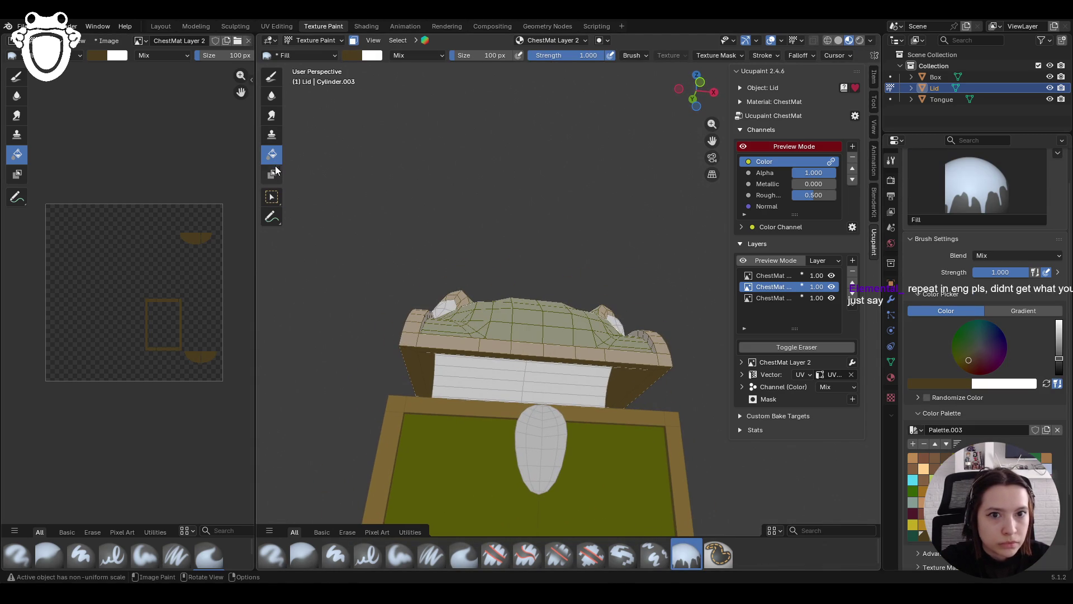
Select the lid's underside faces and fill the inner face with dark olive
click(272, 198)
click(480, 378)
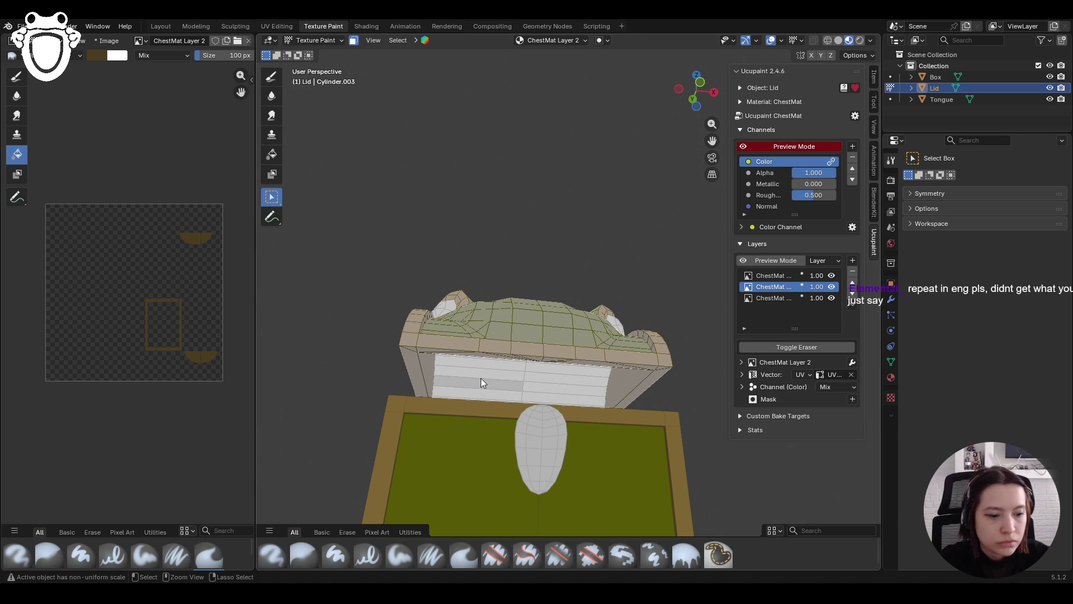
click(272, 153)
scroll(984, 363, down, 5)
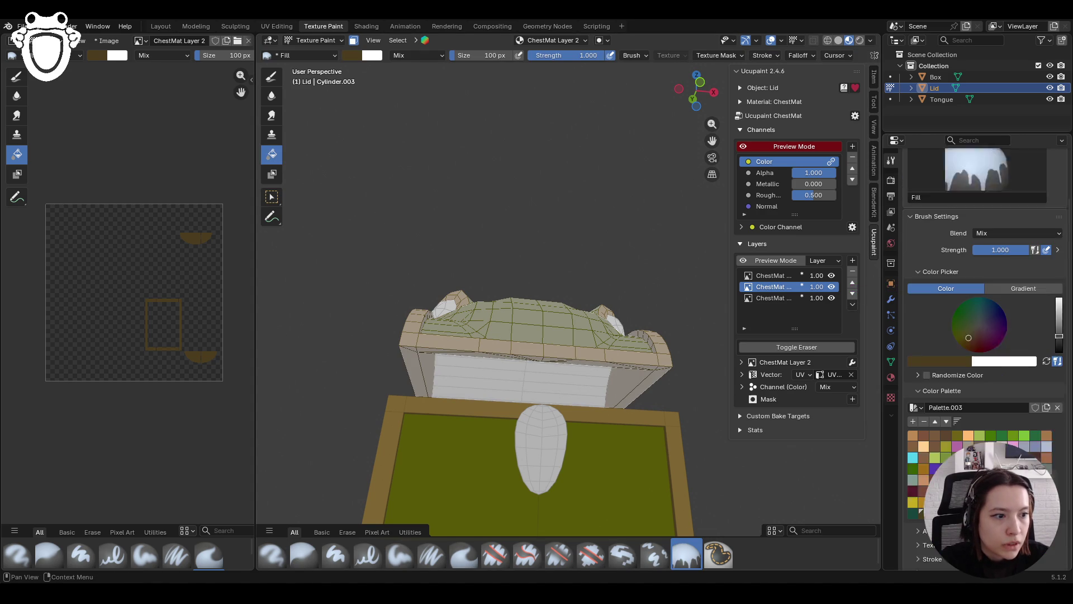
click(957, 402)
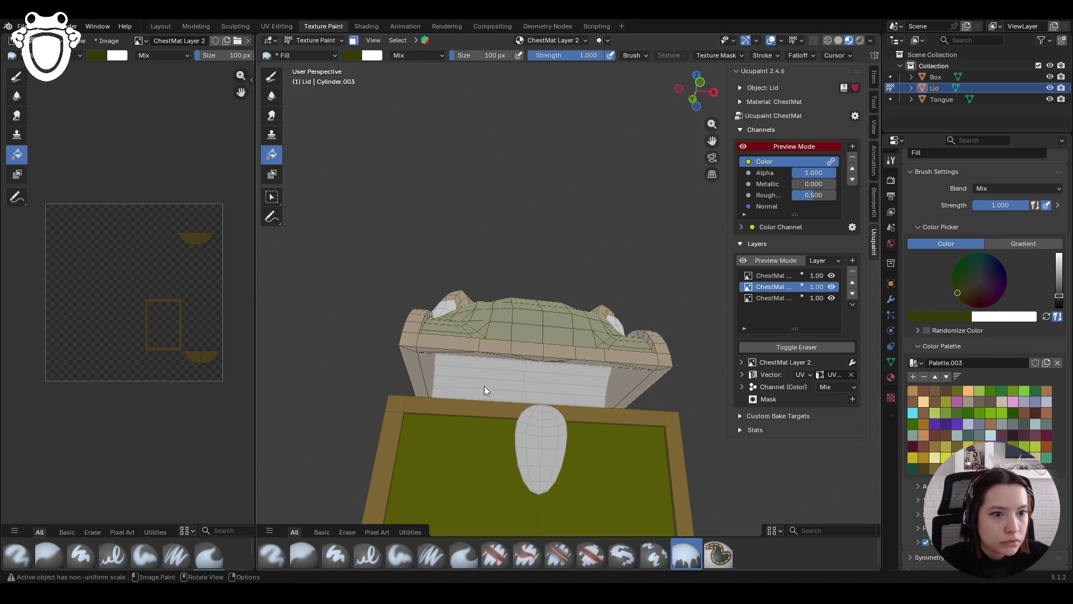
click(629, 405)
mouse_move(630, 405)
middle_down()
mouse_move(506, 409)
mouse_move(641, 486)
mouse_move(620, 437)
mouse_move(744, 430)
mouse_move(621, 439)
middle_up()
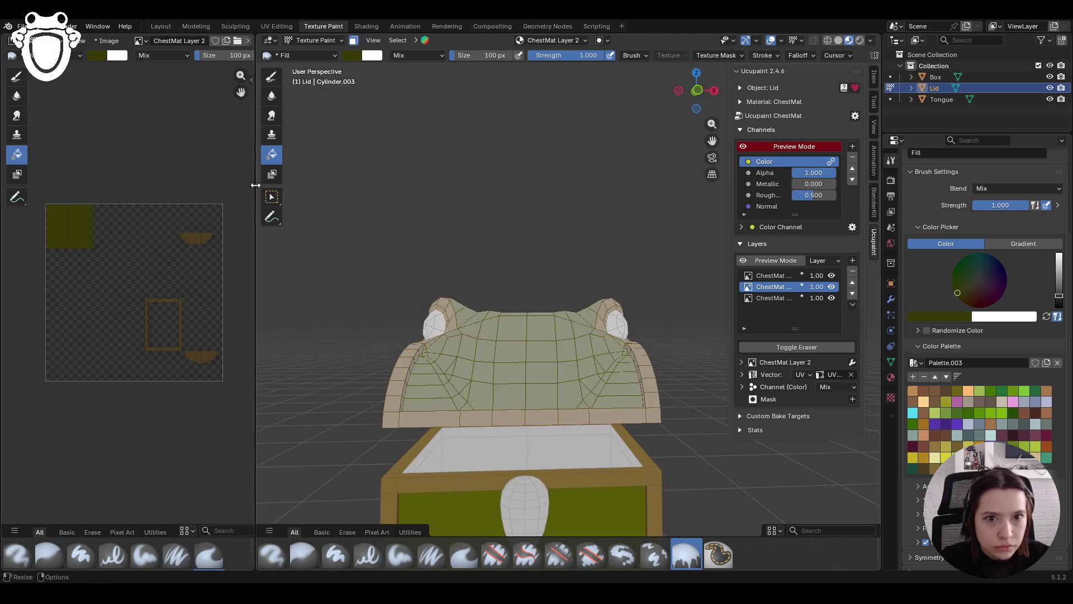
click(321, 41)
click(331, 49)
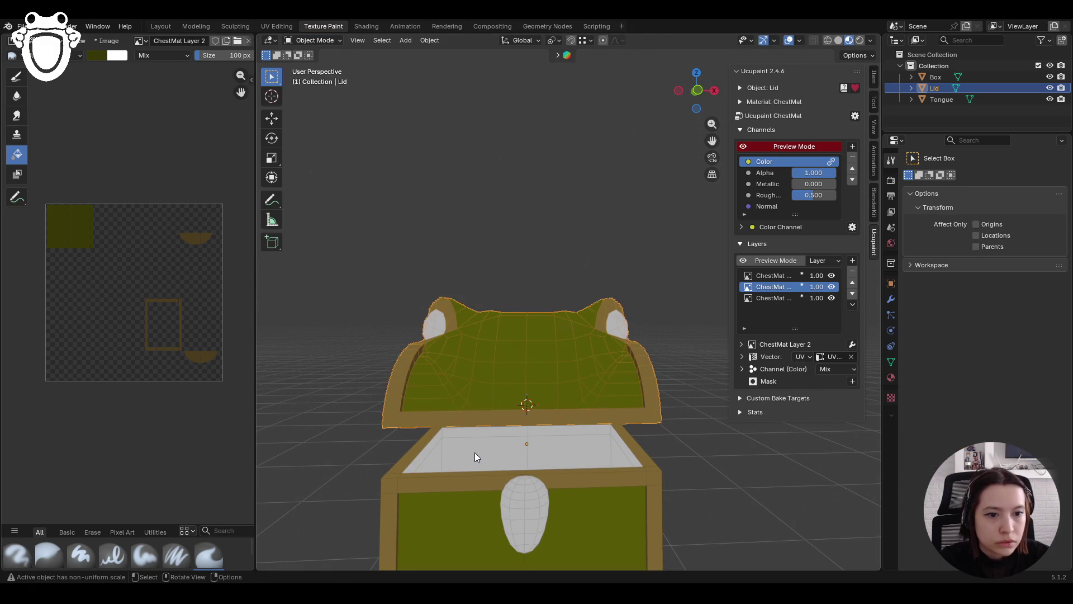
click(475, 452)
click(312, 41)
click(316, 115)
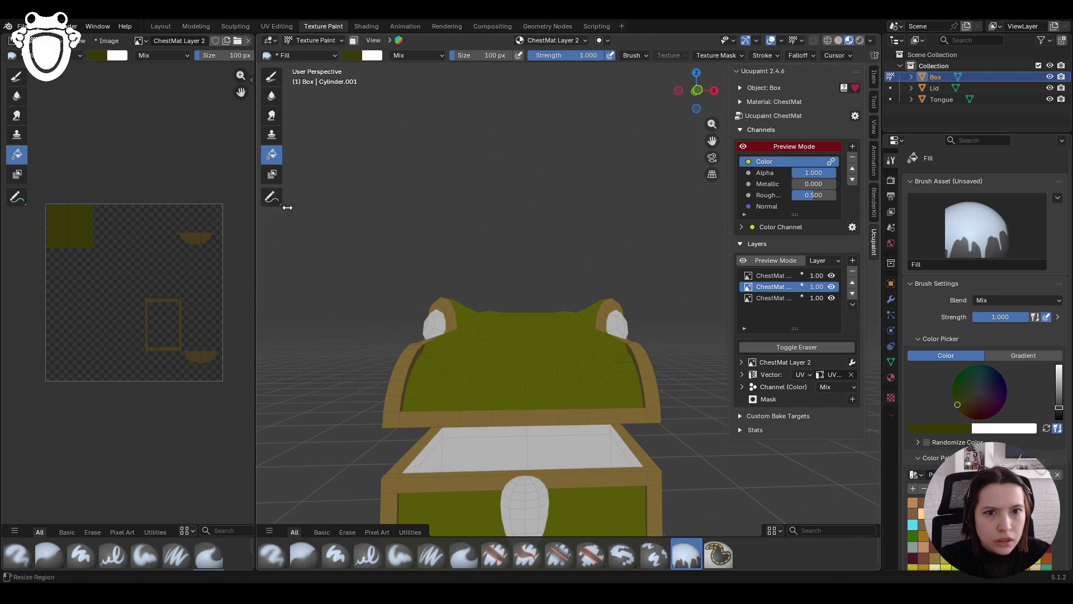
click(353, 41)
click(273, 196)
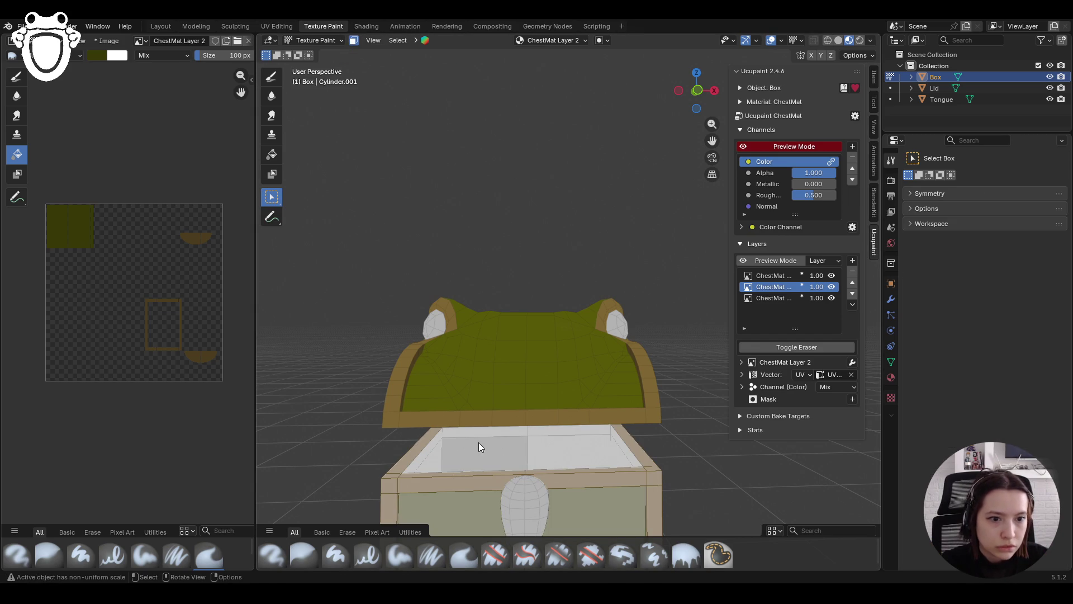
key(l)
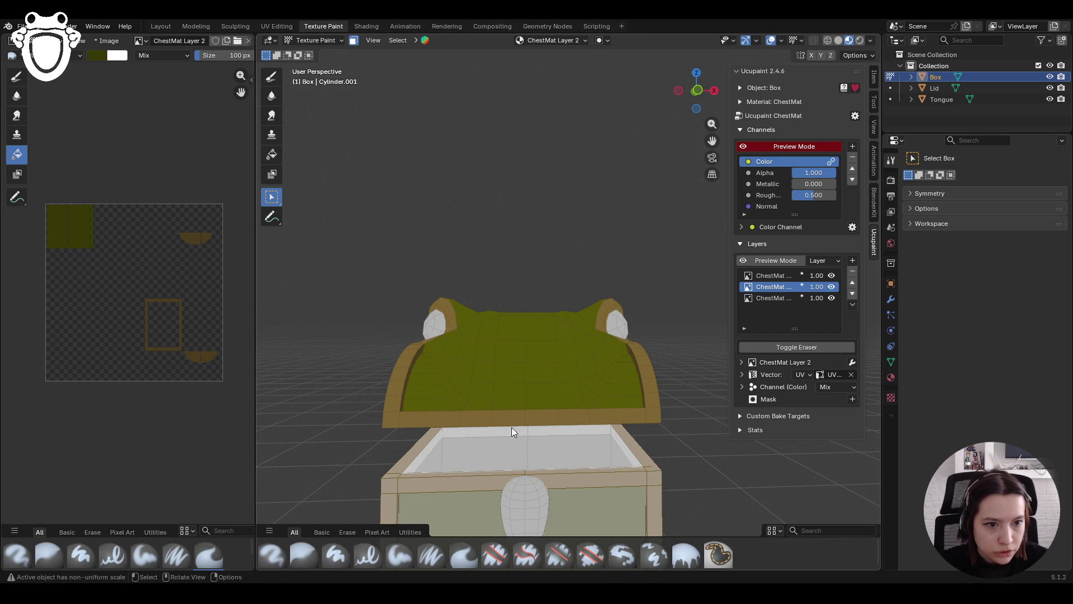
mouse_move(510, 433)
middle_down()
mouse_move(718, 436)
mouse_move(574, 479)
mouse_move(612, 467)
mouse_move(632, 435)
middle_up()
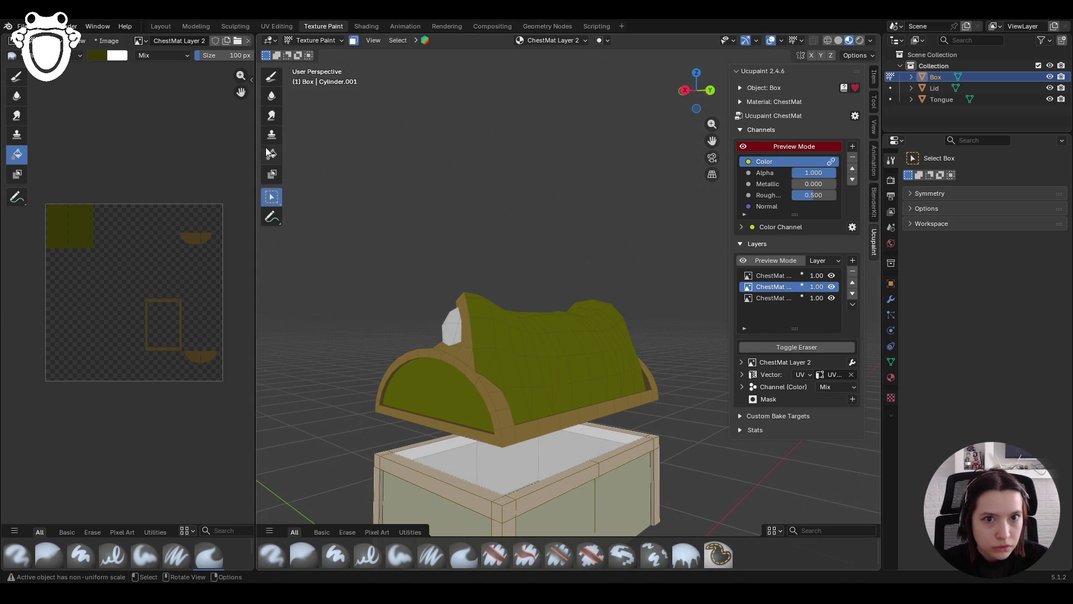
Fill the box interior green, then undo it to leave the interior unpainted
click(686, 555)
click(473, 434)
mouse_move(624, 455)
middle_down()
mouse_move(813, 447)
mouse_move(804, 454)
middle_up()
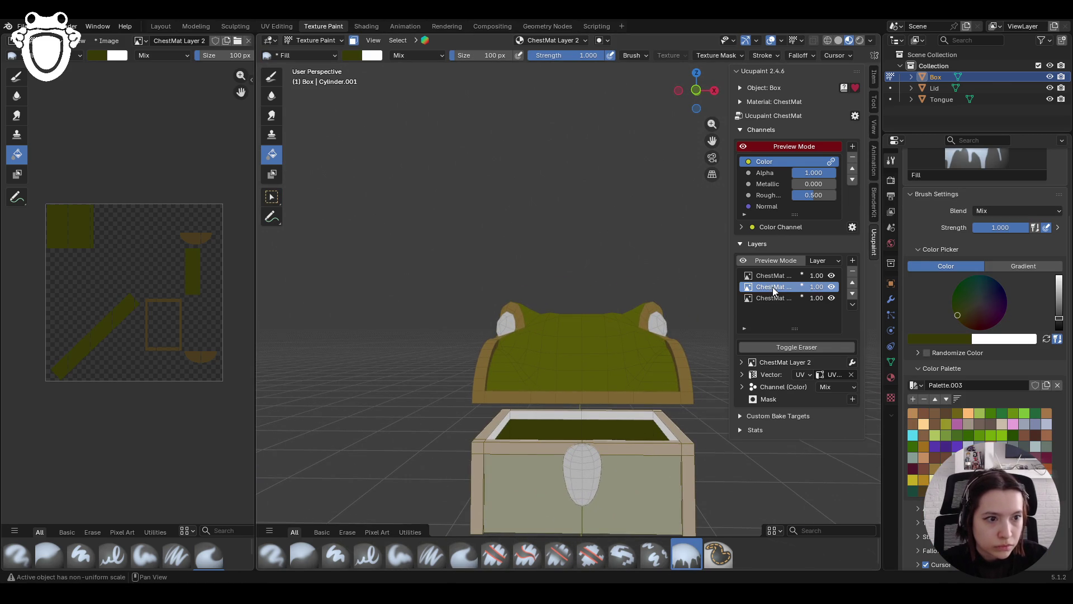
middle_drag(670, 358, 581, 414)
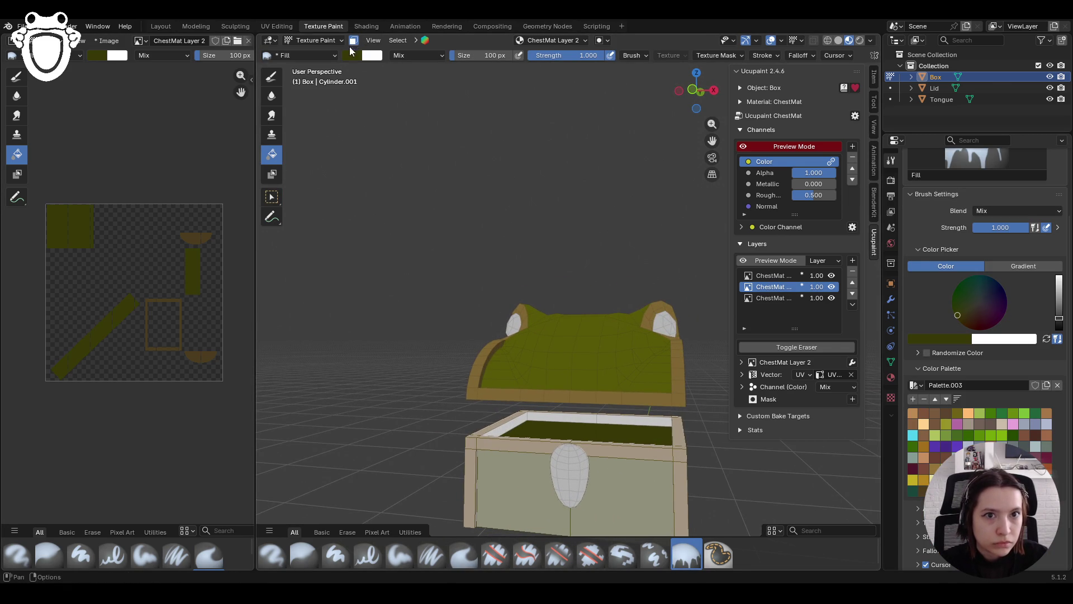
click(271, 197)
key(ctrl+z)
mouse_move(546, 424)
middle_down()
mouse_move(428, 420)
mouse_move(501, 434)
mouse_move(441, 439)
mouse_move(428, 425)
mouse_move(350, 434)
mouse_move(313, 421)
middle_up()
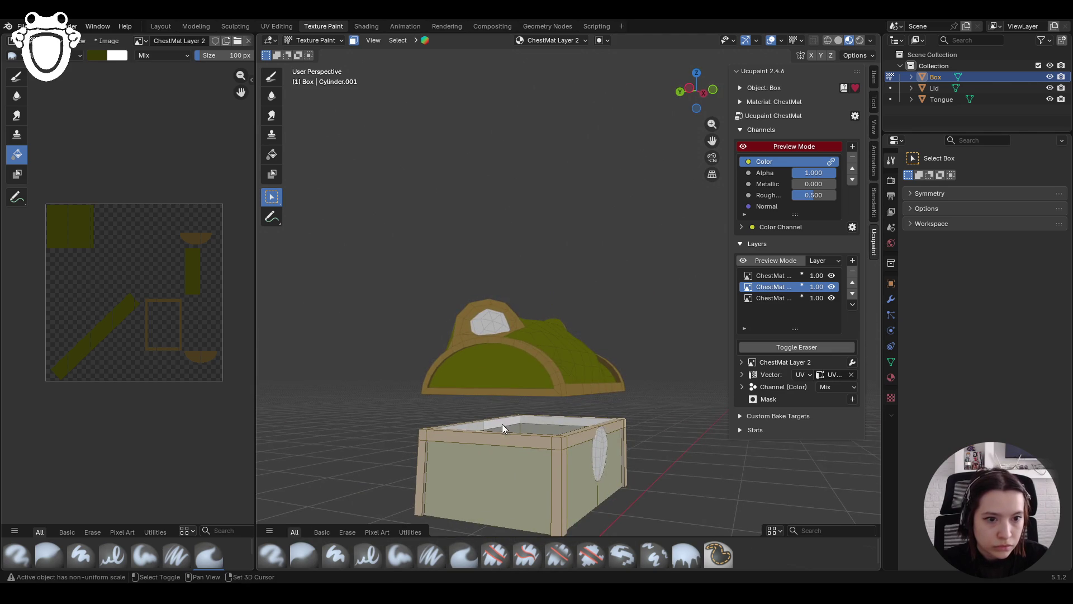
Sample a brown colour with the Fill brush and switch off face-selection masking to inspect the chest
click(271, 154)
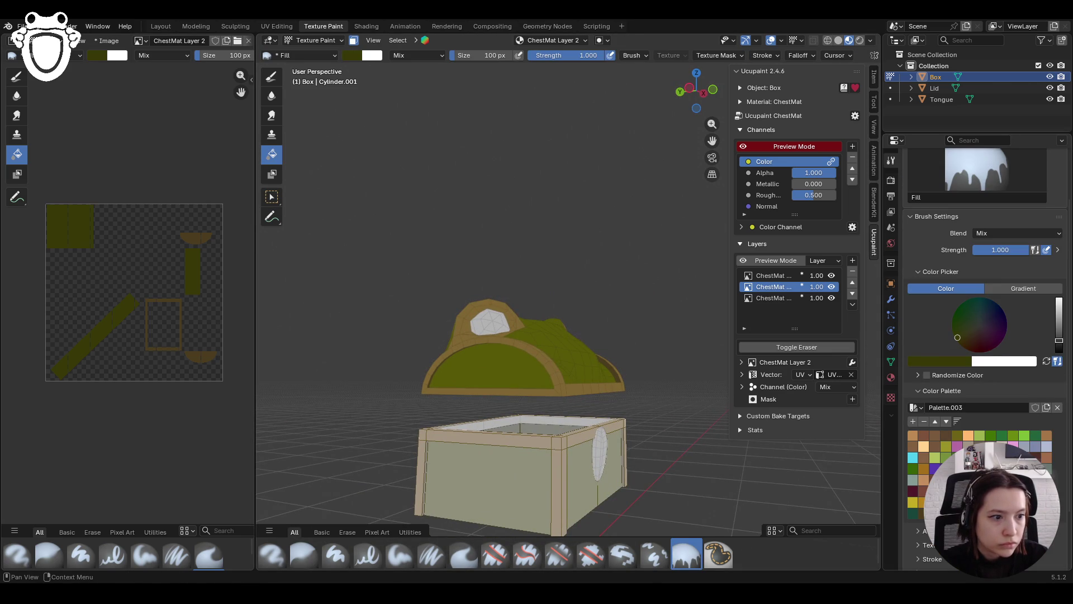
middle_drag(620, 431, 760, 457)
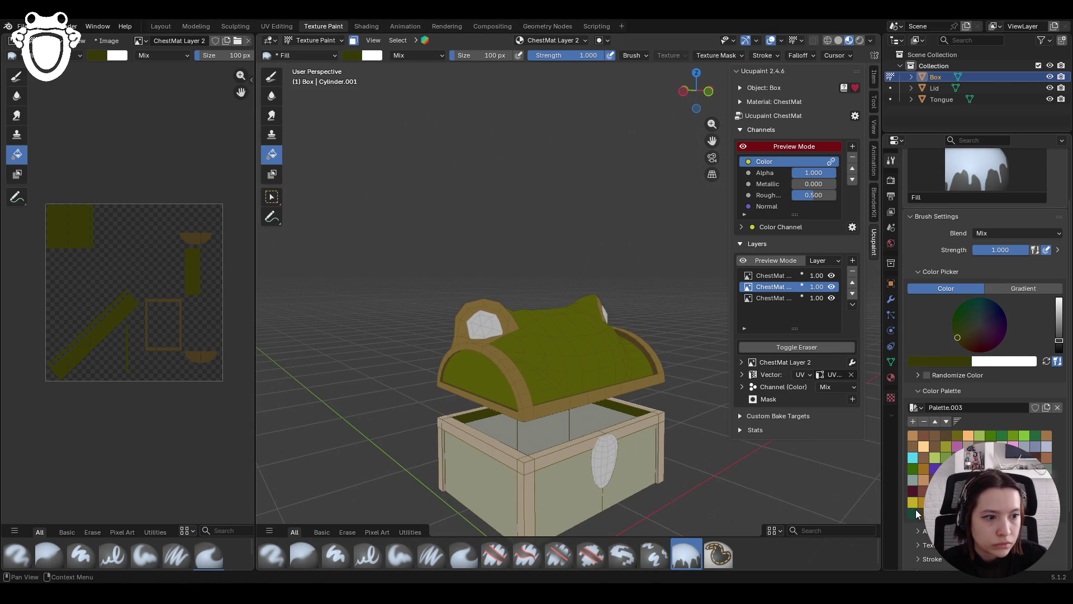
key(s)
middle_drag(520, 426, 676, 405)
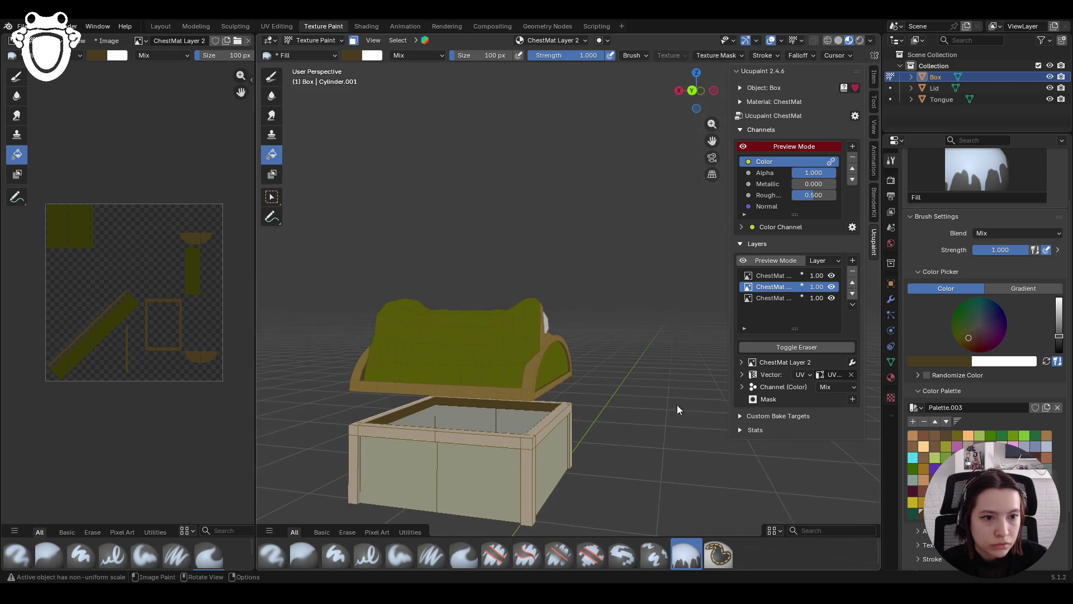
click(354, 40)
mouse_move(655, 370)
middle_down()
mouse_move(379, 367)
mouse_move(290, 334)
mouse_move(410, 310)
mouse_move(465, 266)
mouse_move(530, 239)
mouse_move(595, 294)
mouse_move(585, 352)
mouse_move(411, 380)
mouse_move(417, 426)
mouse_move(348, 414)
mouse_move(411, 413)
middle_up()
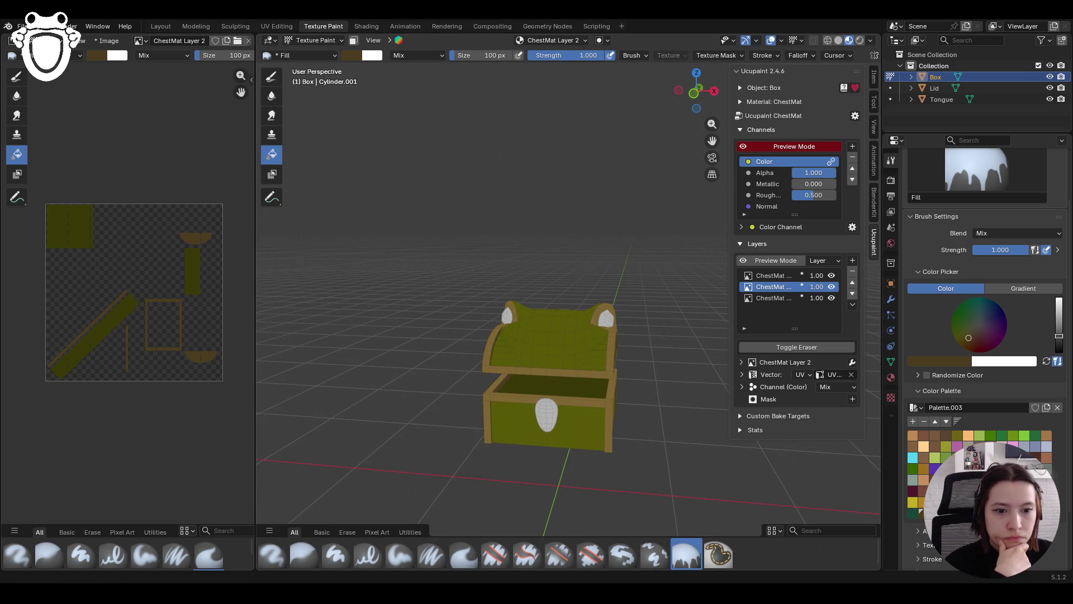
scroll(619, 431, down, 2)
scroll(645, 463, up, 3)
mouse_move(645, 464)
middle_down()
mouse_move(565, 438)
mouse_move(673, 448)
mouse_move(573, 298)
mouse_move(532, 363)
mouse_move(504, 358)
mouse_move(593, 320)
mouse_move(616, 341)
mouse_move(593, 313)
middle_up()
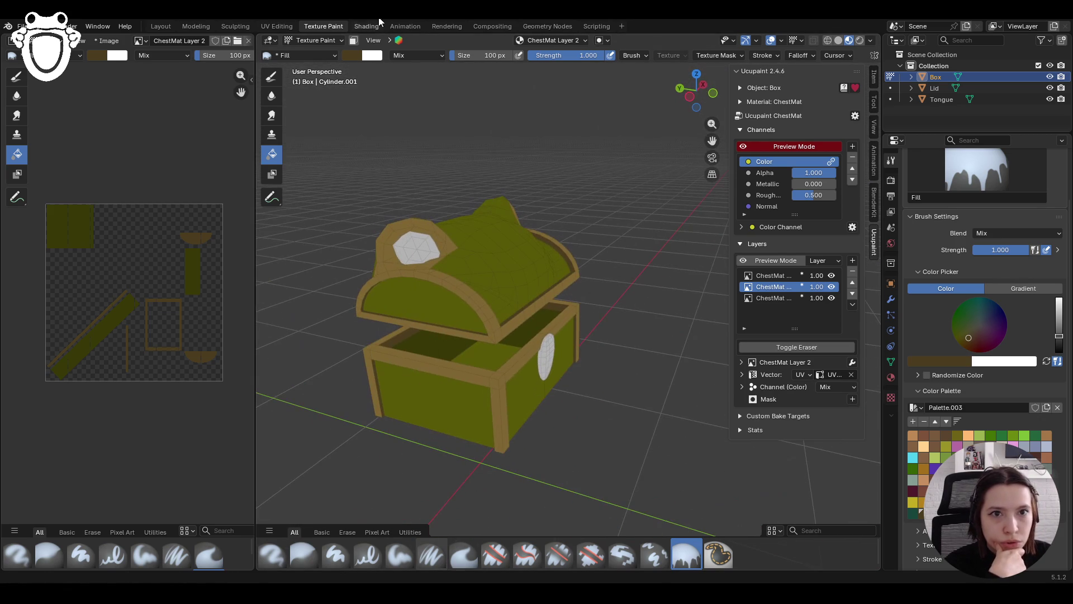
click(323, 42)
Turn face-selection masking on, make ChestMat Layer 1 active, and select the box's left-half faces
click(323, 42)
click(355, 41)
click(354, 39)
click(354, 39)
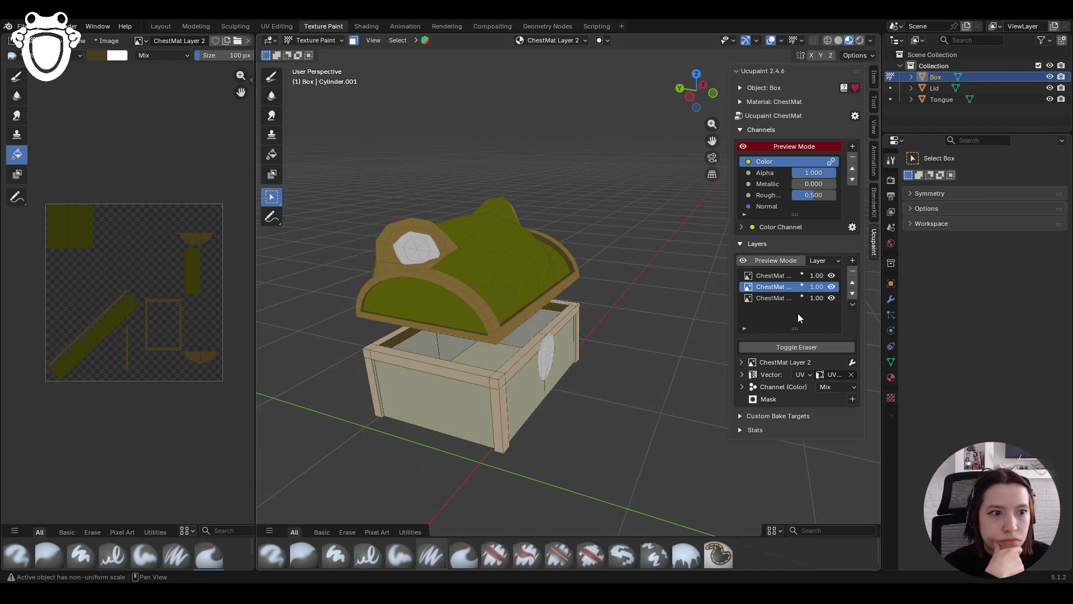
click(776, 275)
mouse_move(586, 357)
middle_down()
mouse_move(517, 367)
mouse_move(440, 337)
middle_up()
click(452, 367)
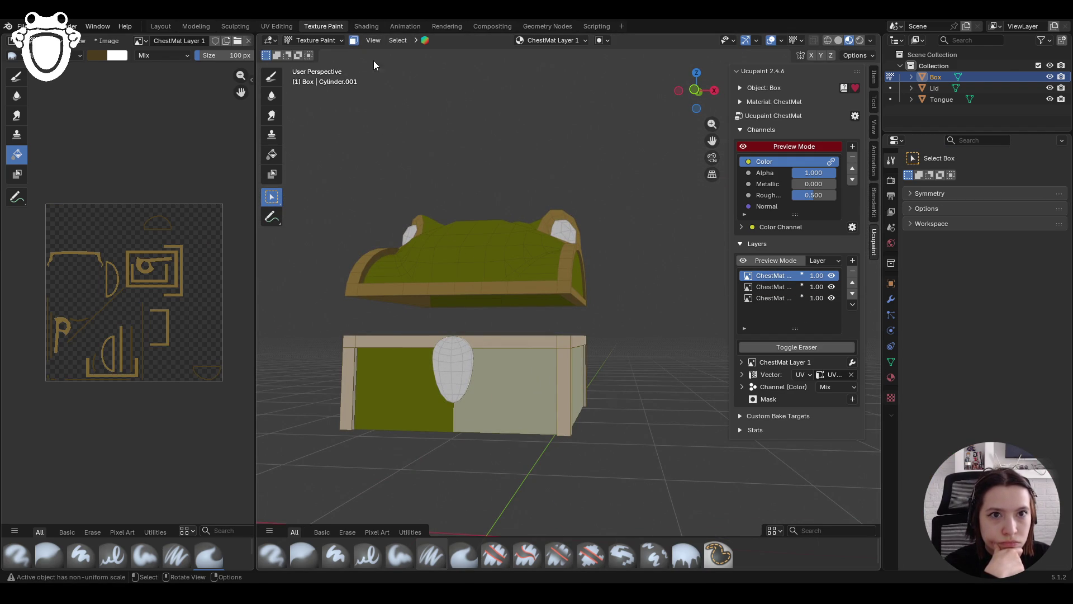
Select the Tongue in Object Mode and start Texture Paint on it with the Fill brush
click(319, 41)
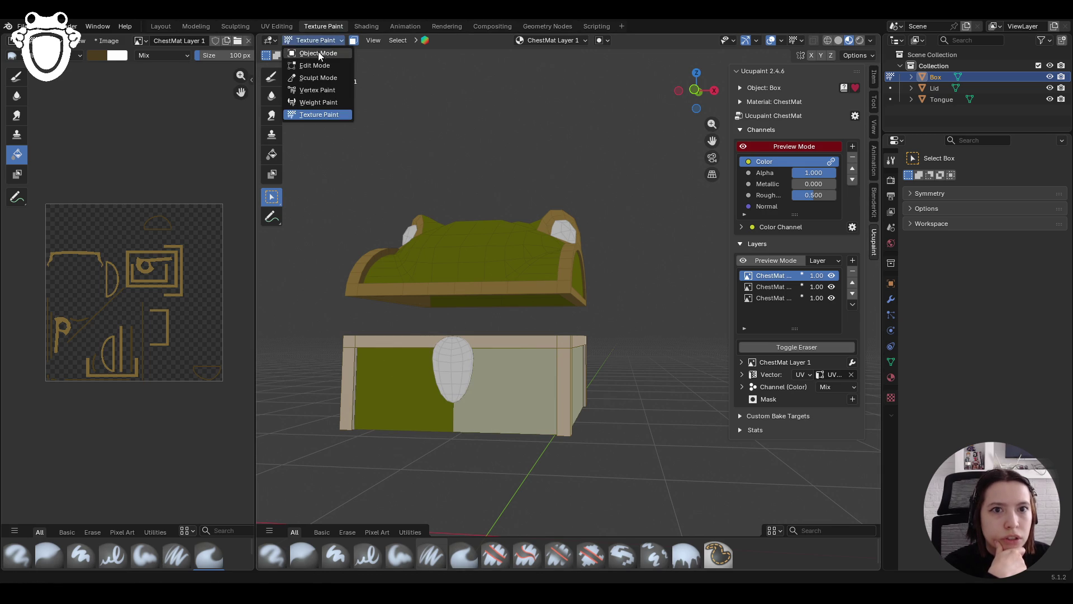
click(318, 53)
click(454, 374)
click(319, 40)
click(318, 114)
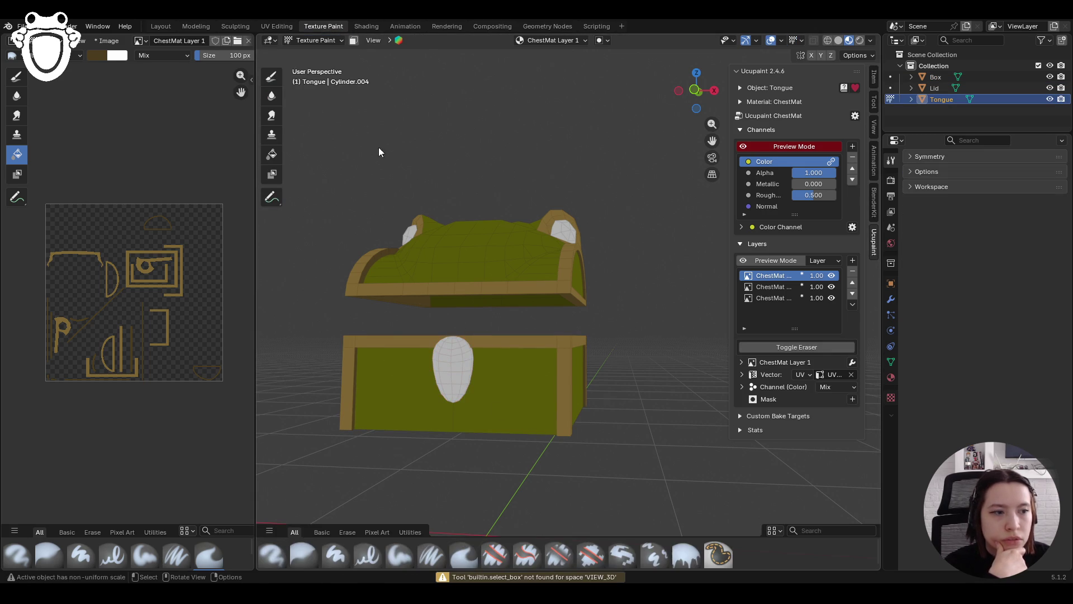
click(686, 553)
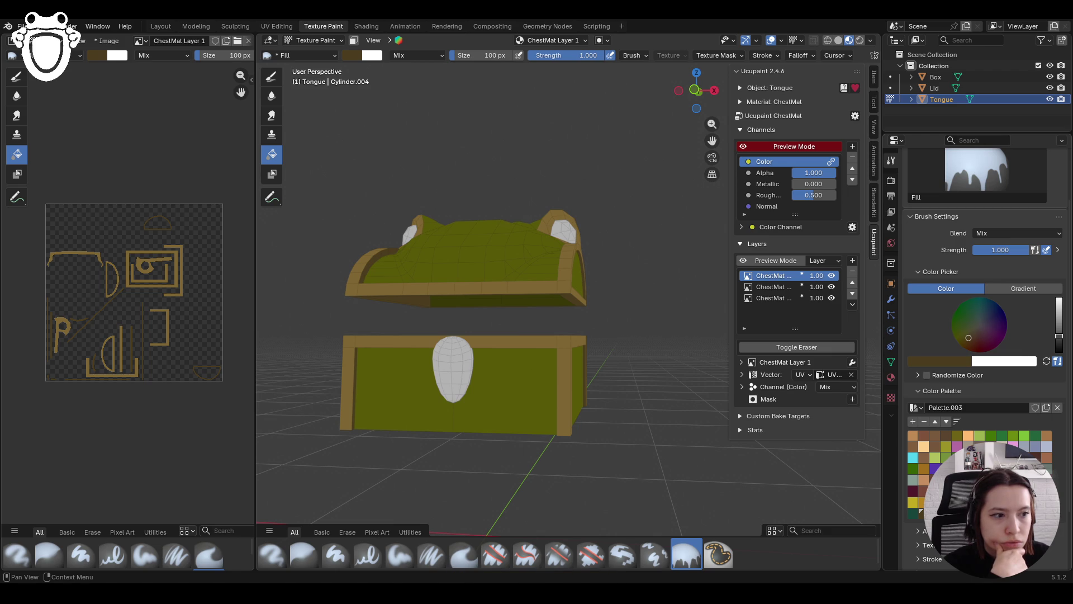
Fill the tongue pink, refill it orange, then return to Object Mode with the Lid selected
click(957, 446)
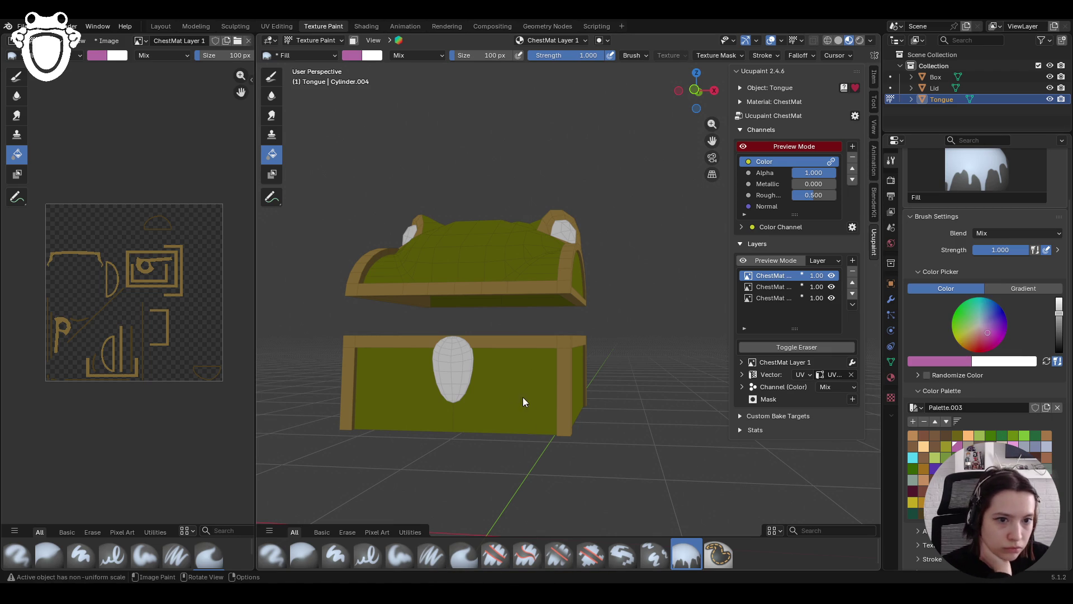
click(522, 397)
mouse_move(649, 425)
middle_down()
mouse_move(589, 435)
mouse_move(648, 437)
middle_up()
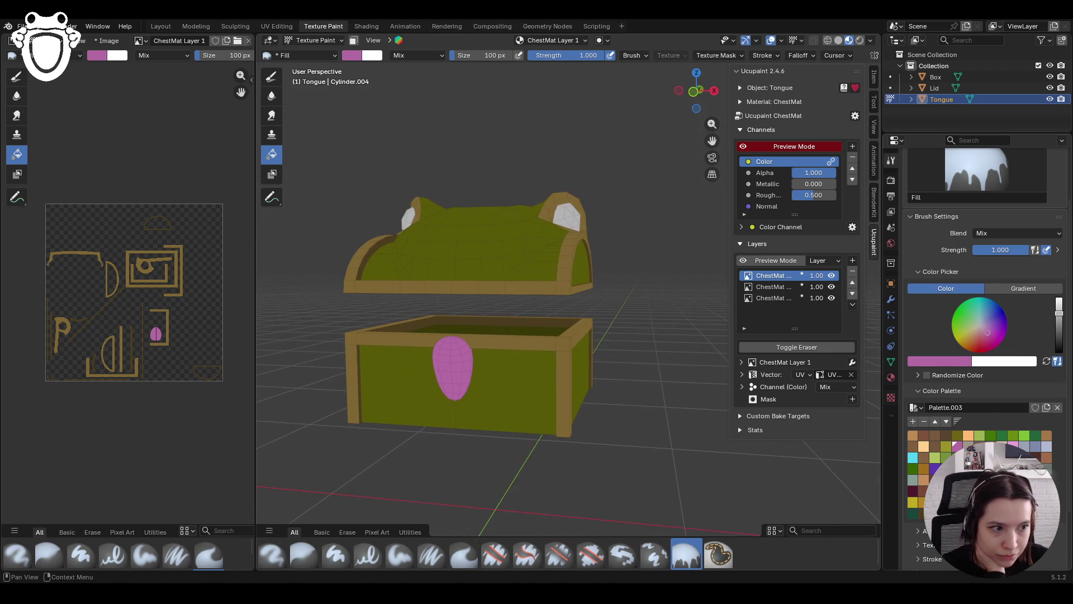
click(912, 435)
click(454, 380)
mouse_move(454, 406)
middle_down()
mouse_move(617, 428)
mouse_move(509, 417)
middle_up()
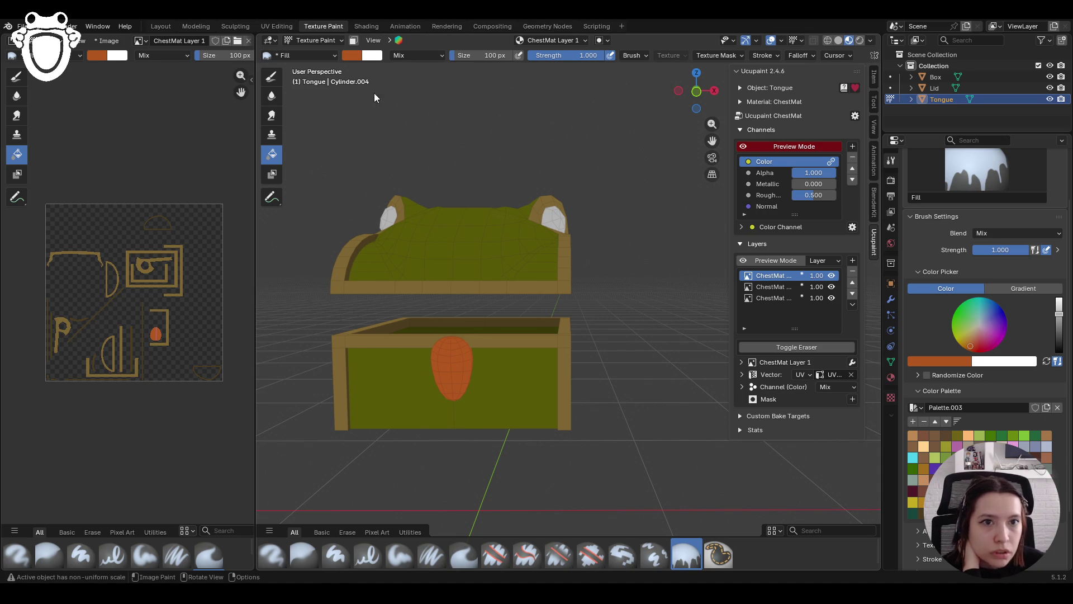
click(314, 41)
click(333, 52)
click(555, 219)
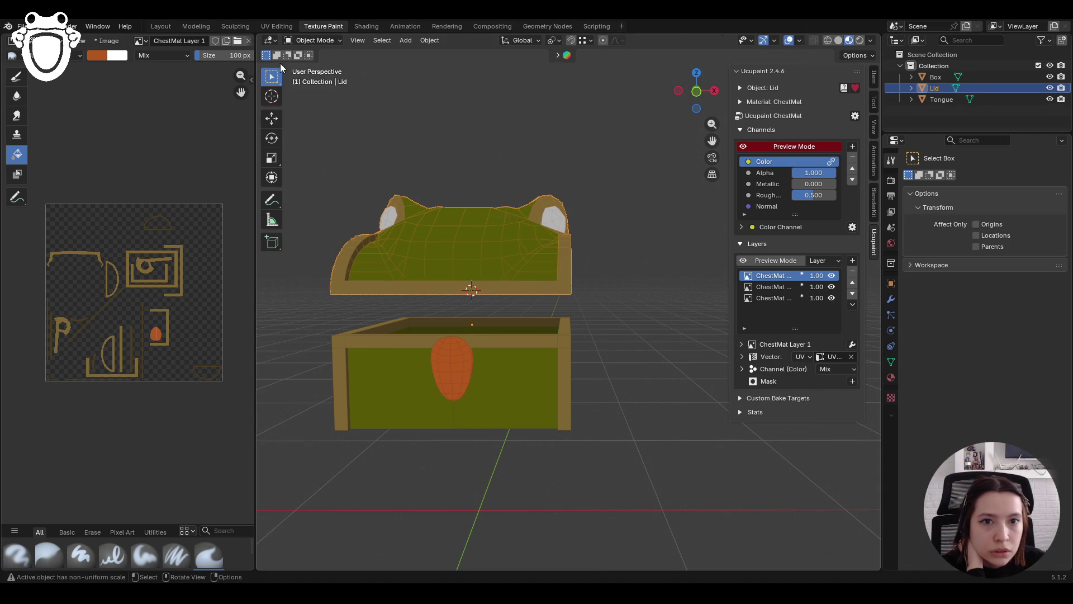
Enter Texture Paint on the Lid, box-select the ear gem faces, and fill them cyan
click(313, 40)
click(303, 115)
middle_drag(478, 216, 441, 227)
click(272, 197)
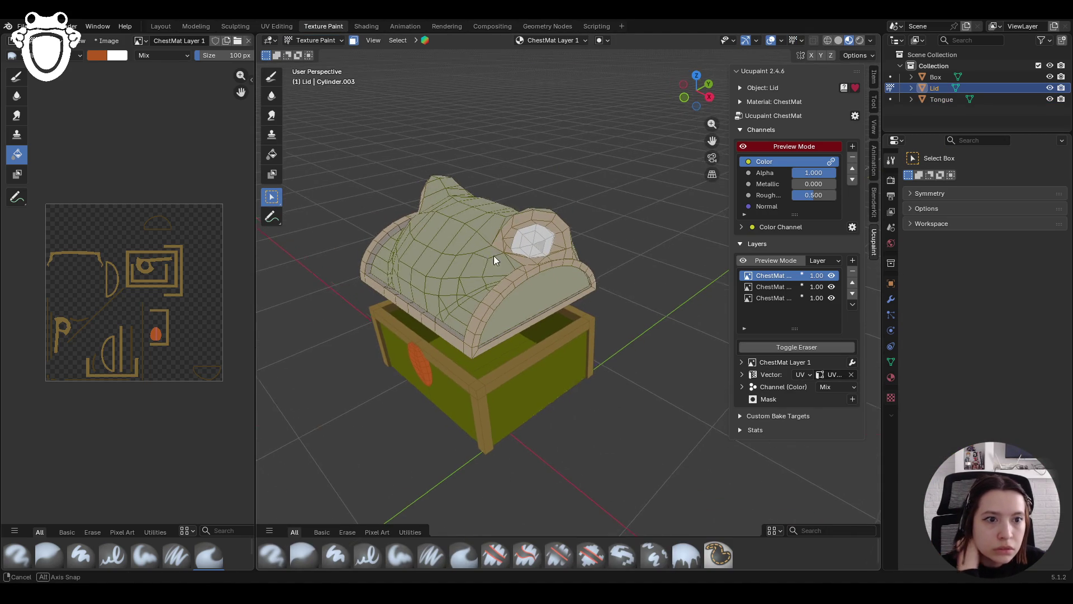
middle_drag(483, 258, 413, 230)
click(377, 235)
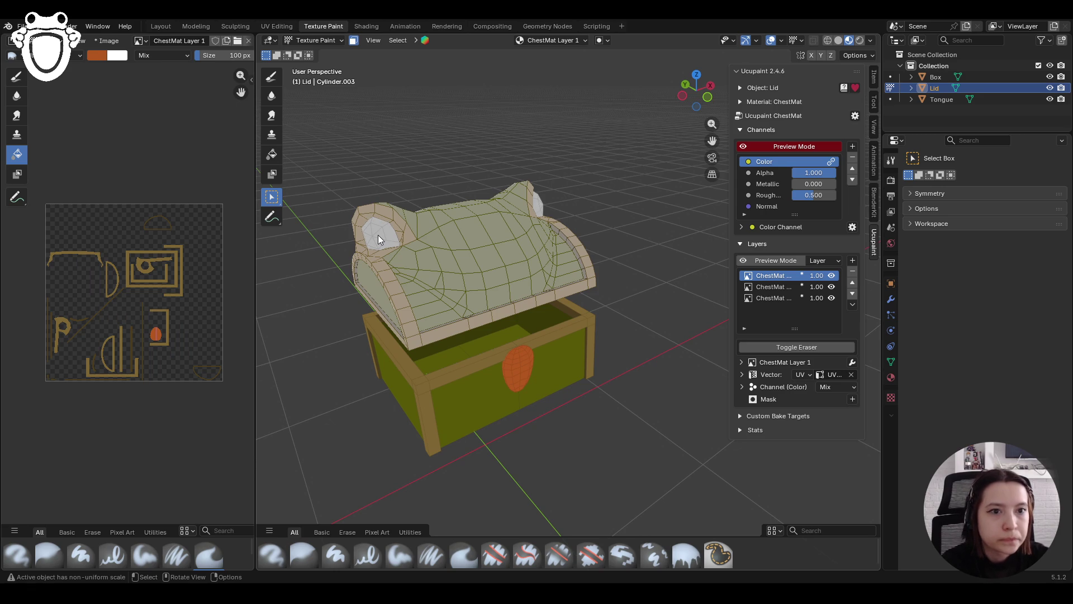
click(272, 156)
middle_drag(436, 268, 631, 313)
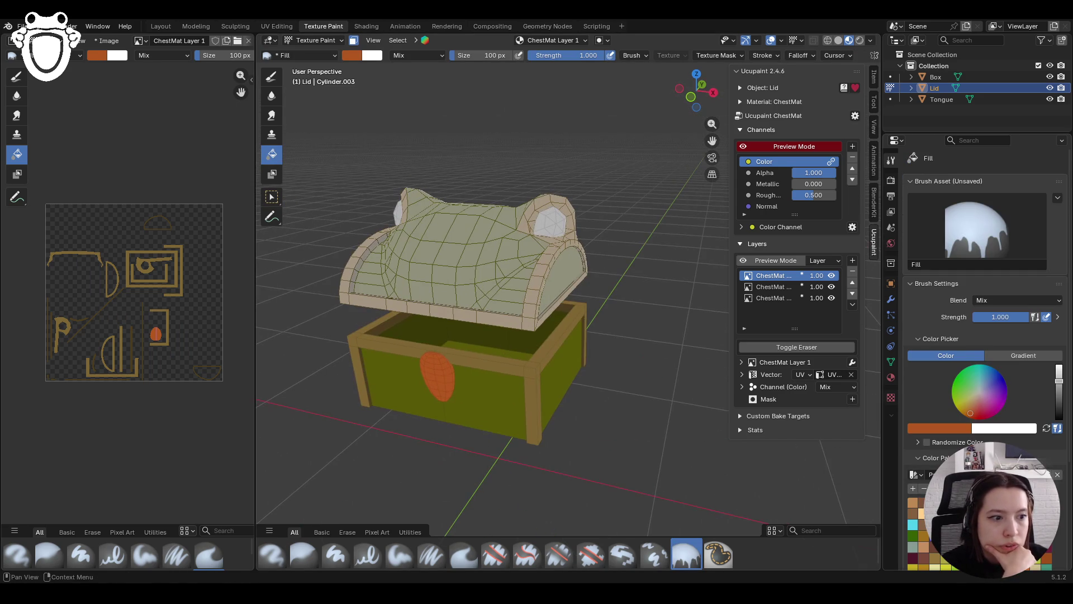
click(915, 526)
click(551, 230)
Try a cyan fill on the whole lid with masking off, undo it, and toggle masking with M
click(353, 40)
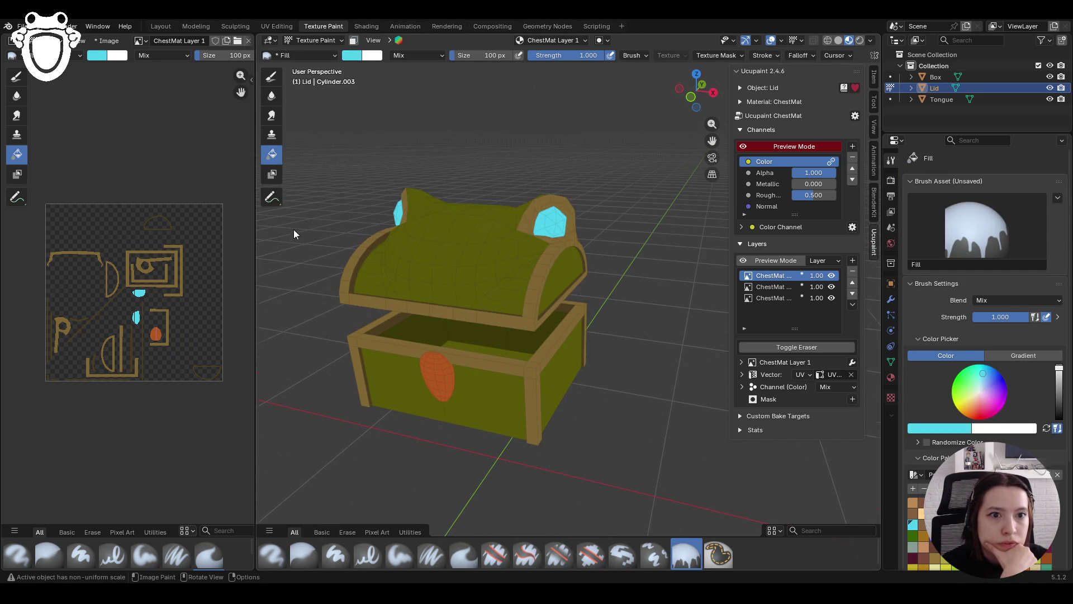
scroll(324, 251, down, 10)
mouse_move(358, 278)
middle_down()
mouse_move(421, 331)
mouse_move(553, 331)
mouse_move(640, 304)
middle_up()
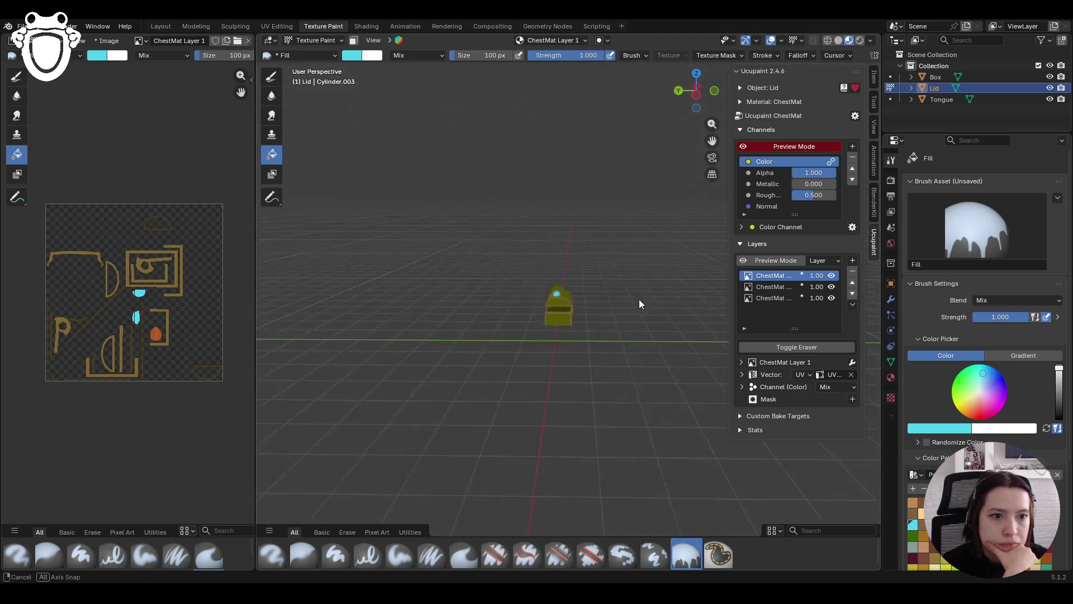
scroll(534, 304, up, 8)
click(523, 250)
mouse_move(523, 250)
middle_down()
mouse_move(551, 310)
mouse_move(464, 297)
middle_up()
key(ctrl+z)
key(m)
mouse_move(475, 243)
middle_down()
mouse_move(446, 301)
mouse_move(482, 342)
mouse_move(518, 326)
mouse_move(585, 327)
mouse_move(518, 342)
middle_up()
key(m)
Save the file as chest.blend and switch the lid back to Object Mode
scroll(473, 314, down, 5)
scroll(614, 349, up, 4)
key(ctrl+s)
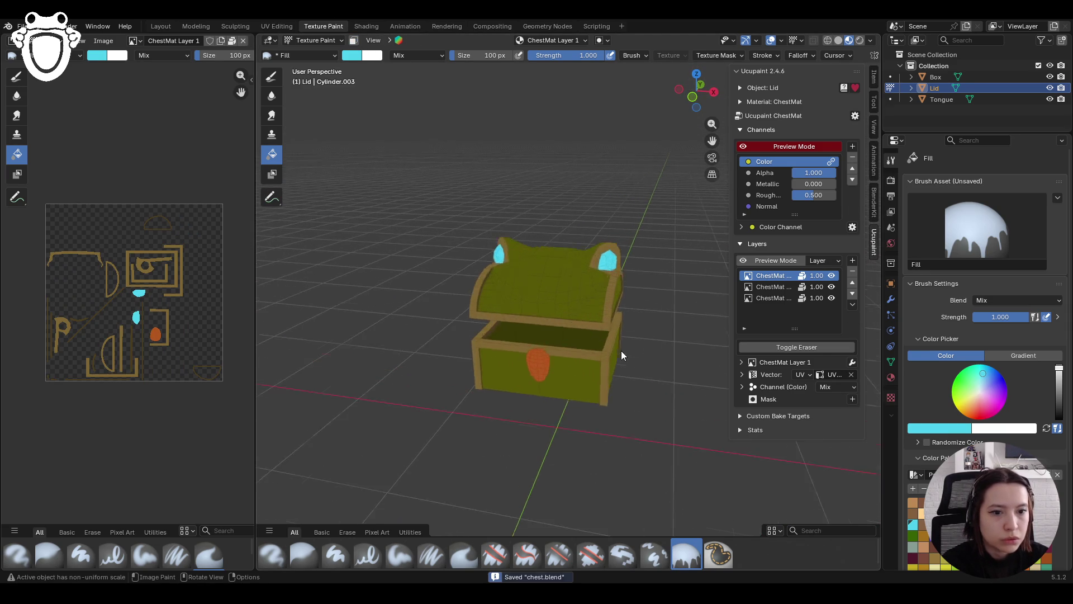
scroll(621, 355, up, 2)
click(311, 43)
click(307, 50)
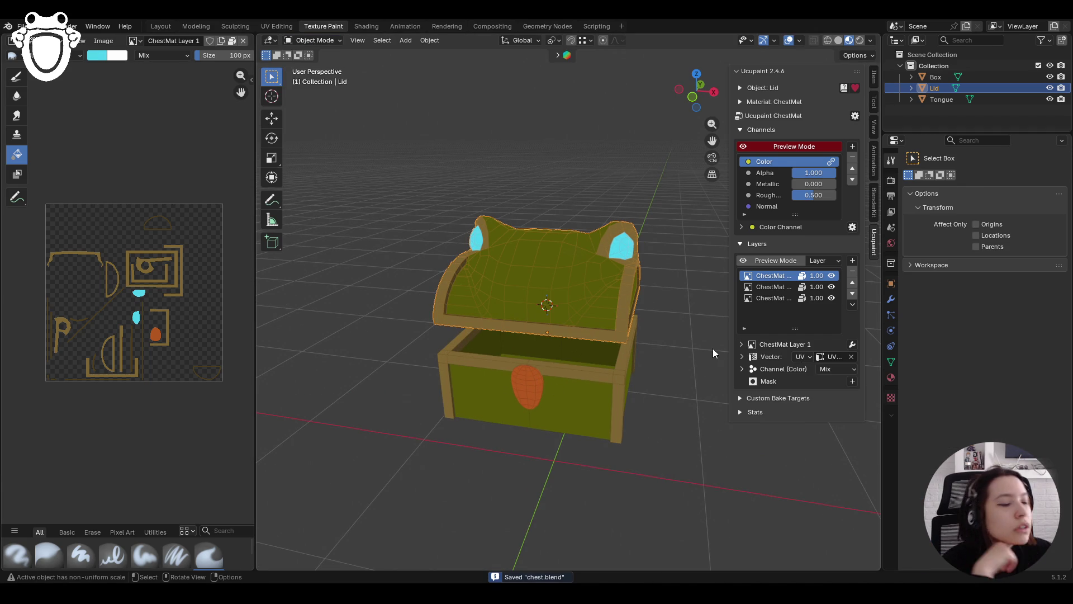
Select the Box, enter Texture Paint, and make ChestMat Layer the active paint layer
mouse_move(629, 341)
middle_down()
mouse_move(628, 320)
mouse_move(754, 322)
mouse_move(696, 374)
mouse_move(539, 412)
mouse_move(535, 434)
mouse_move(451, 283)
mouse_move(555, 288)
mouse_move(596, 274)
middle_up()
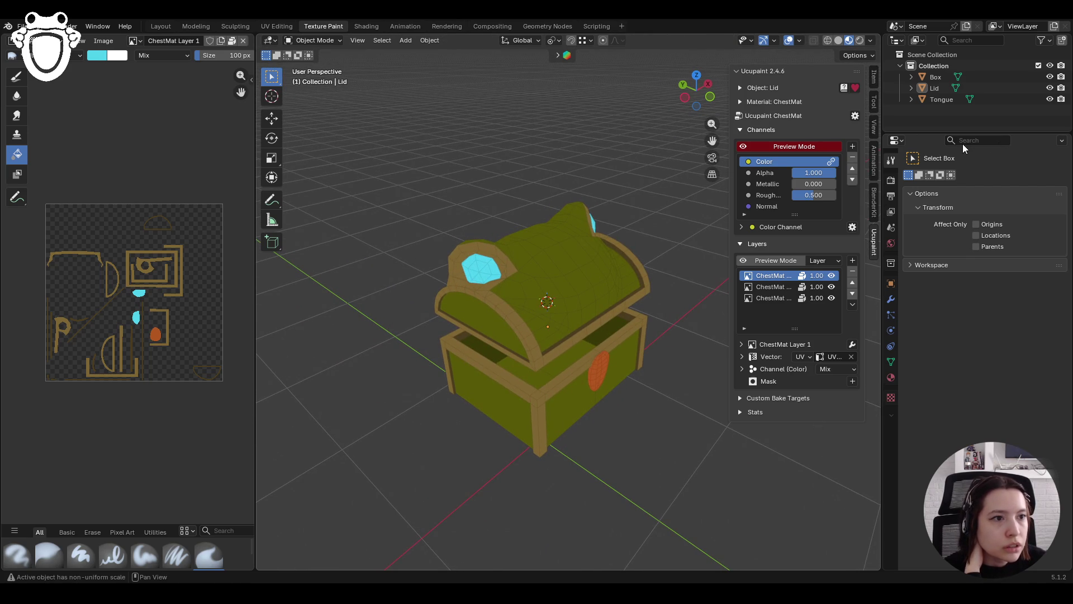
mouse_move(626, 291)
middle_down()
mouse_move(458, 295)
mouse_move(409, 319)
mouse_move(326, 313)
mouse_move(536, 299)
mouse_move(538, 277)
mouse_move(567, 312)
mouse_move(547, 336)
mouse_move(536, 249)
middle_up()
click(579, 347)
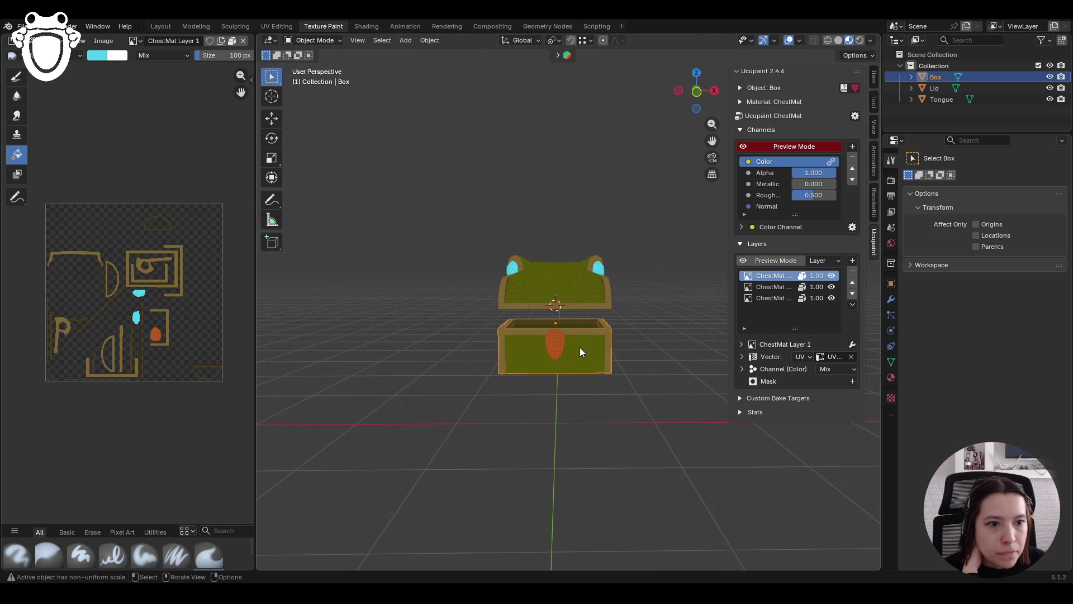
click(315, 40)
click(316, 115)
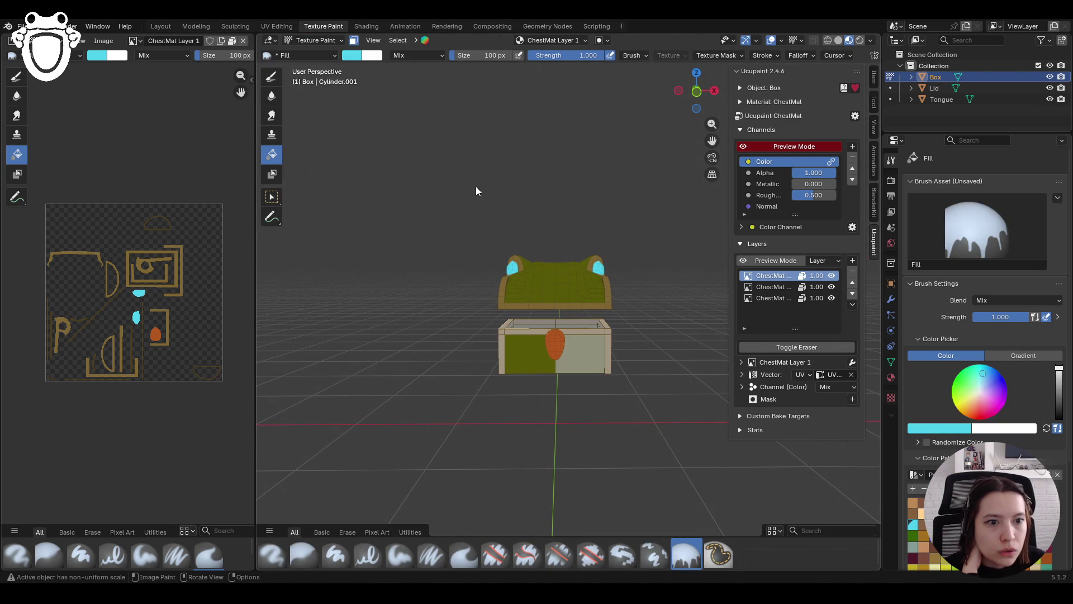
click(769, 287)
click(767, 298)
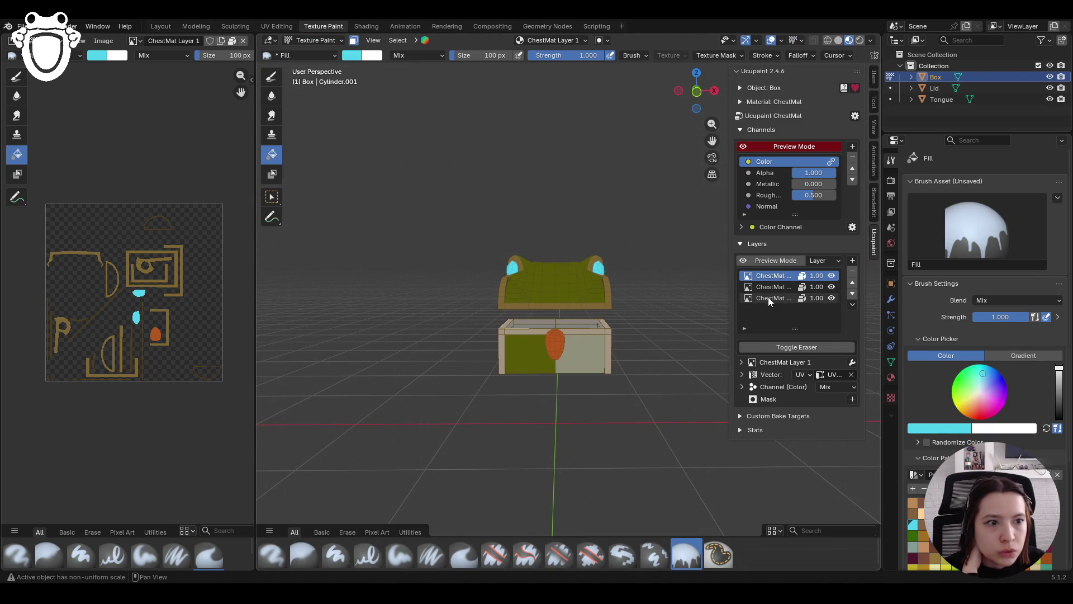
middle_drag(341, 305, 311, 293)
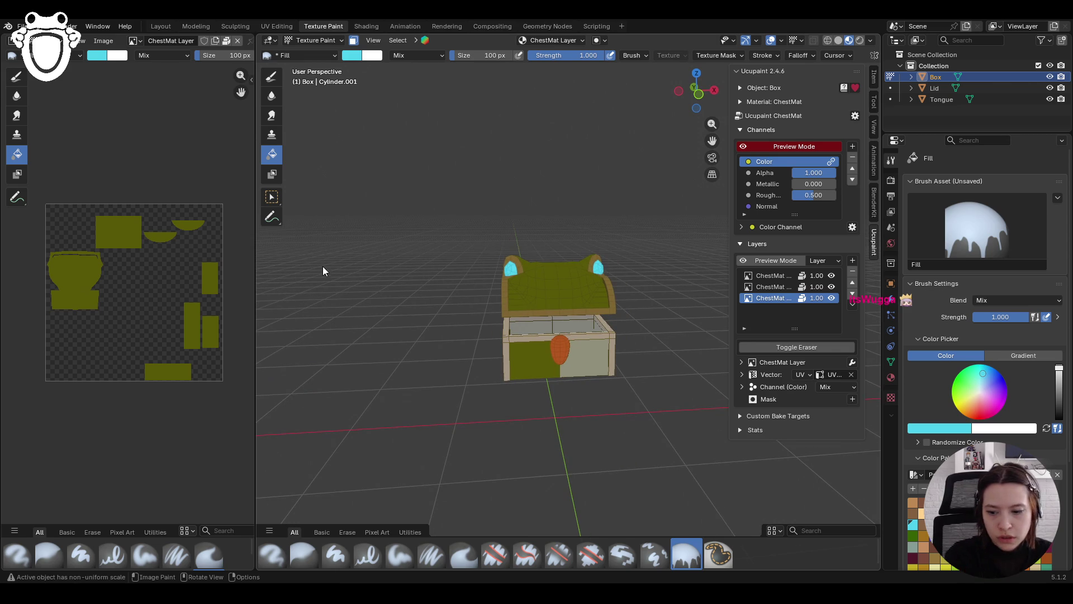
Choose the Fill tool and set its color mode to Gradient
click(276, 194)
mouse_move(549, 368)
middle_down()
mouse_move(510, 364)
mouse_move(645, 362)
mouse_move(528, 354)
mouse_move(512, 370)
mouse_move(577, 374)
mouse_move(637, 361)
middle_up()
click(272, 153)
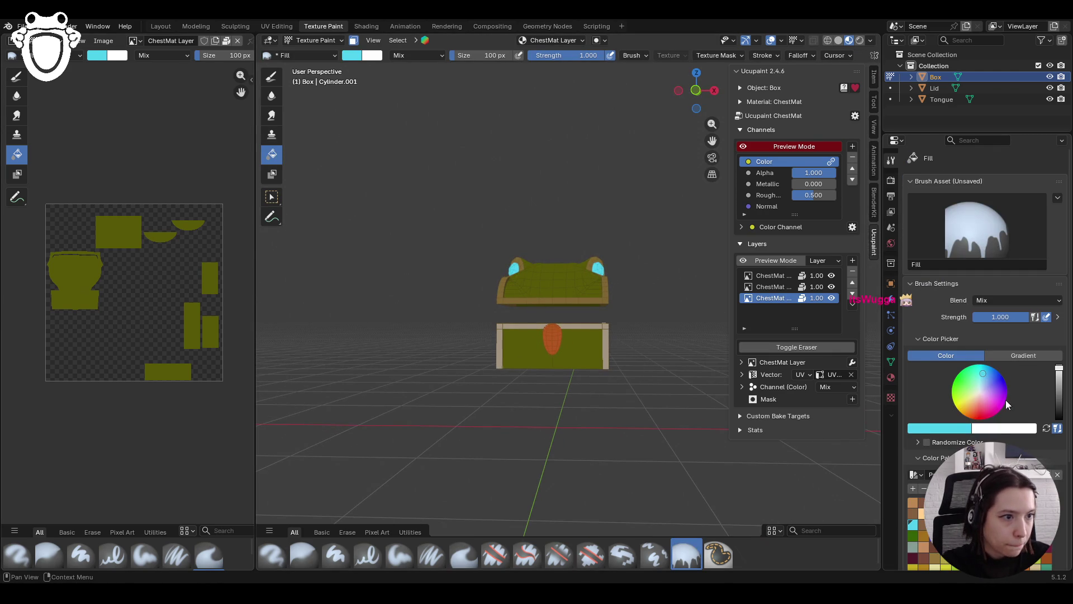
click(1022, 355)
scroll(1021, 354, down, 2)
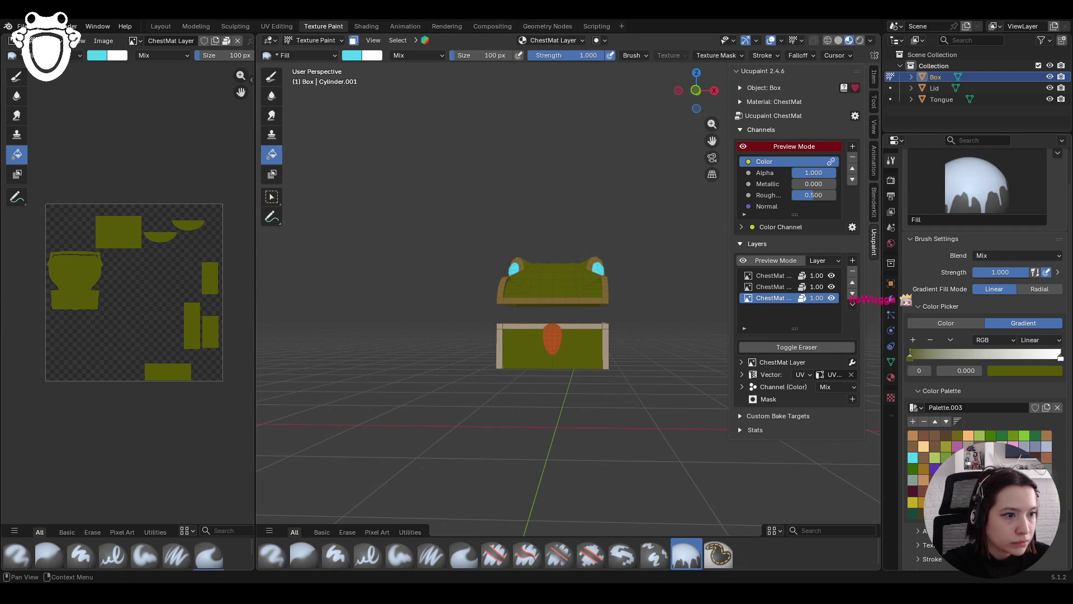
Make the gradient fade from dark olive on the left stop to fully transparent on the right
middle_drag(593, 327, 567, 338)
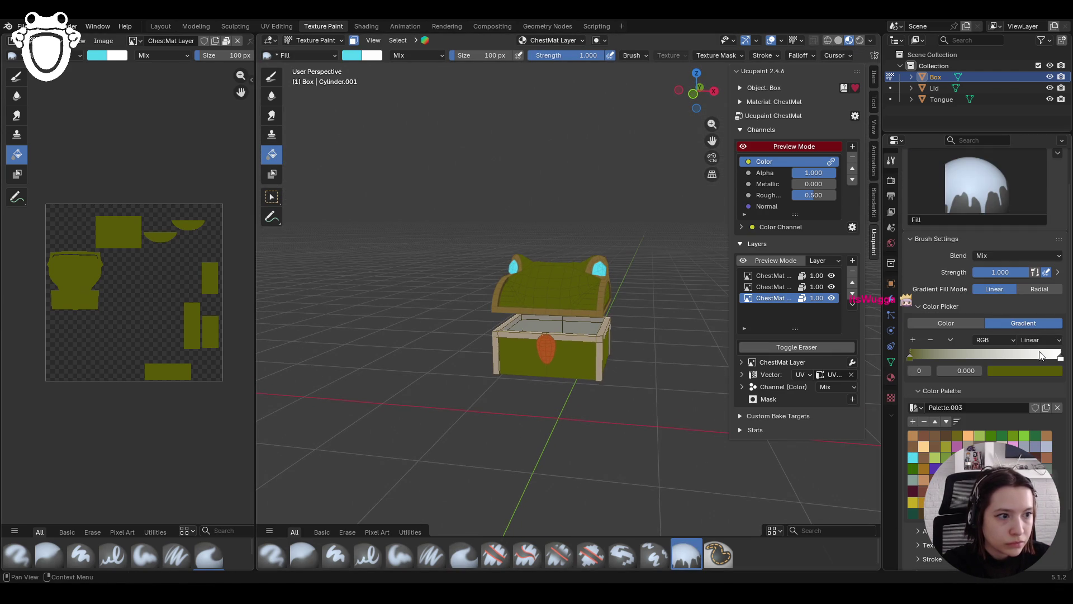
click(1027, 369)
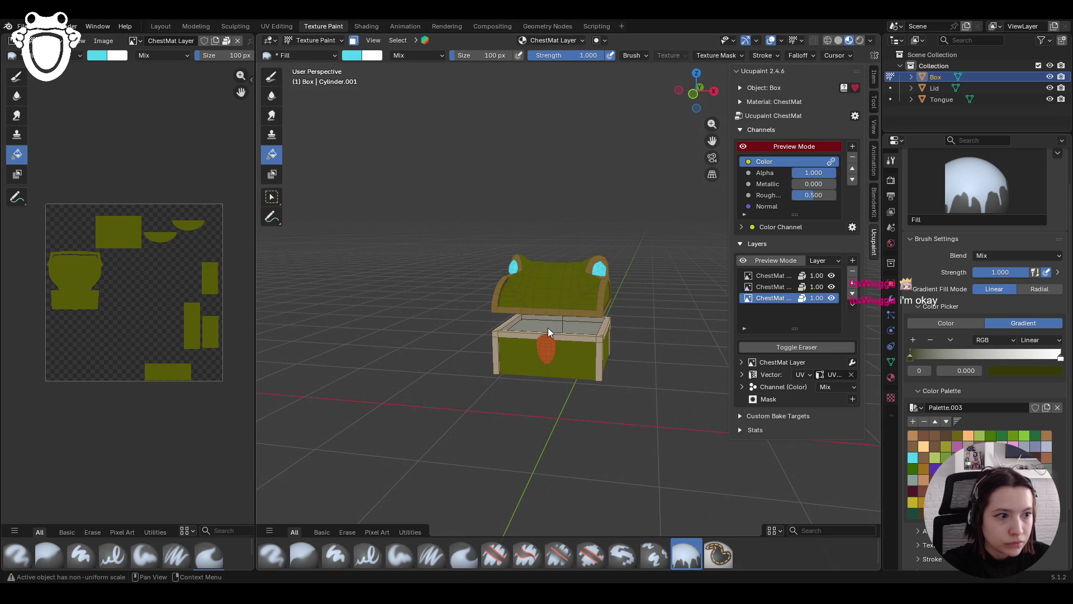
click(1018, 372)
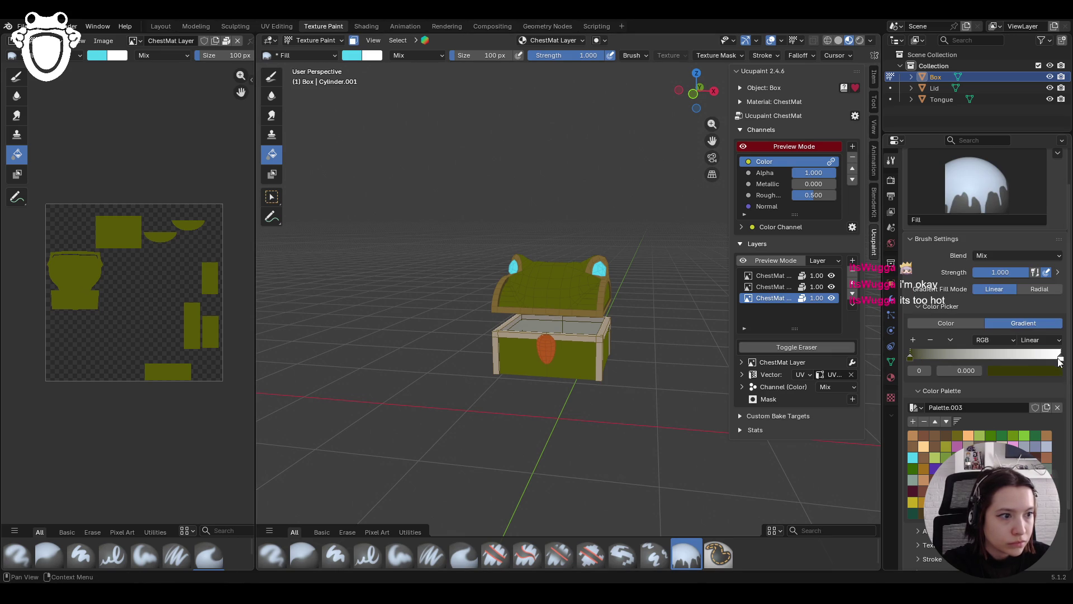
click(1060, 356)
click(1025, 370)
click(1051, 354)
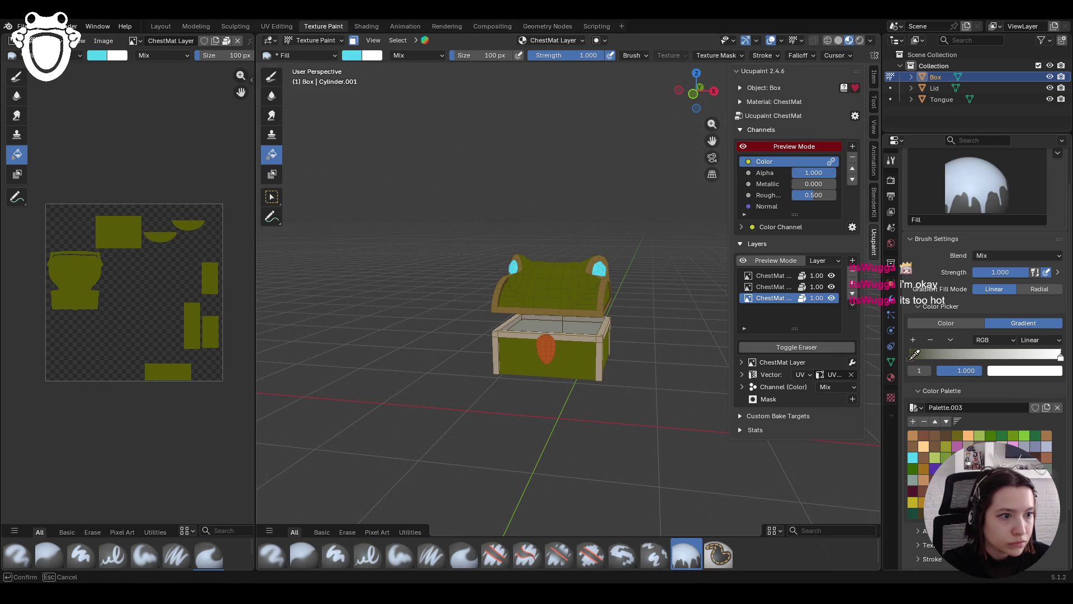
click(914, 354)
click(1022, 369)
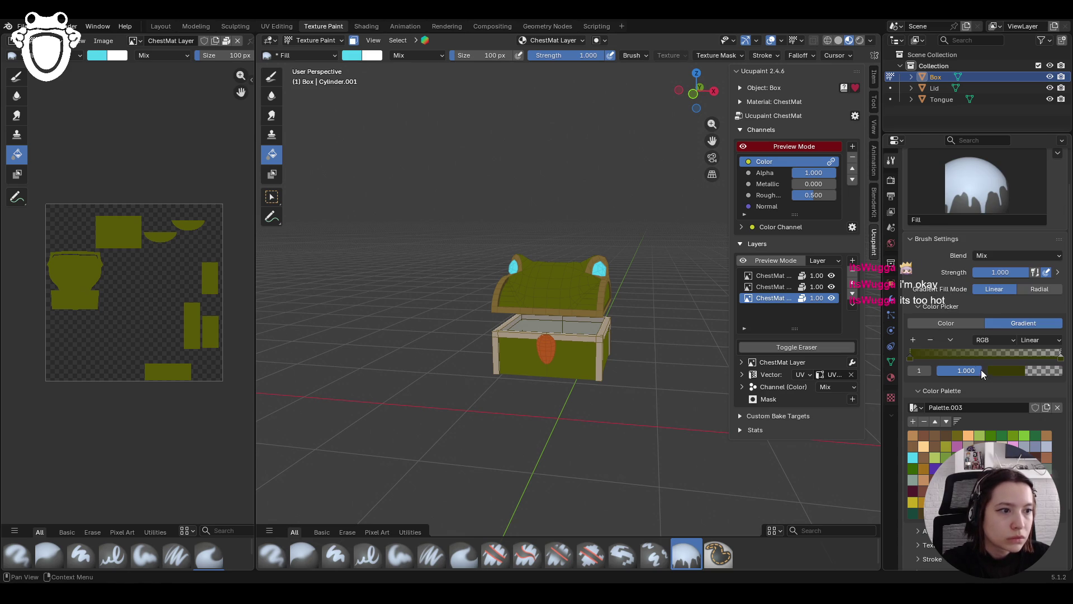
middle_drag(579, 385, 635, 253)
click(696, 93)
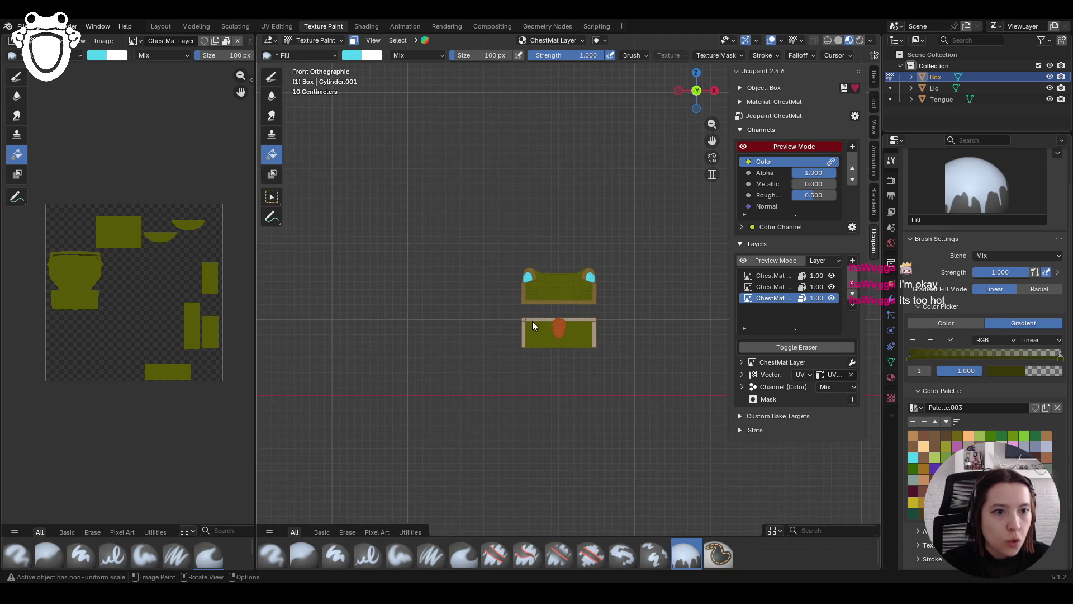
Drag a dark olive gradient fill up across the chest front
scroll(577, 351, up, 4)
drag(549, 416, 548, 358)
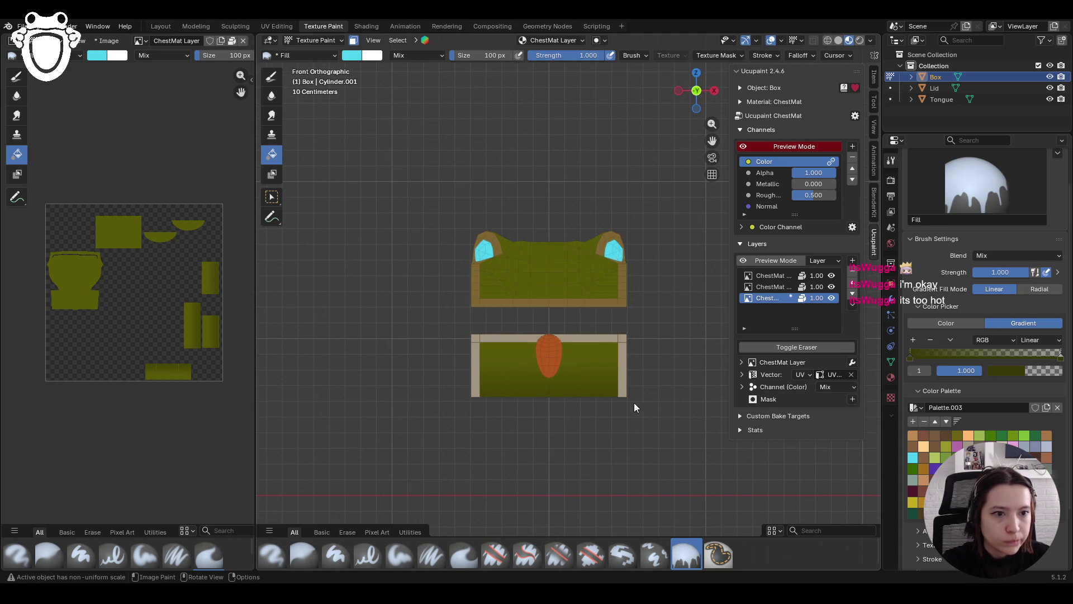
mouse_move(636, 396)
middle_down()
mouse_move(371, 397)
mouse_move(516, 383)
mouse_move(643, 396)
mouse_move(582, 430)
middle_up()
Turn off face-selection masking, leaving the interaction mode unchanged
scroll(582, 430, down, 3)
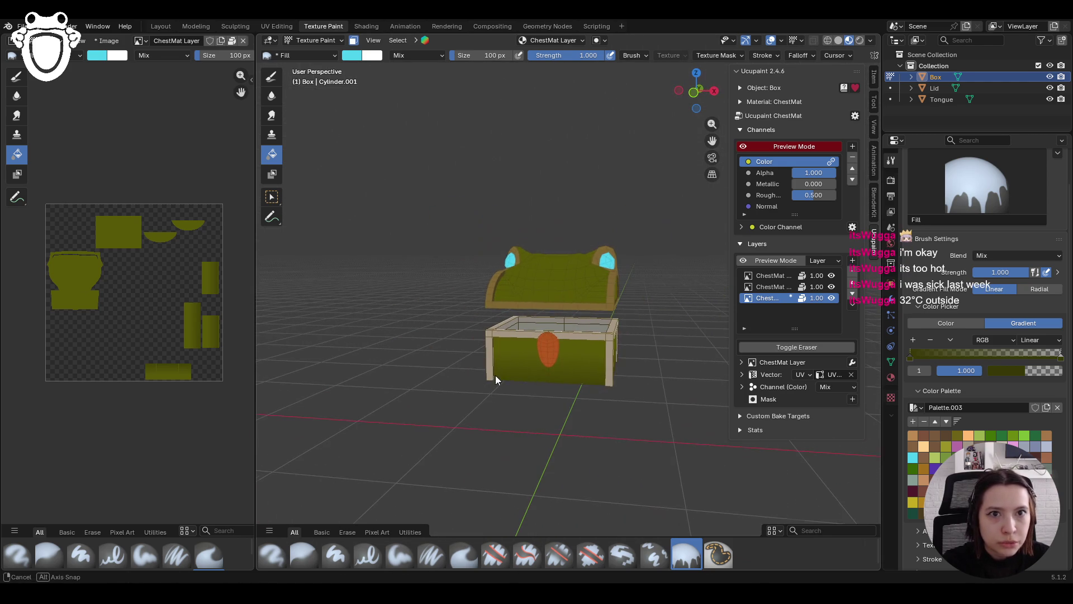
click(357, 43)
scroll(458, 257, down, 2)
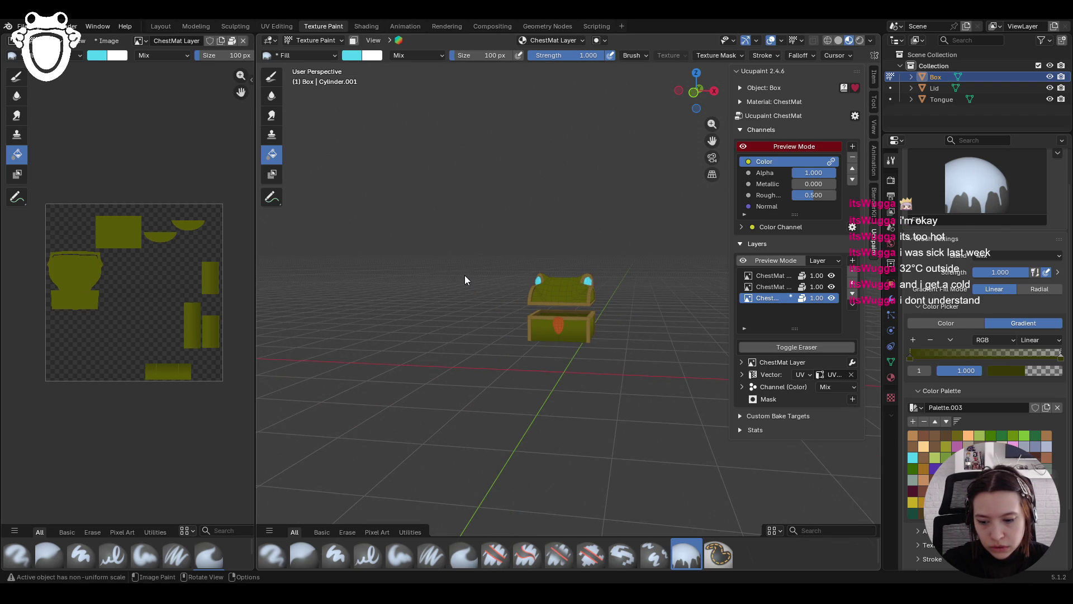
mouse_move(464, 279)
middle_down()
mouse_move(544, 393)
mouse_move(591, 412)
middle_up()
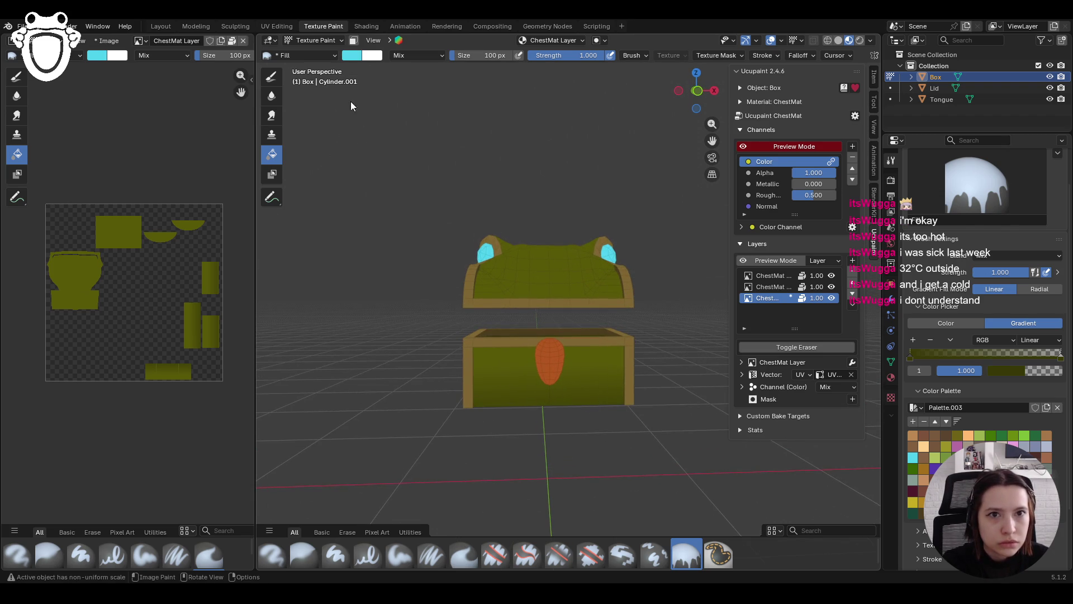
click(320, 40)
click(313, 110)
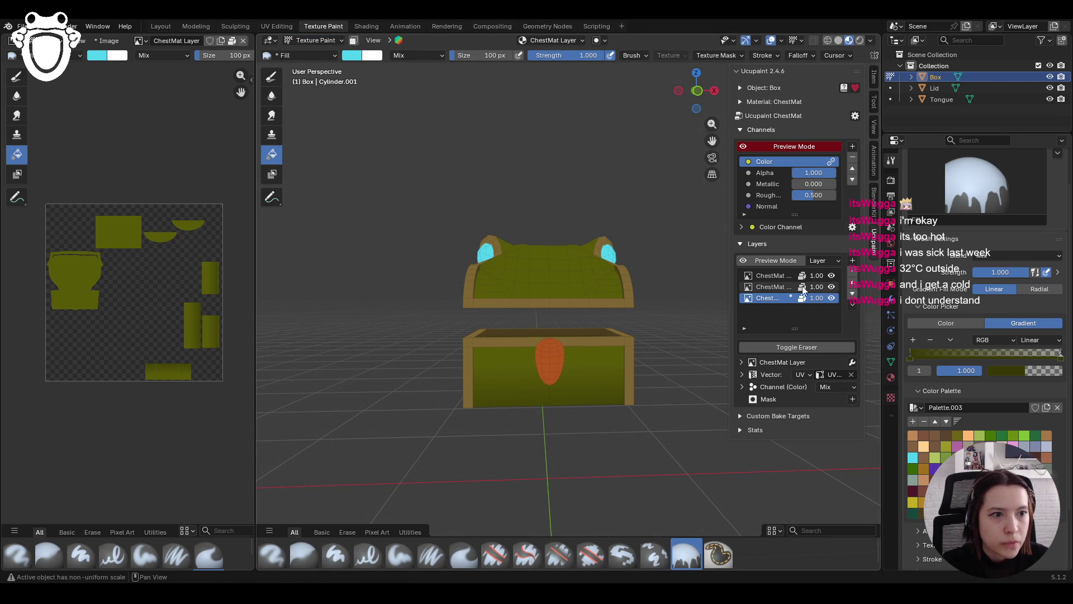
On ChestMat Layer 2, mask painting to the box panel faces, excluding rim and corner posts
click(768, 289)
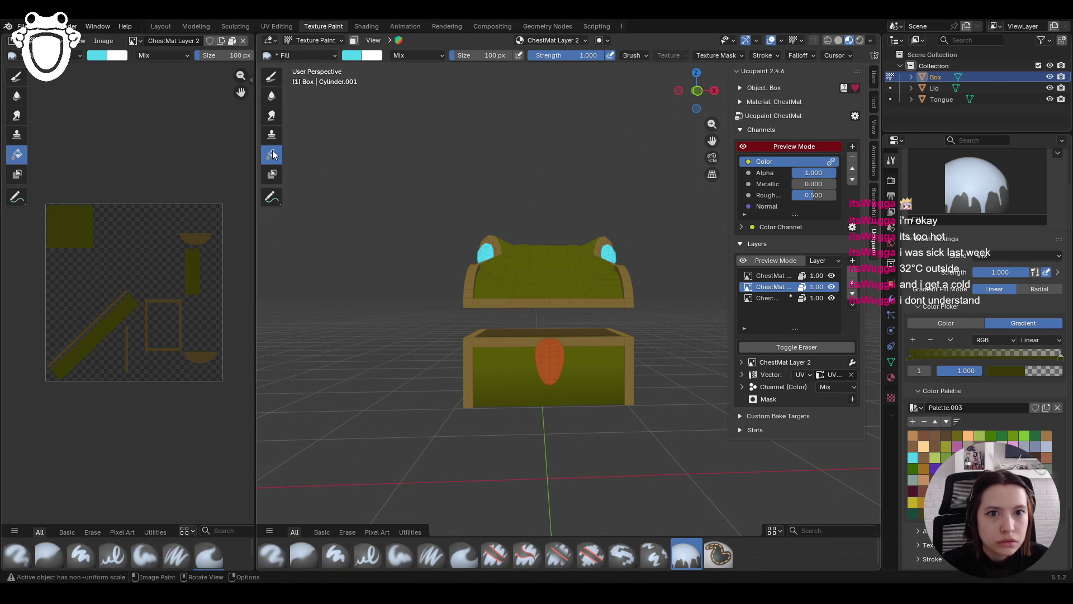
click(353, 40)
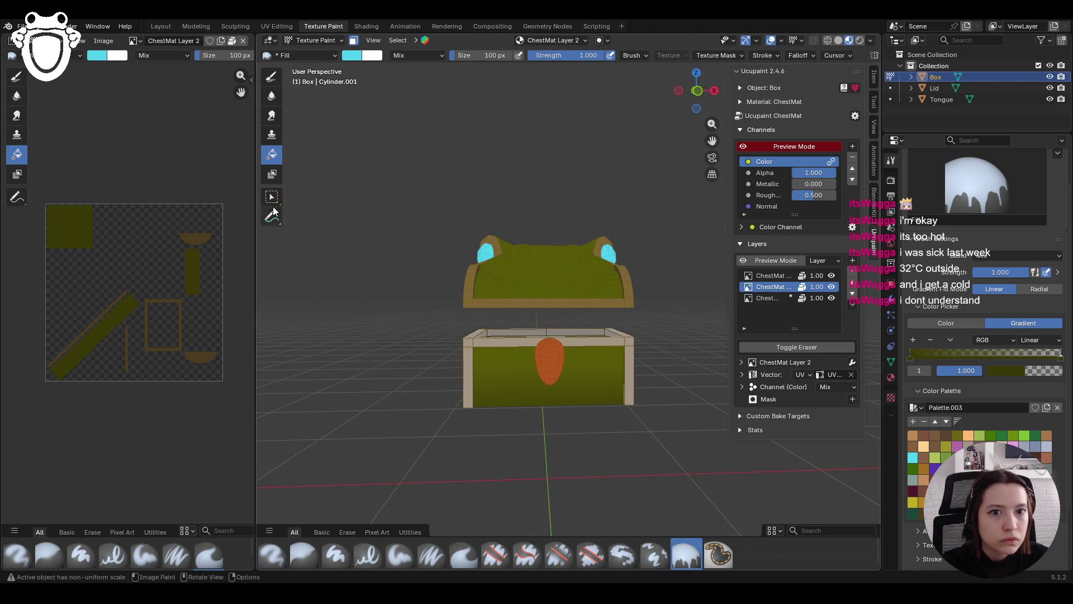
key(a)
middle_drag(470, 350, 471, 348)
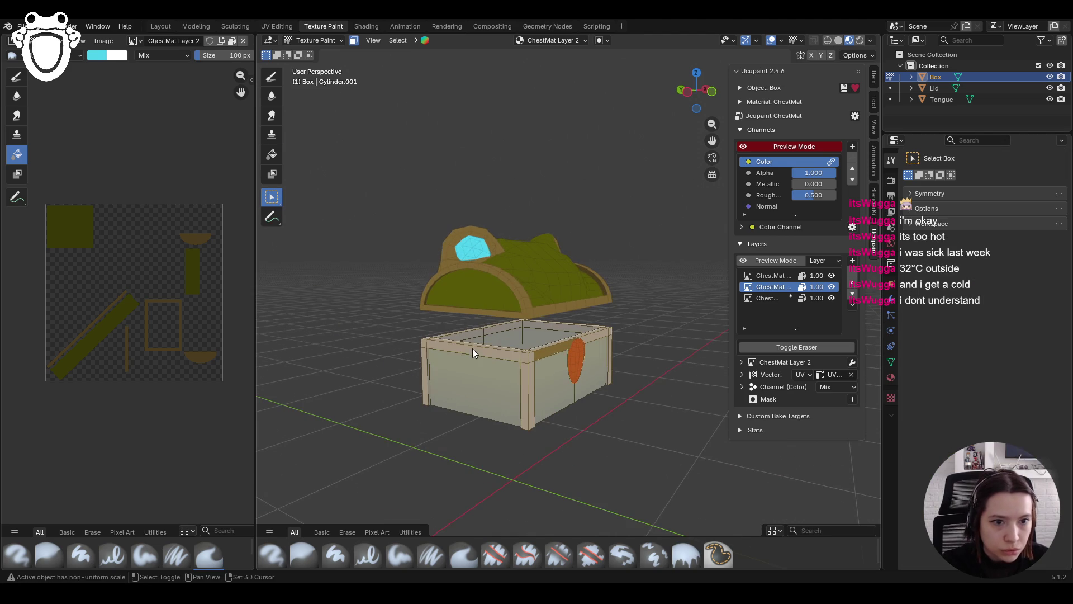
mouse_move(522, 375)
middle_down()
mouse_move(461, 357)
mouse_move(605, 308)
middle_up()
shift+click(434, 370)
shift+click(548, 360)
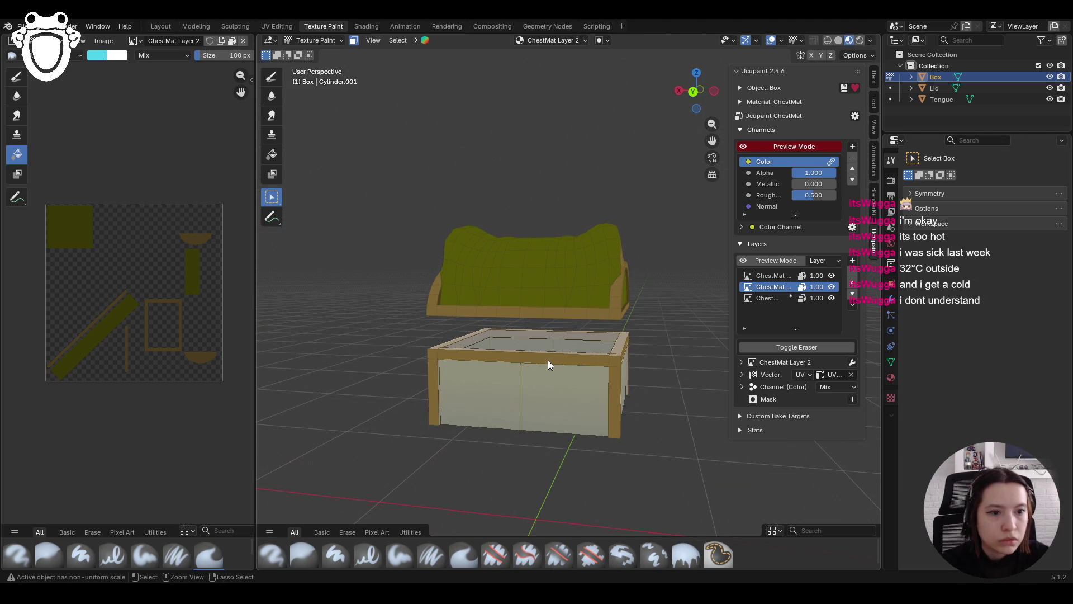
mouse_move(411, 384)
middle_down()
mouse_move(527, 381)
mouse_move(517, 340)
middle_up()
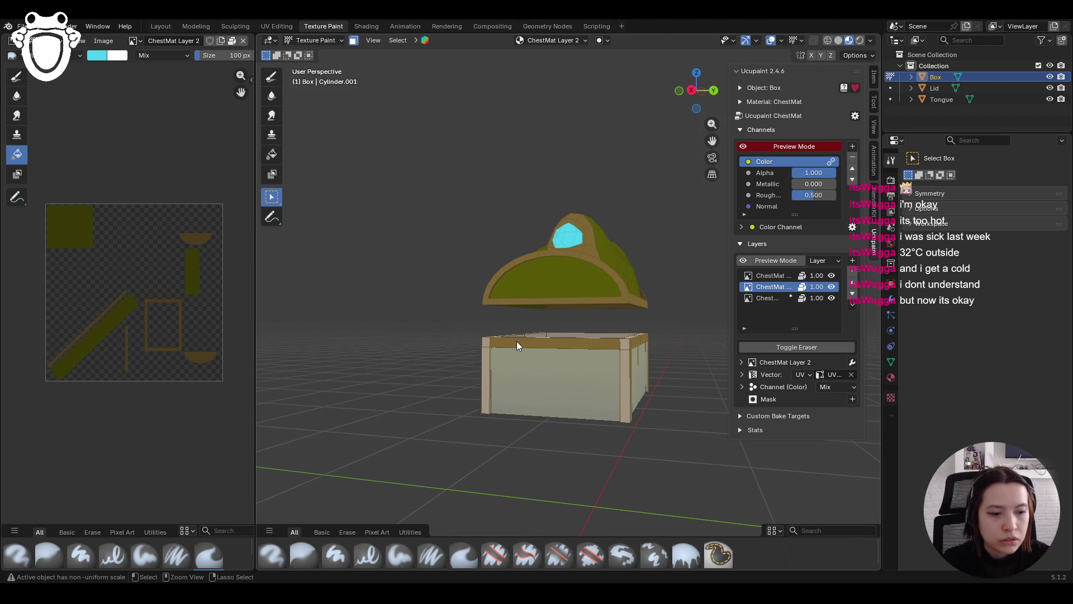
mouse_move(452, 348)
middle_down()
mouse_move(632, 343)
mouse_move(570, 346)
middle_up()
click(697, 91)
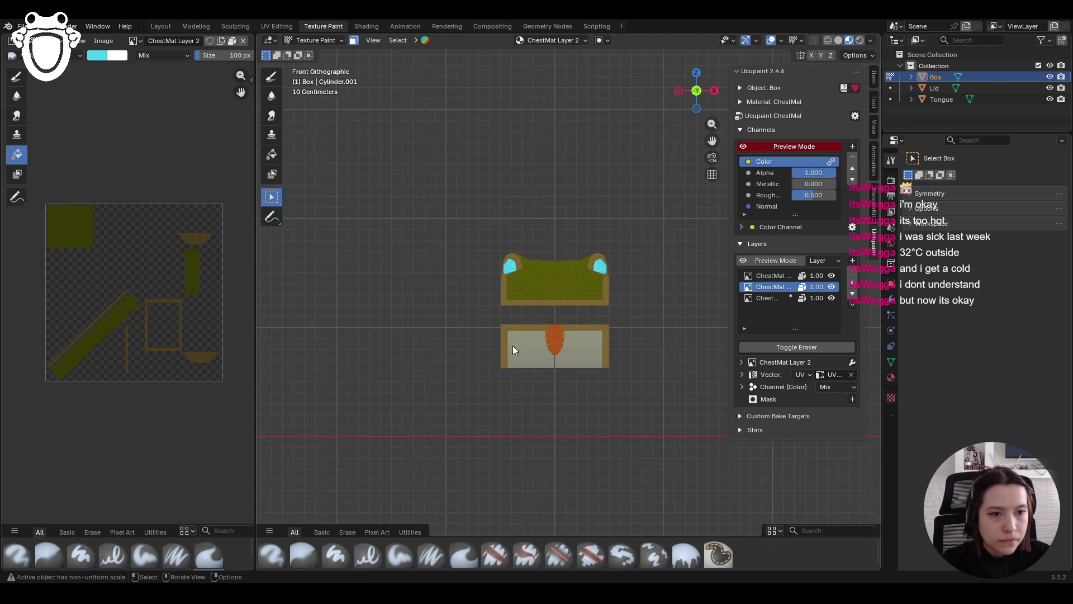
Draw a gradient from below the box up to the tongue on the masked panels
scroll(511, 345, up, 4)
click(271, 154)
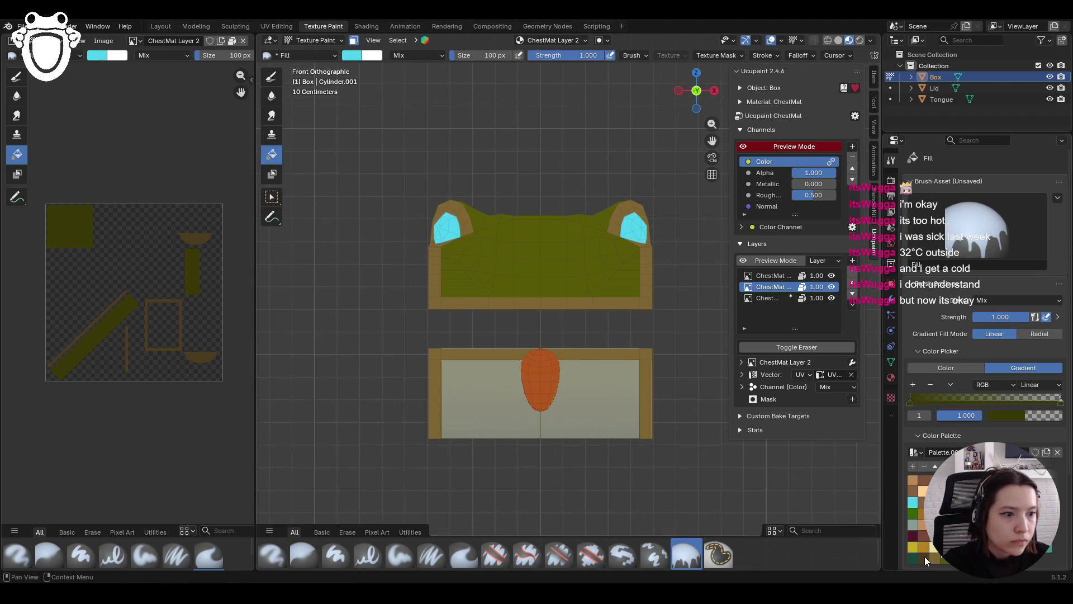
click(909, 402)
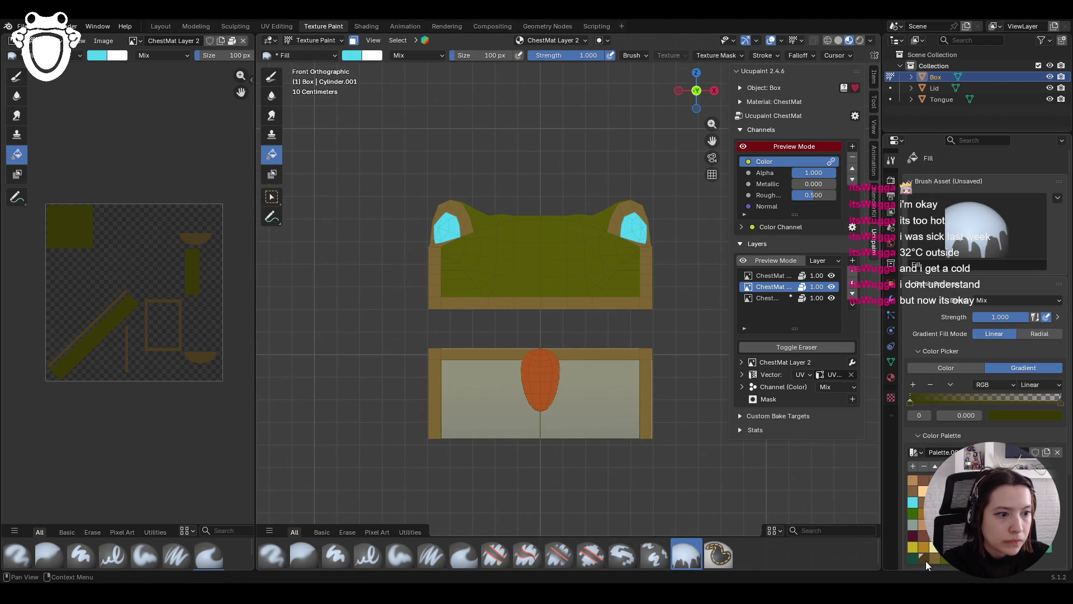
drag(539, 447, 539, 377)
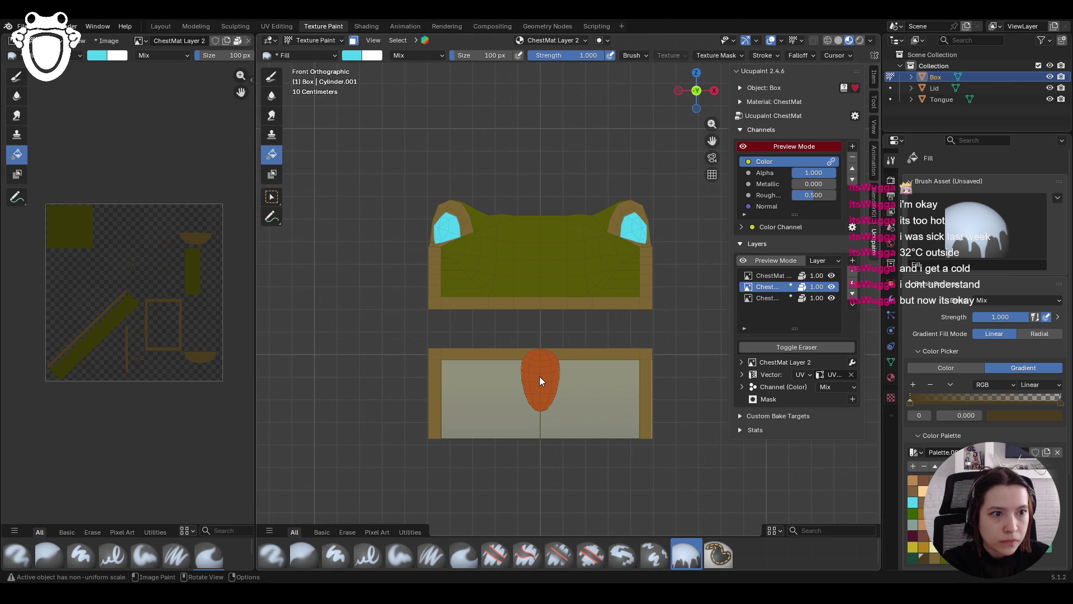
click(769, 299)
click(769, 287)
Try an upward gradient fill on ChestMat Layer 1, then undo it
click(769, 276)
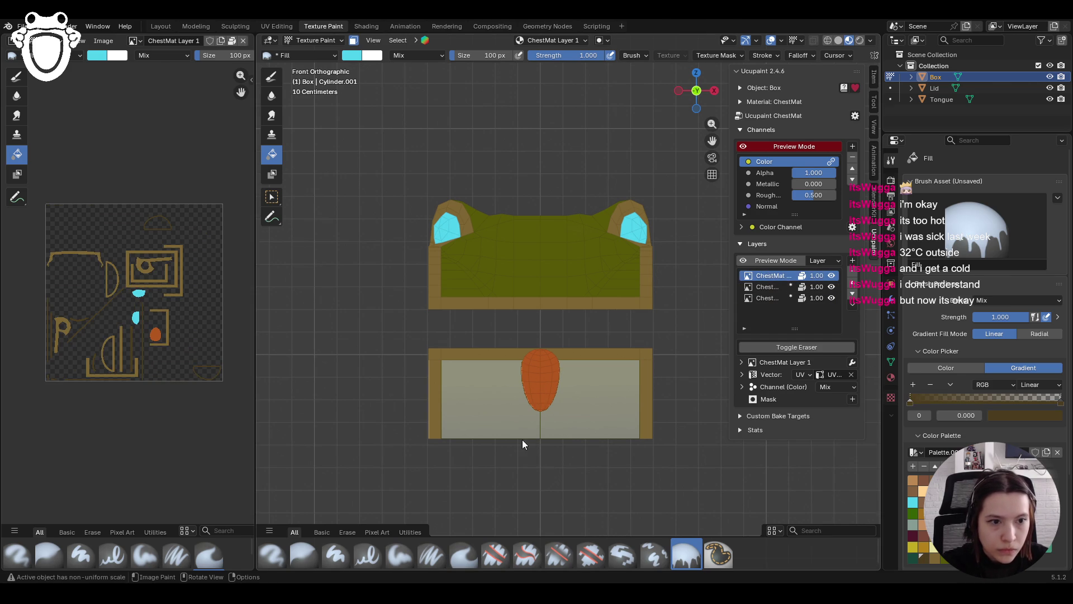
drag(543, 451, 540, 380)
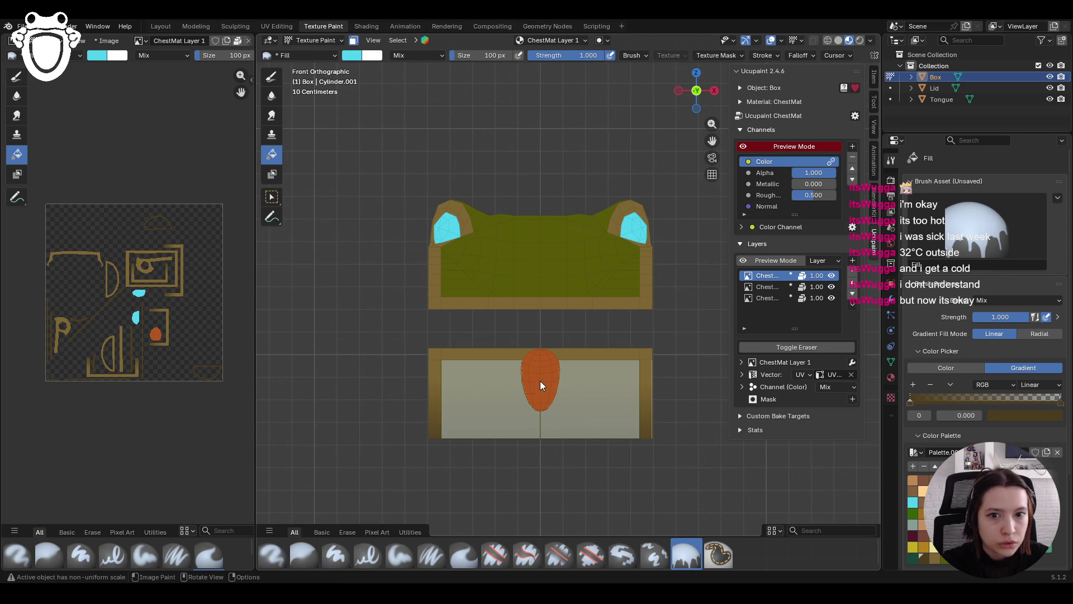
drag(538, 463, 537, 374)
key(ctrl+z)
Turn off face masking, inspect the shading, and make the bottom ChestMat Layer active
mouse_move(498, 472)
middle_down()
mouse_move(635, 491)
mouse_move(555, 468)
mouse_move(685, 427)
mouse_move(414, 416)
mouse_move(463, 60)
middle_up()
click(492, 358)
middle_drag(492, 358, 514, 335)
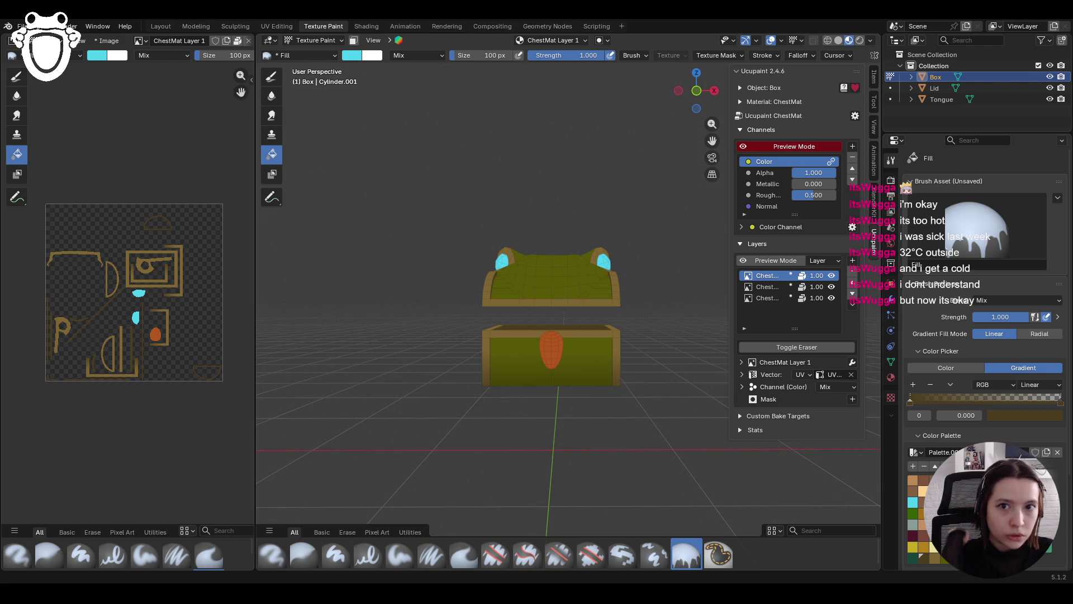
mouse_move(622, 404)
middle_down()
mouse_move(441, 432)
mouse_move(322, 431)
mouse_move(486, 443)
mouse_move(486, 453)
mouse_move(551, 421)
mouse_move(597, 424)
mouse_move(615, 393)
middle_up()
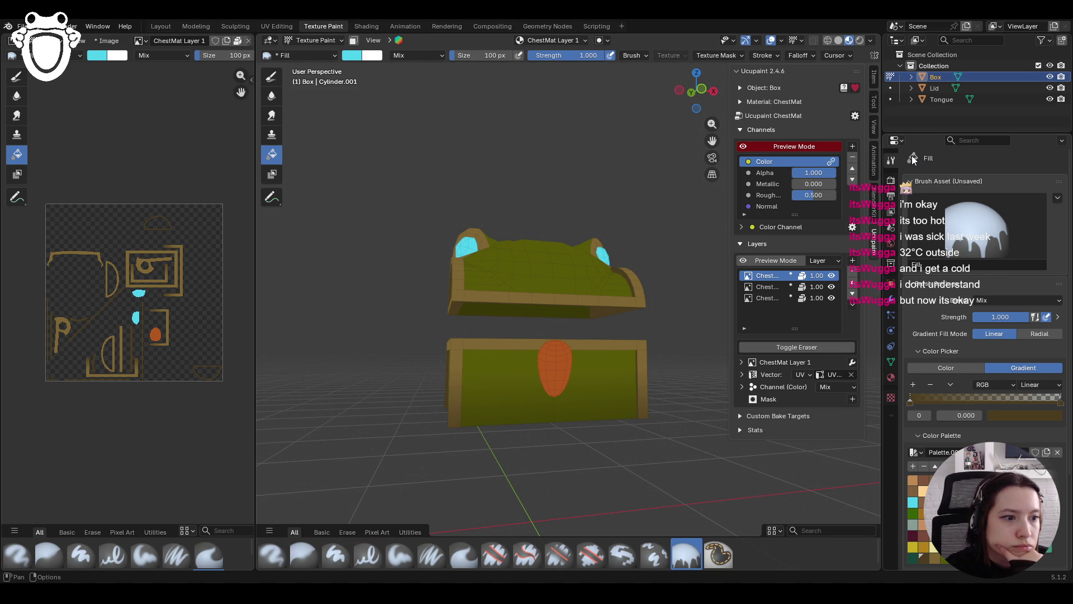
mouse_move(539, 439)
middle_down()
mouse_move(706, 433)
mouse_move(584, 414)
middle_up()
click(770, 296)
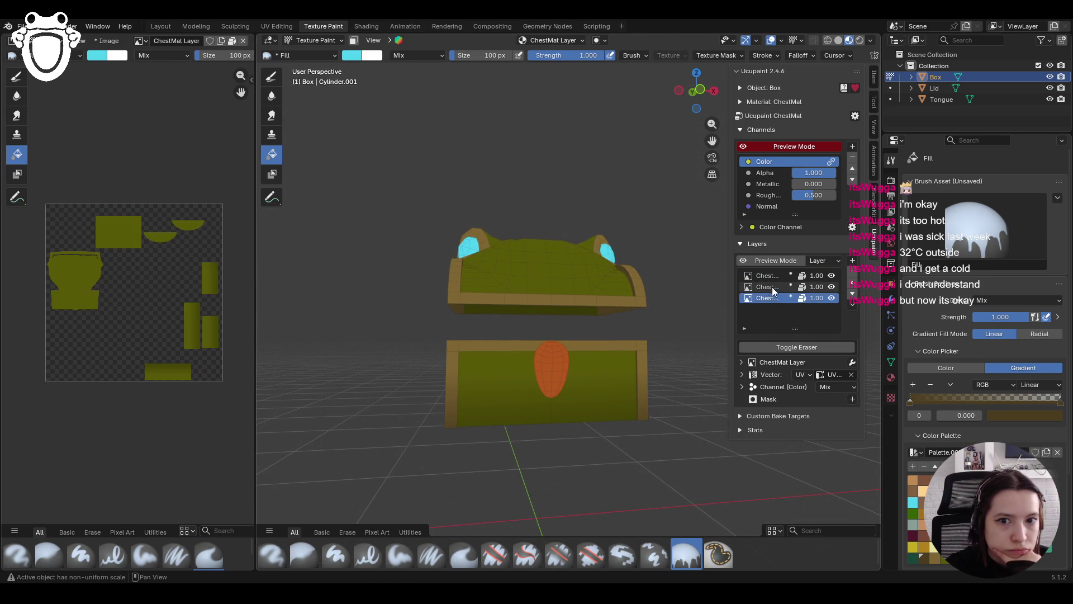
Choose the Paint Soft brush and eyedrop the darker olive from the lid
middle_drag(484, 381, 476, 388)
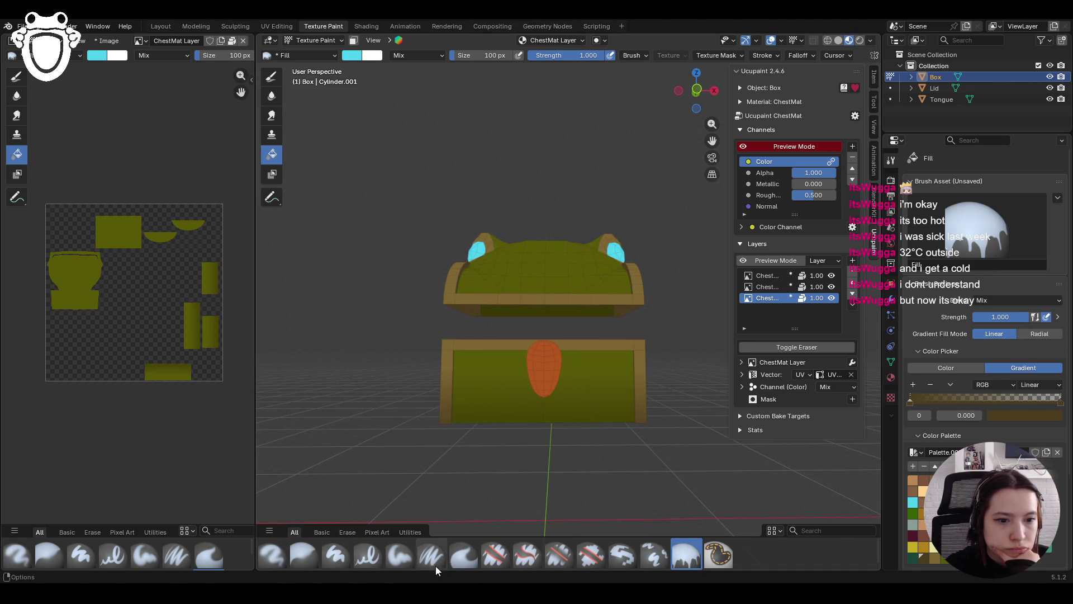
click(407, 561)
click(945, 354)
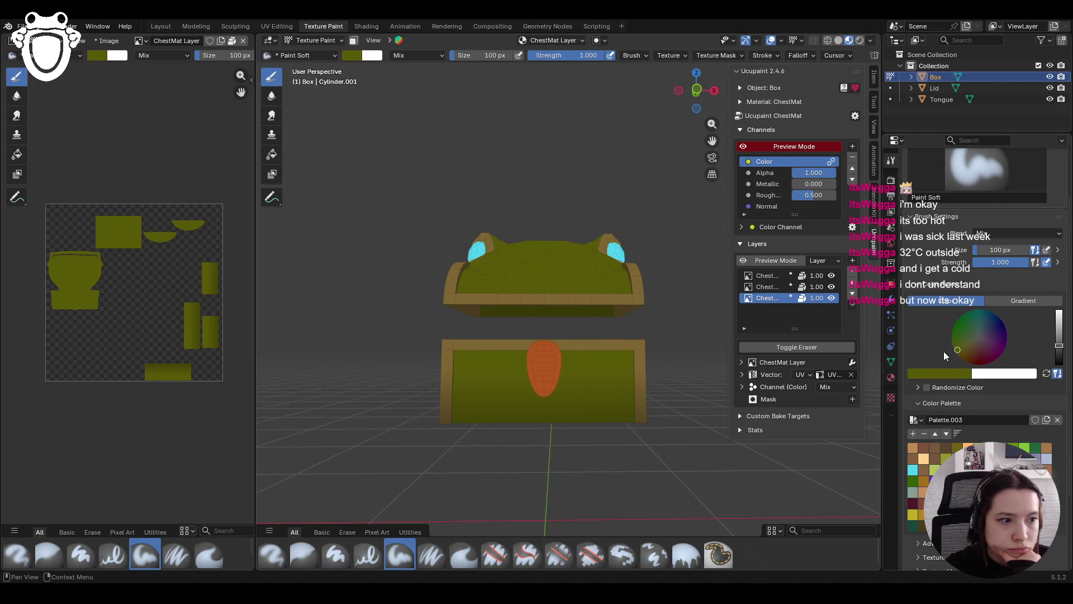
click(937, 374)
click(952, 373)
click(961, 356)
click(576, 307)
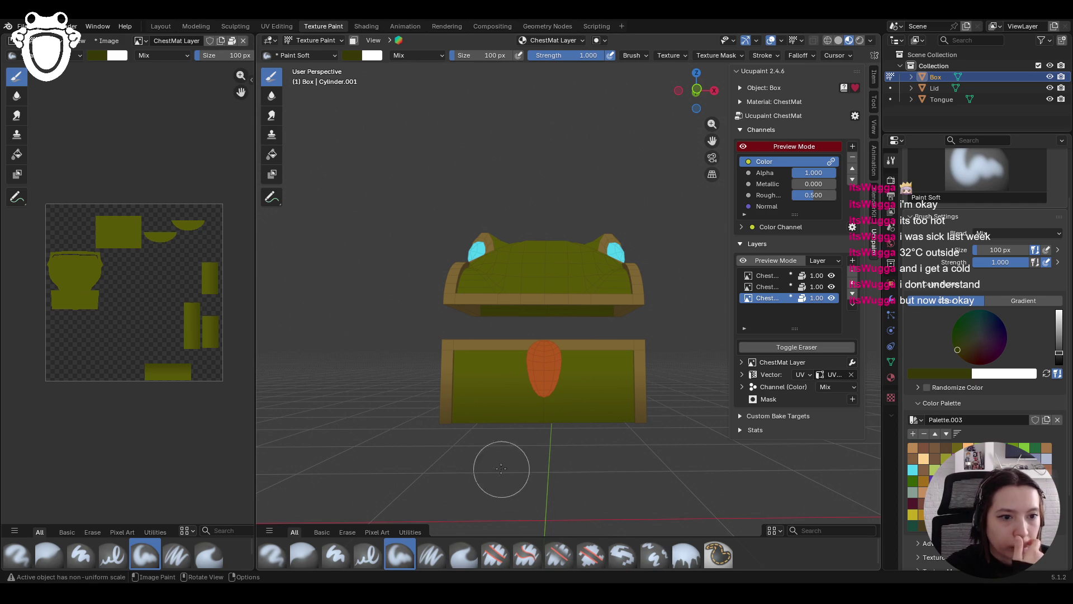
Shrink the brush size to 61 px
middle_drag(454, 446, 459, 414)
scroll(459, 414, up, 2)
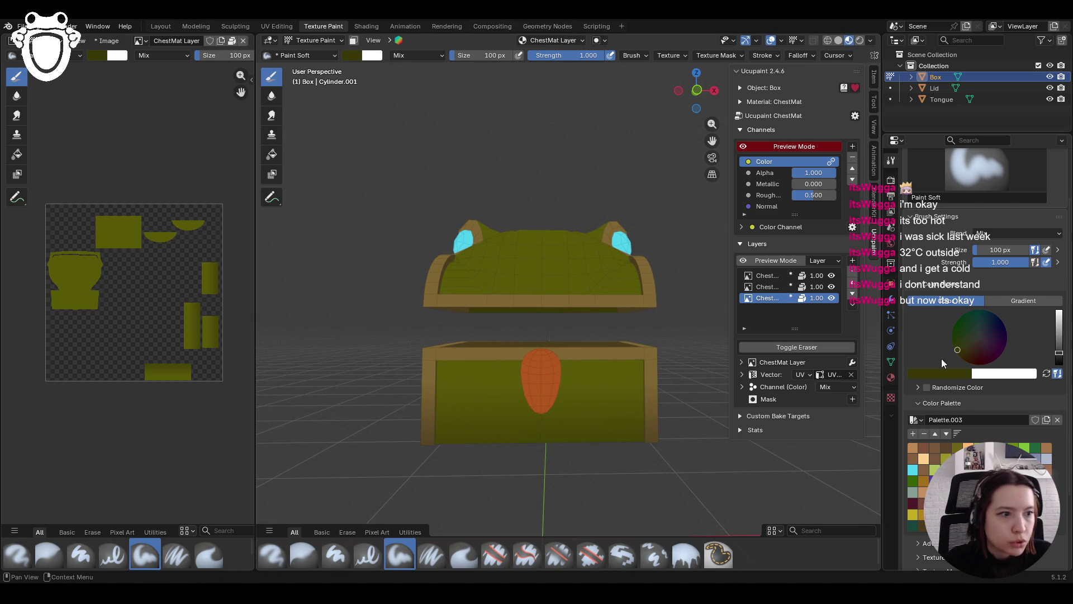
scroll(1014, 351, up, 3)
drag(1003, 317, 970, 311)
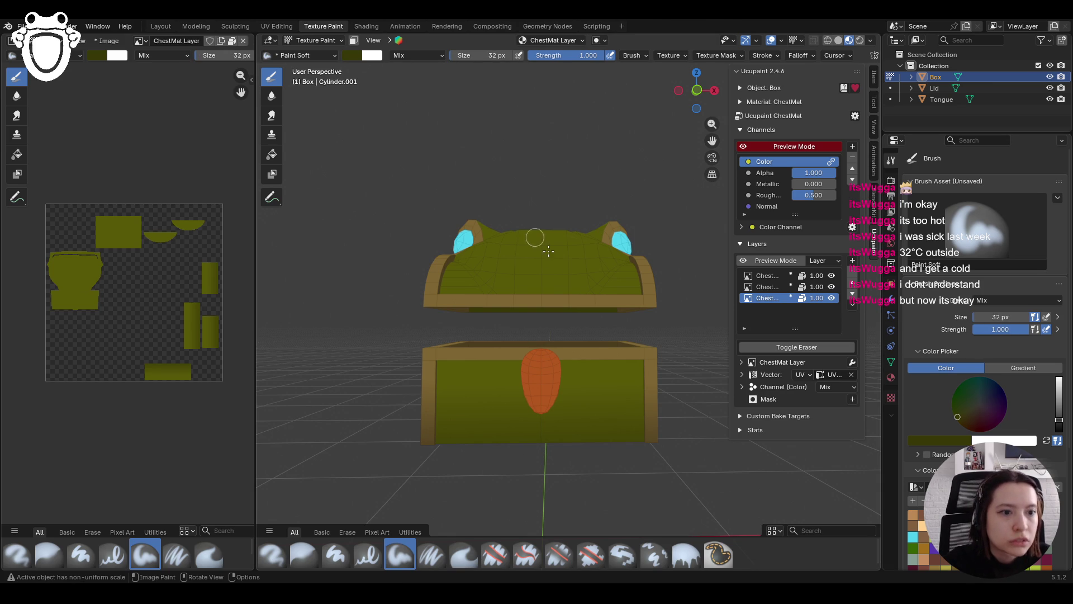
Paint olive strokes over the chest's front panel and along its rim
mouse_move(652, 380)
mouse_down()
mouse_move(650, 416)
mouse_move(639, 375)
mouse_up()
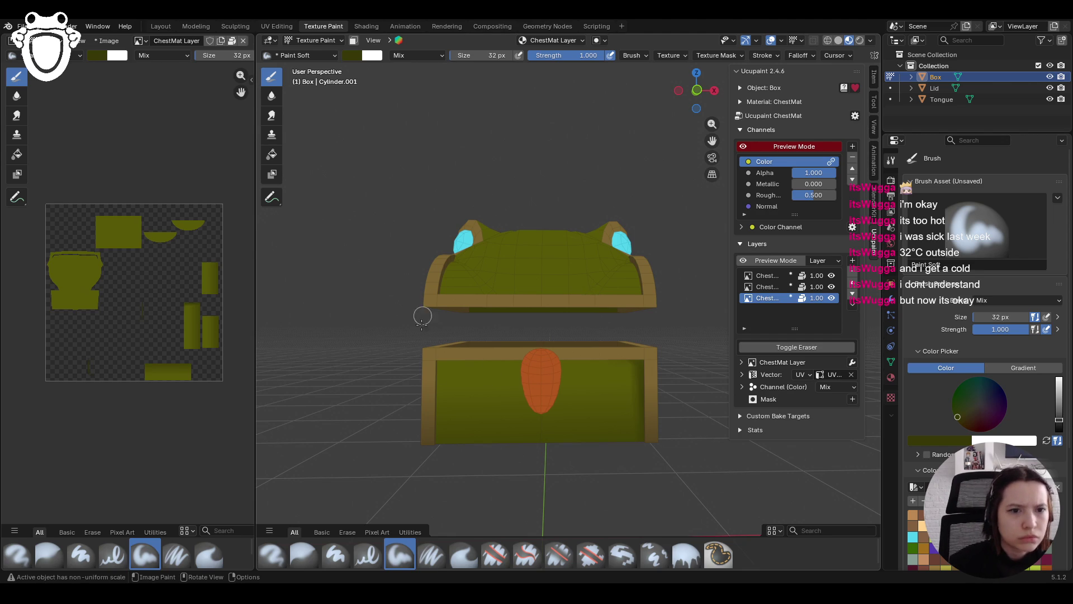
drag(438, 360, 436, 391)
mouse_move(429, 350)
mouse_down()
mouse_move(464, 358)
mouse_move(453, 360)
mouse_up()
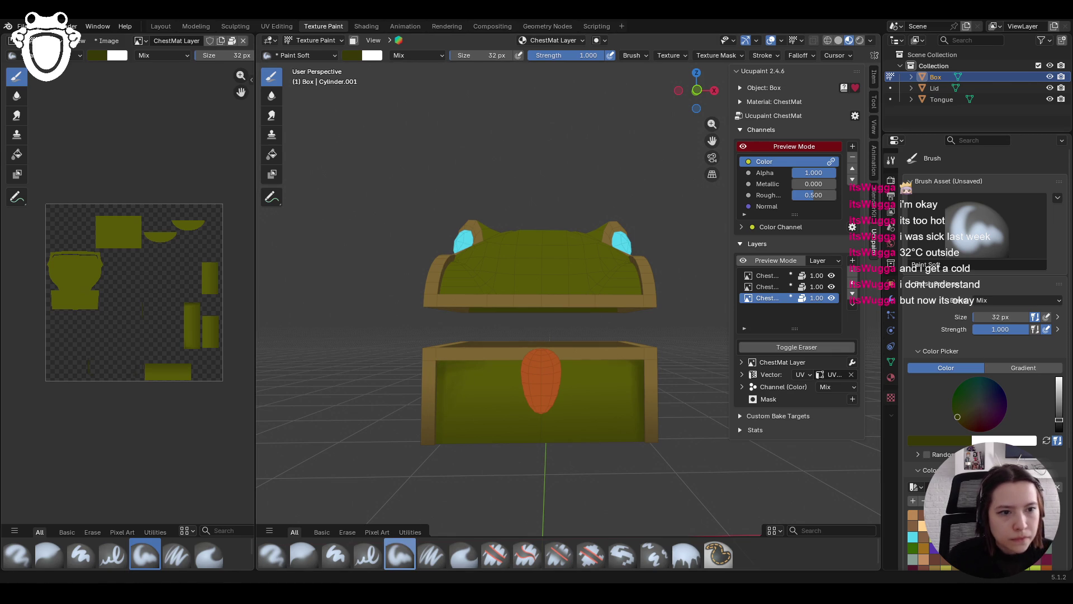
mouse_move(498, 400)
middle_down()
mouse_move(564, 332)
mouse_move(601, 331)
mouse_move(517, 380)
middle_up()
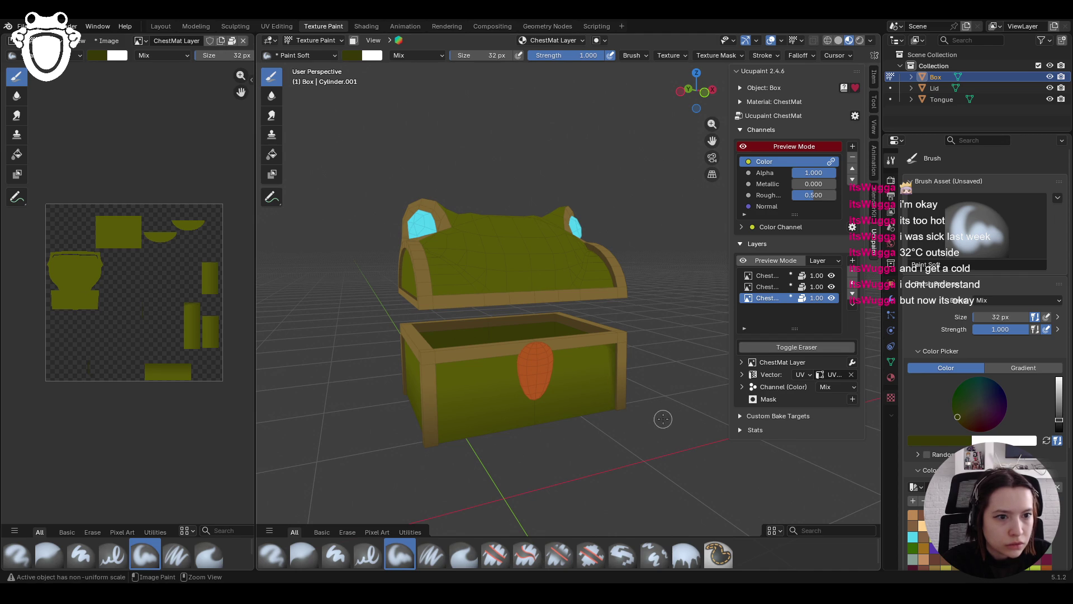
mouse_move(712, 140)
mouse_down()
mouse_move(715, 127)
mouse_move(711, 137)
mouse_up()
mouse_move(615, 385)
middle_down()
mouse_move(591, 373)
mouse_move(475, 414)
mouse_move(512, 366)
mouse_move(503, 383)
middle_up()
Lower the brush strength to 0.825
key(shift+f)
click(471, 414)
scroll(460, 400, up, 1)
Stroke darker olive zigzag shading across the front panel and rim at 0.825 strength
mouse_move(380, 338)
mouse_down()
mouse_move(378, 383)
mouse_move(371, 319)
mouse_move(386, 303)
mouse_move(394, 347)
mouse_move(376, 379)
mouse_move(389, 335)
mouse_move(411, 336)
mouse_move(379, 438)
mouse_move(386, 426)
mouse_move(396, 478)
mouse_move(386, 489)
mouse_up()
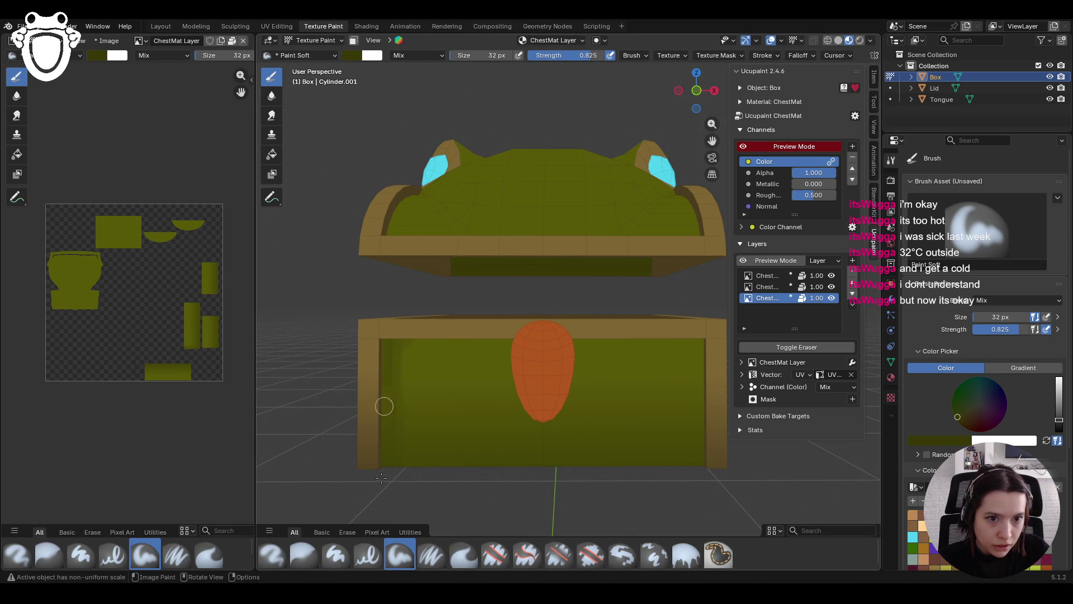
mouse_move(455, 301)
middle_down()
mouse_move(497, 325)
mouse_move(498, 349)
middle_up()
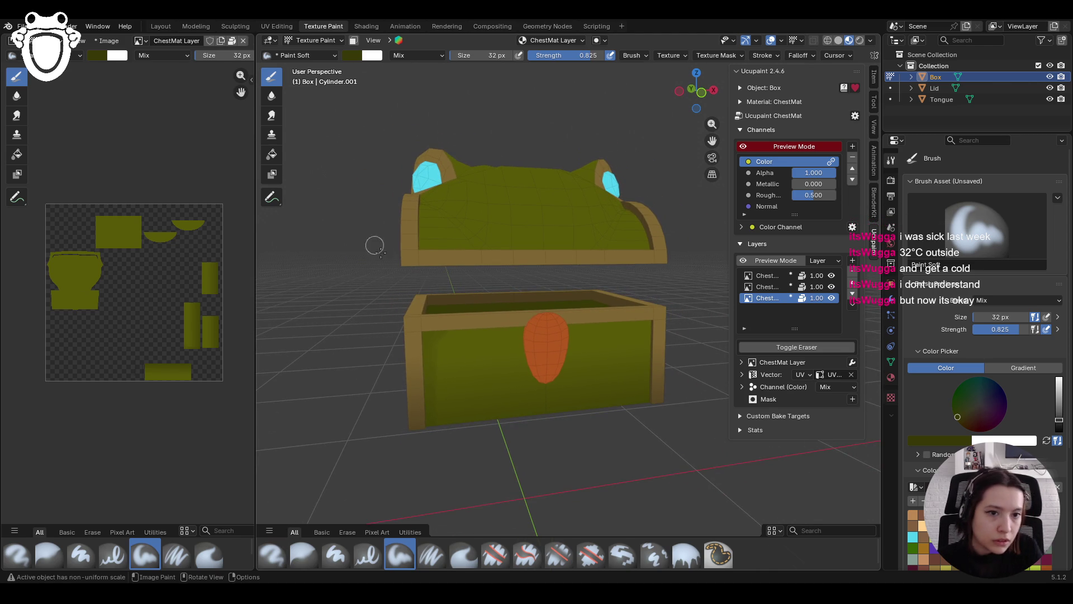
mouse_move(423, 339)
mouse_down()
mouse_move(654, 324)
mouse_move(649, 361)
mouse_up()
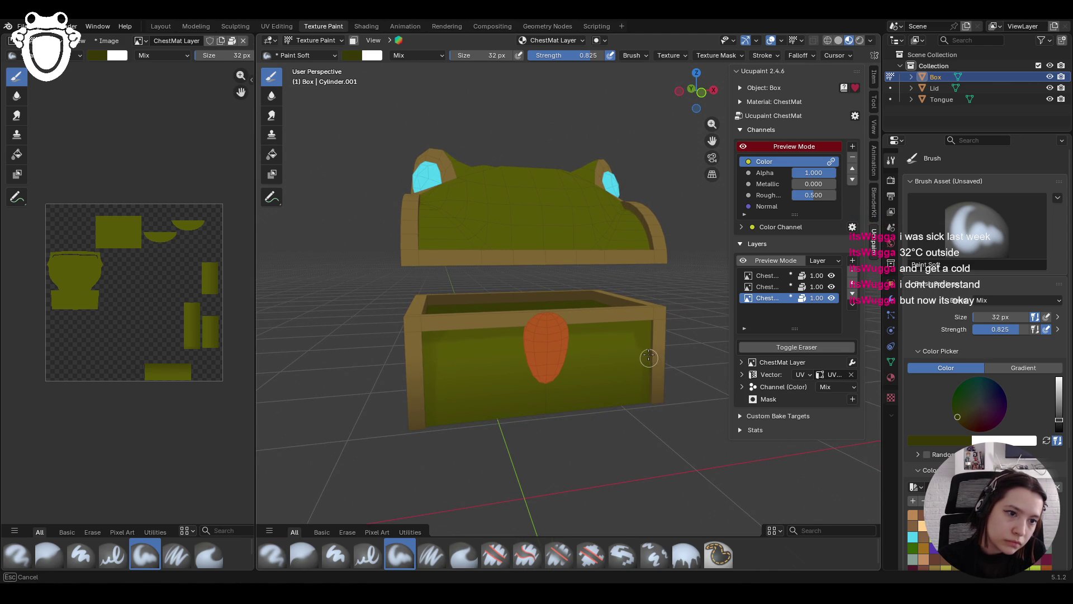
mouse_move(645, 398)
mouse_down()
mouse_move(642, 349)
mouse_move(570, 332)
mouse_move(431, 346)
mouse_move(422, 384)
mouse_move(497, 471)
mouse_up()
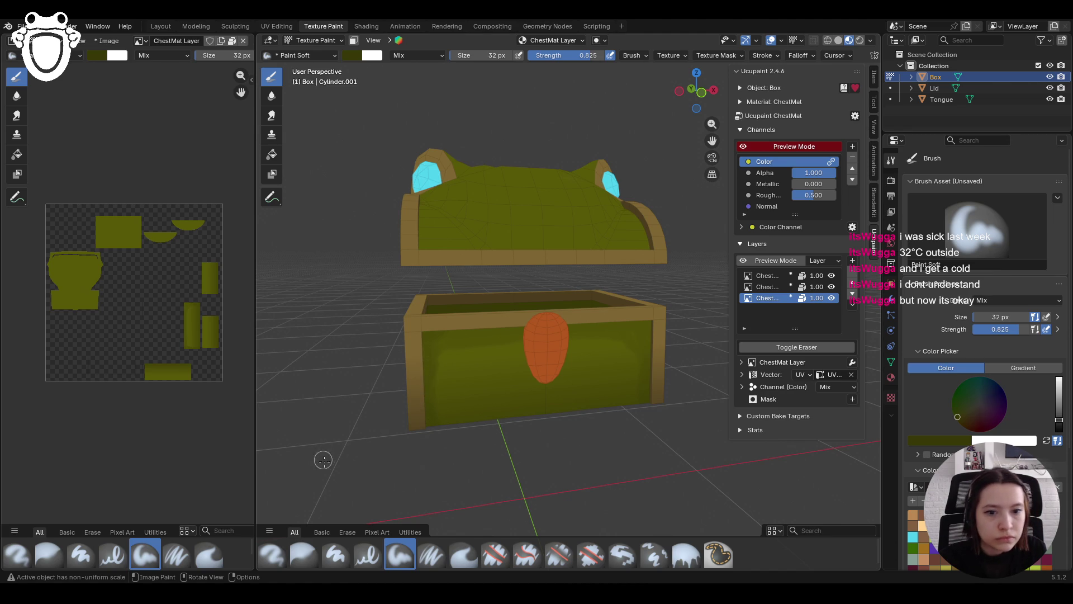
mouse_move(432, 341)
mouse_down()
mouse_move(628, 323)
mouse_move(656, 343)
mouse_move(654, 400)
mouse_move(654, 339)
mouse_move(649, 396)
mouse_move(630, 317)
mouse_up()
click(304, 553)
Blur the front shading, then mask painting to box-selected front panel faces
drag(422, 344, 440, 334)
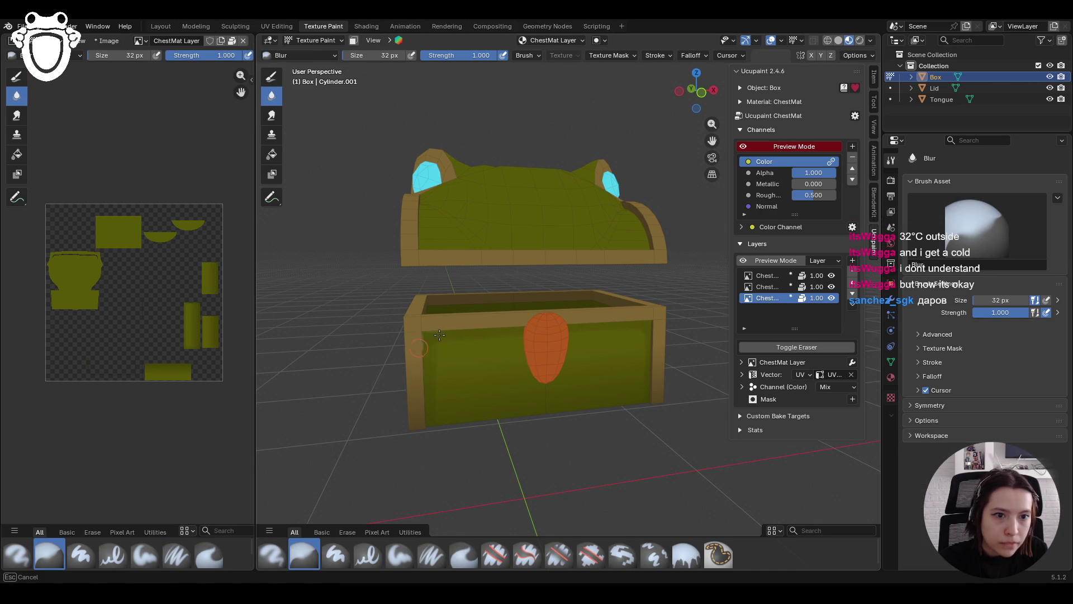
drag(428, 481, 427, 491)
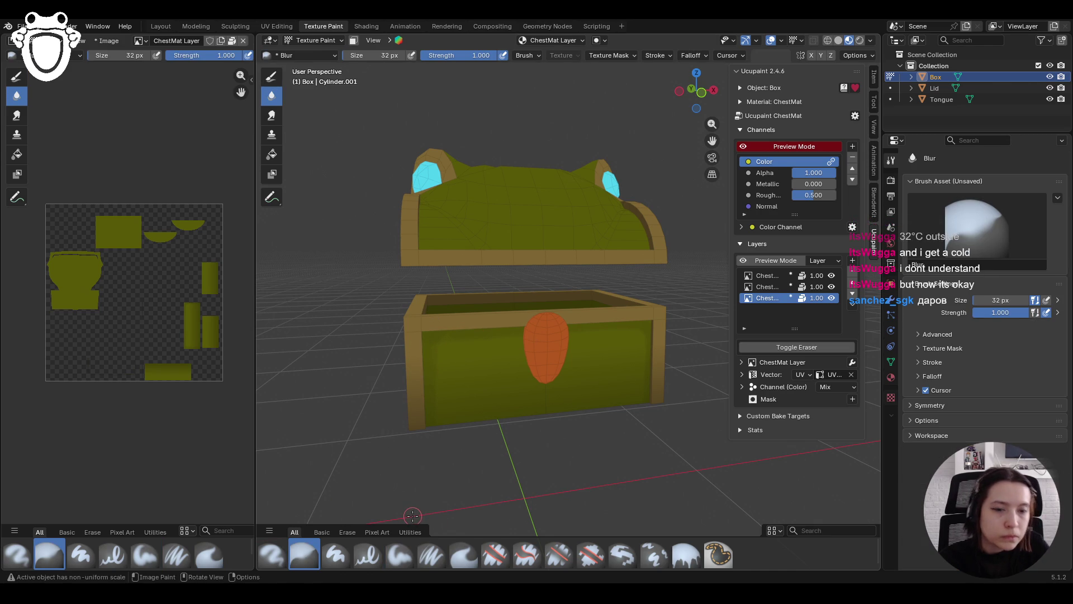
click(352, 40)
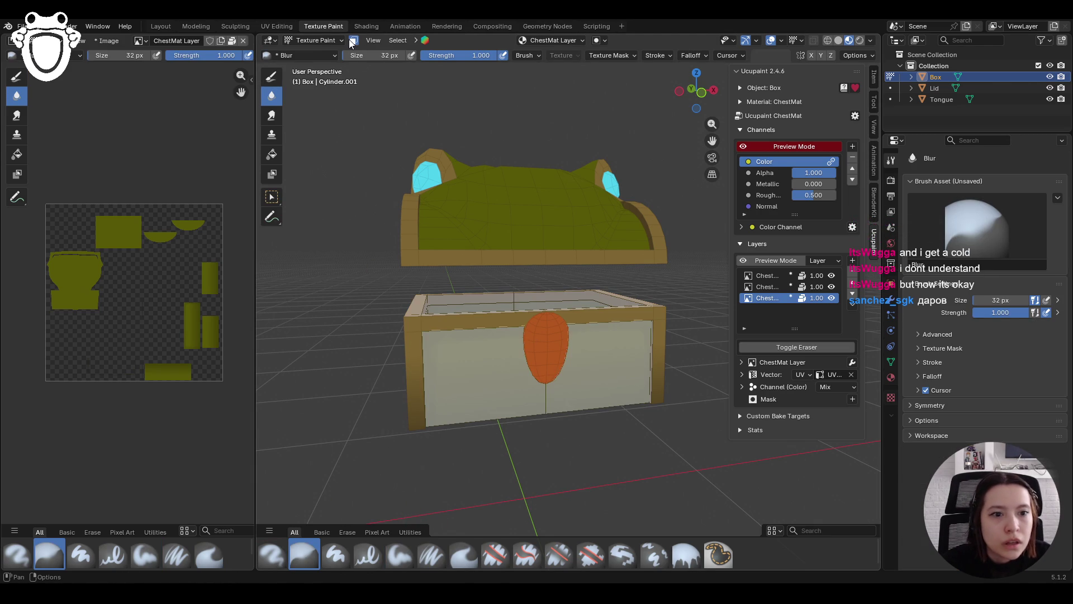
click(271, 197)
drag(452, 356, 633, 377)
mouse_move(633, 377)
middle_down()
mouse_move(595, 367)
mouse_move(450, 397)
mouse_move(477, 378)
mouse_move(391, 367)
mouse_move(401, 365)
mouse_move(378, 428)
mouse_move(548, 372)
mouse_move(390, 386)
mouse_move(585, 387)
mouse_move(553, 346)
middle_up()
Return to painting, recentre the chest front, and pick the Paint Soft brush
scroll(586, 373, up, 4)
scroll(469, 380, down, 5)
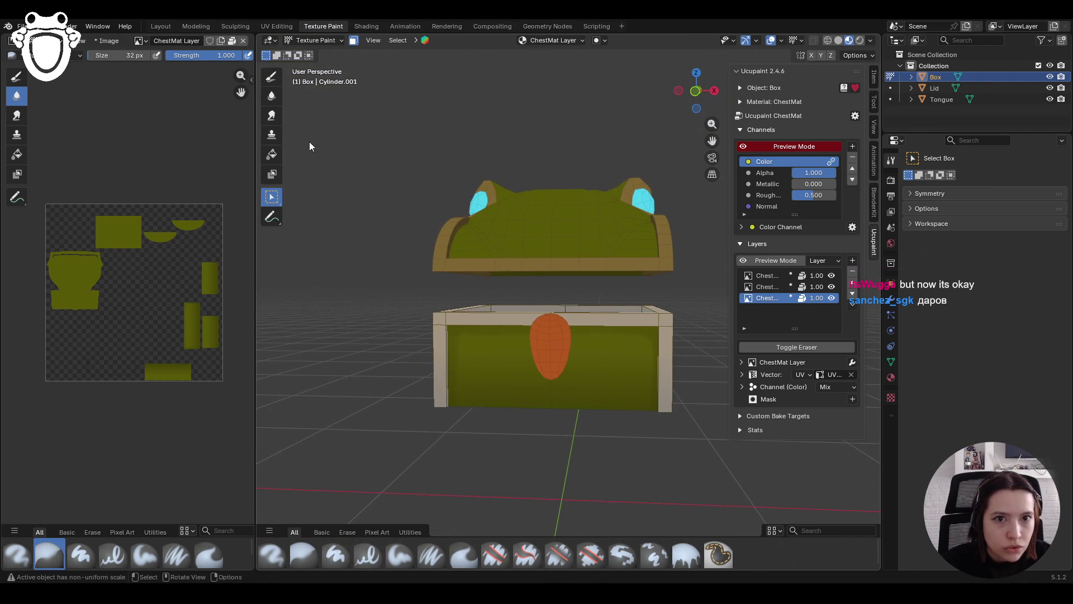
click(272, 76)
click(304, 555)
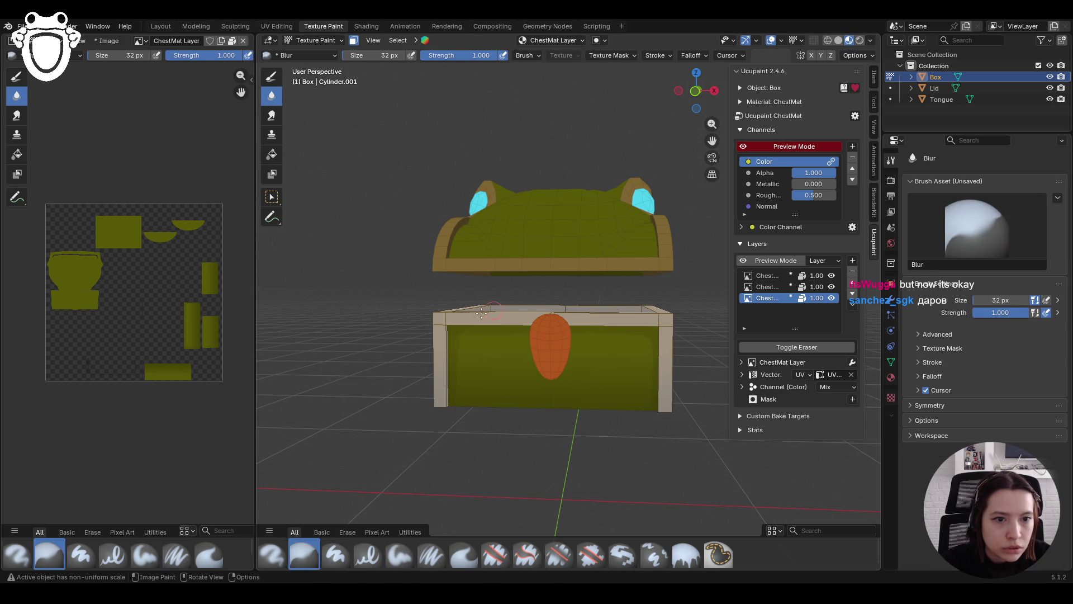
mouse_move(451, 330)
middle_down()
mouse_move(444, 344)
mouse_move(470, 327)
middle_up()
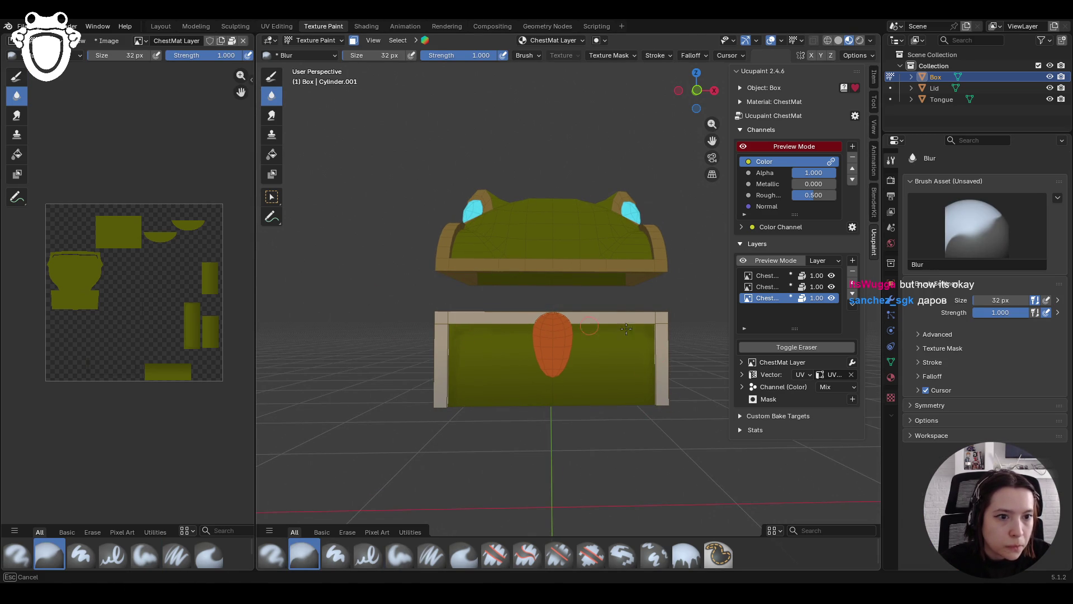
mouse_move(611, 305)
middle_down()
mouse_move(682, 162)
mouse_move(712, 140)
middle_up()
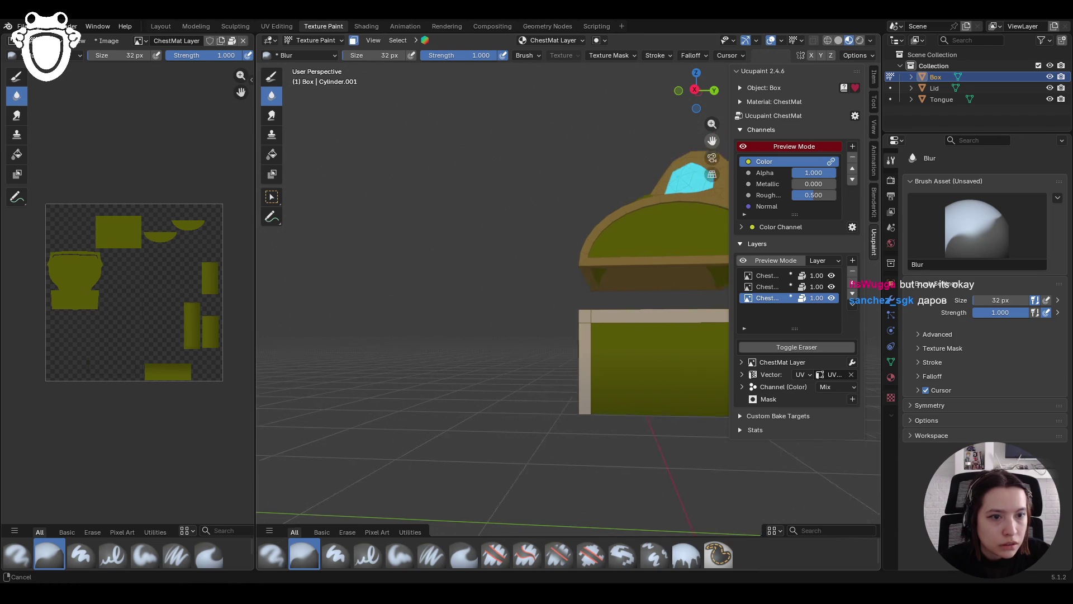
drag(712, 141, 548, 142)
click(395, 555)
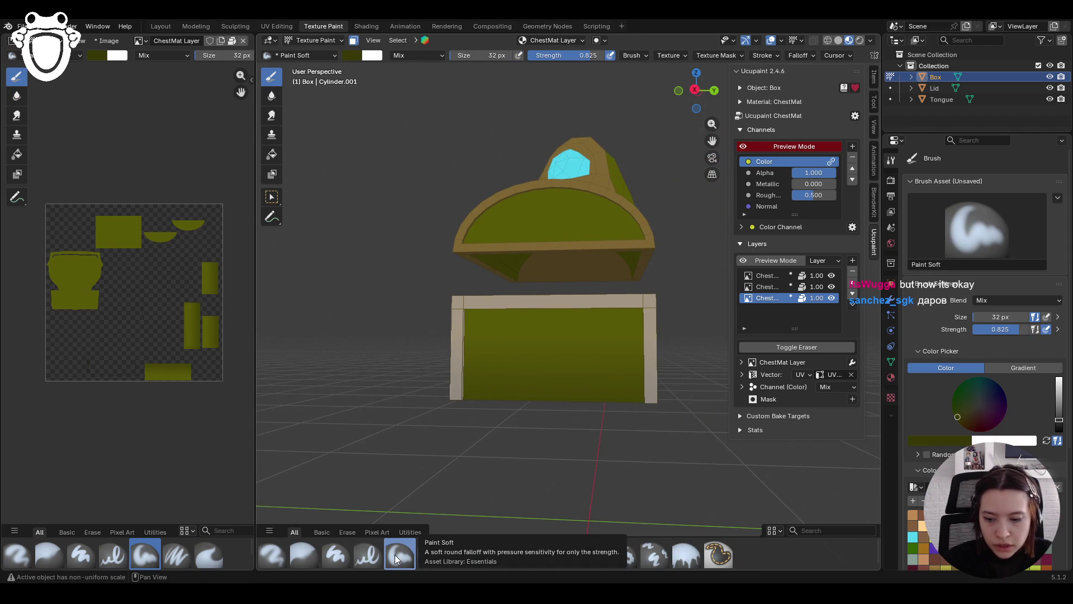
Paint soft darker shading along the front panel's left and top edges
drag(469, 302, 467, 355)
drag(464, 305, 529, 308)
drag(524, 309, 466, 310)
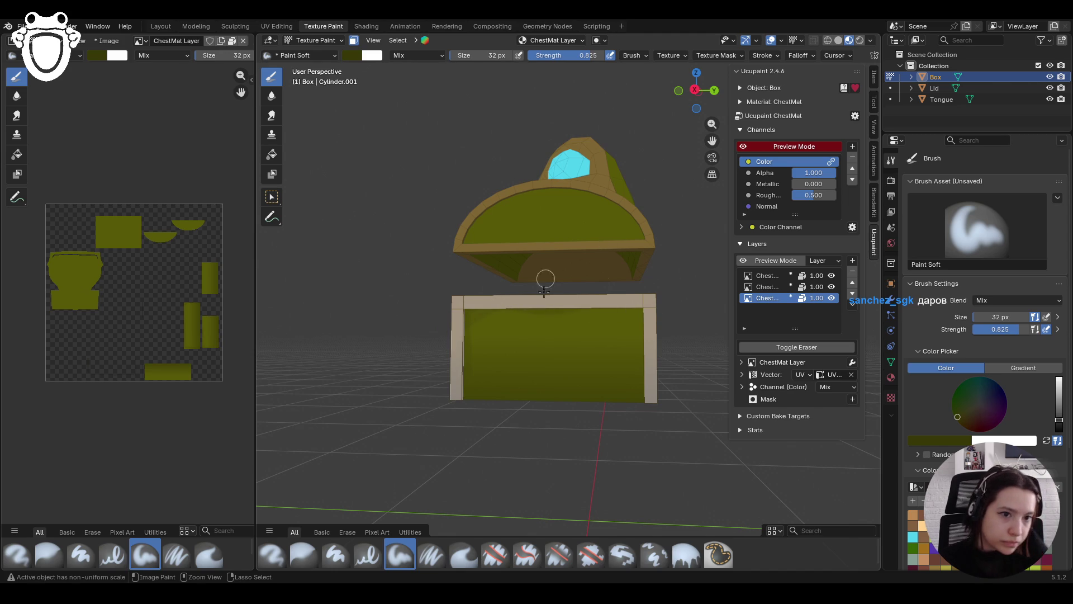
drag(466, 311, 534, 308)
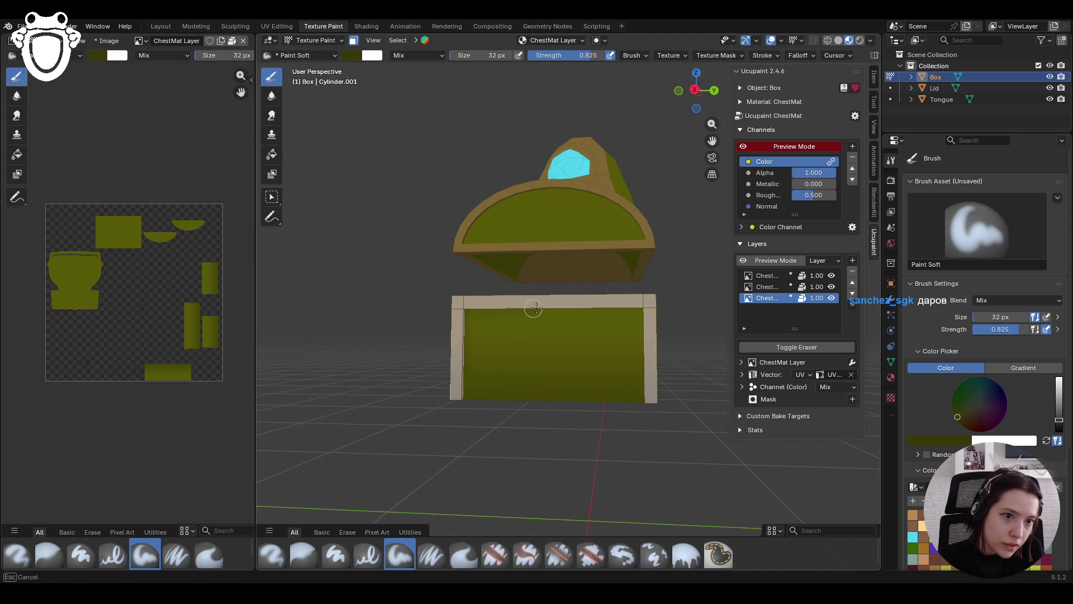
drag(629, 305, 642, 423)
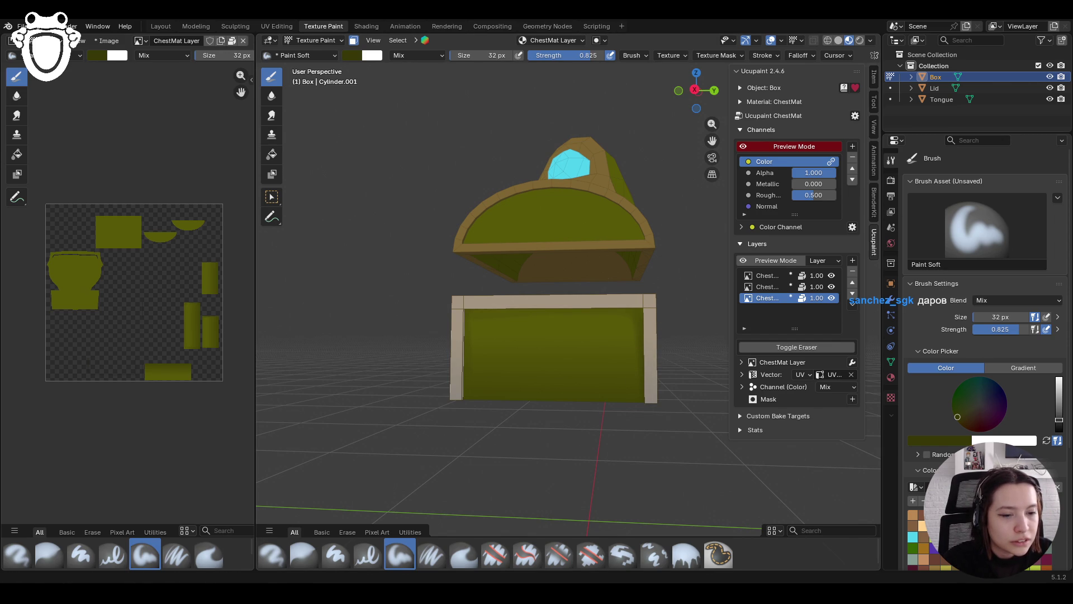
mouse_move(630, 359)
middle_down()
mouse_move(688, 195)
mouse_move(649, 286)
mouse_move(688, 328)
middle_up()
drag(394, 277, 404, 376)
mouse_move(408, 273)
mouse_down()
mouse_move(468, 274)
mouse_move(412, 268)
mouse_up()
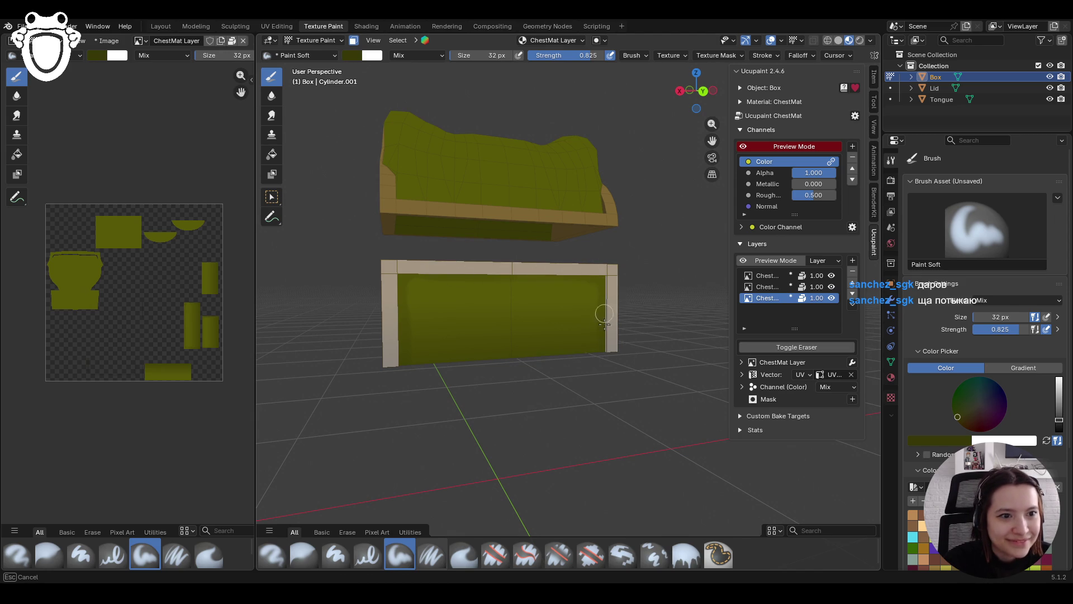
drag(597, 288, 578, 280)
drag(406, 297, 406, 348)
middle_drag(383, 431, 517, 378)
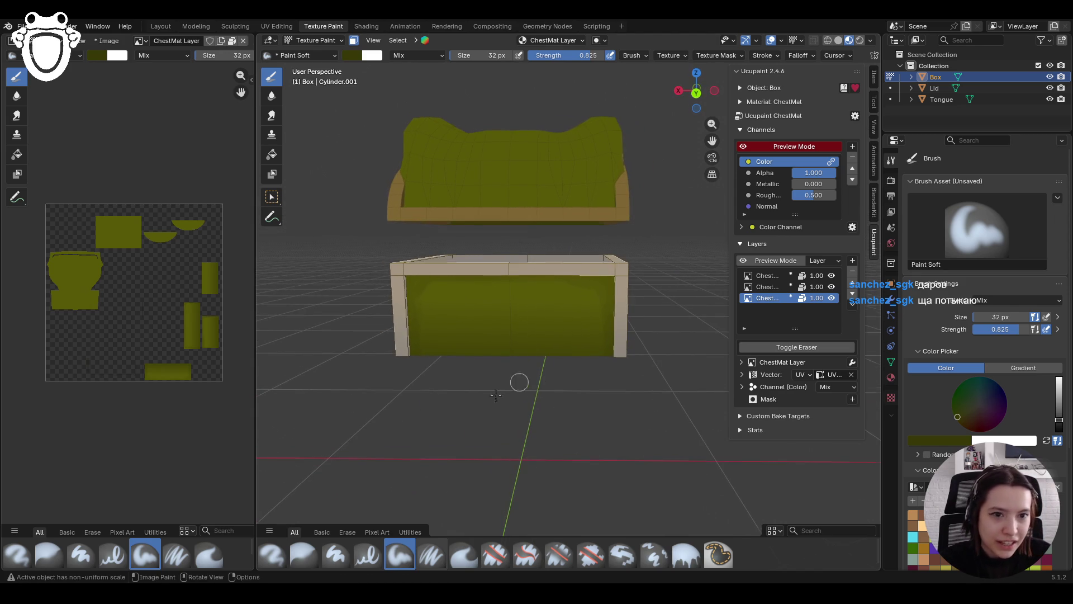
Blur the edge shading on the front panel
click(303, 554)
drag(421, 292, 416, 269)
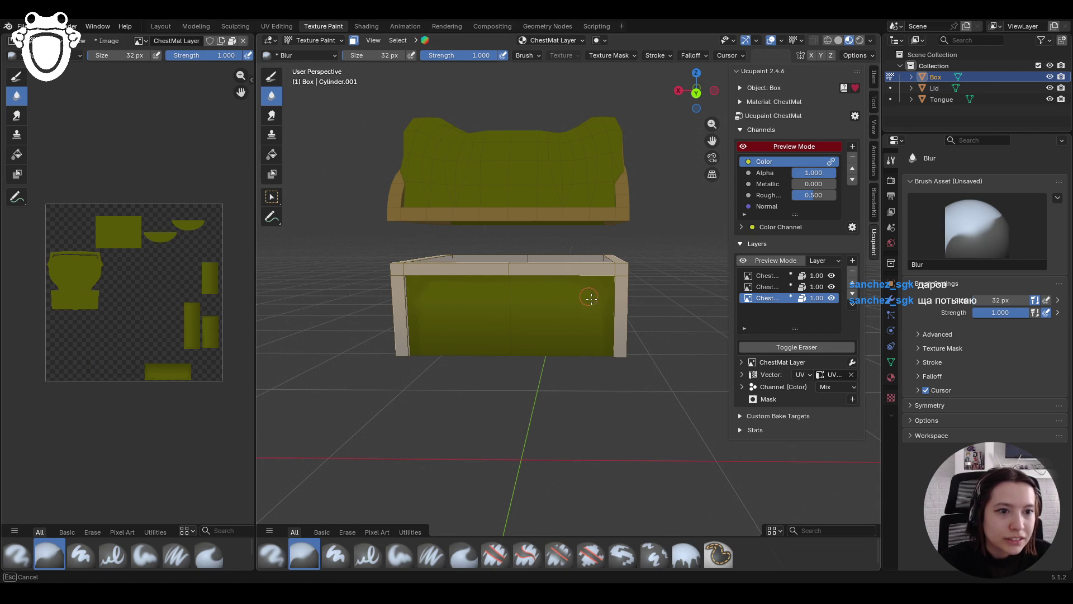
drag(493, 296, 491, 298)
mouse_move(497, 299)
middle_down()
mouse_move(556, 311)
mouse_move(537, 308)
middle_up()
Add more darker shading across the front, along the rim and up the right edge
click(397, 556)
drag(426, 256, 413, 274)
mouse_move(415, 402)
mouse_down()
mouse_move(419, 276)
mouse_move(509, 261)
mouse_up()
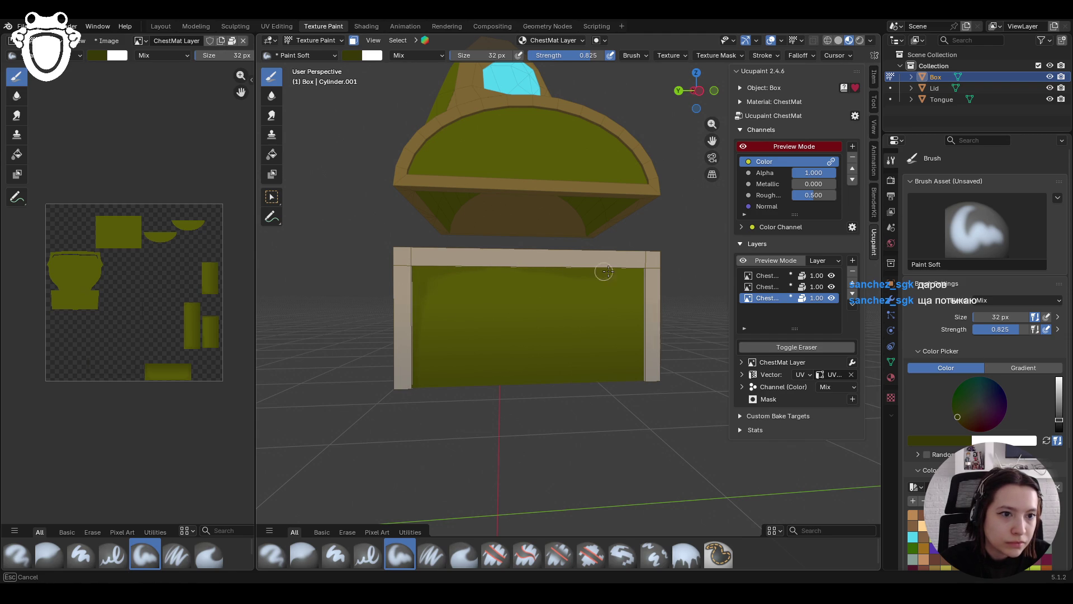
drag(603, 271, 641, 273)
drag(646, 340, 643, 303)
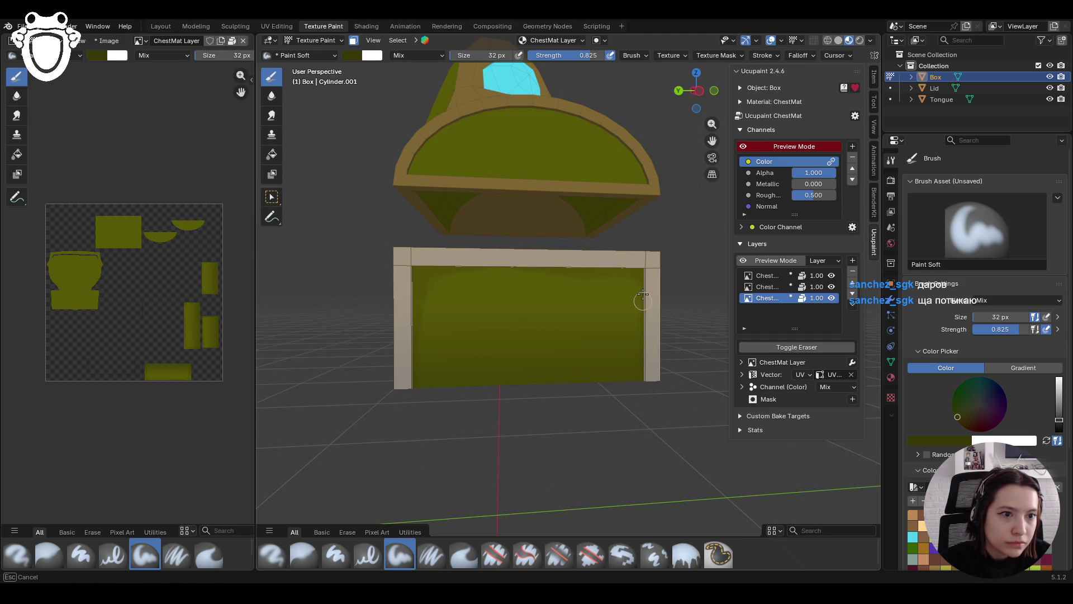
drag(472, 269, 475, 281)
Blend the strokes with Blur, then select the Paint Soft Pressure brush
click(303, 555)
mouse_move(640, 325)
middle_down()
mouse_move(604, 404)
mouse_move(503, 383)
mouse_move(699, 312)
middle_up()
scroll(535, 364, up, 3)
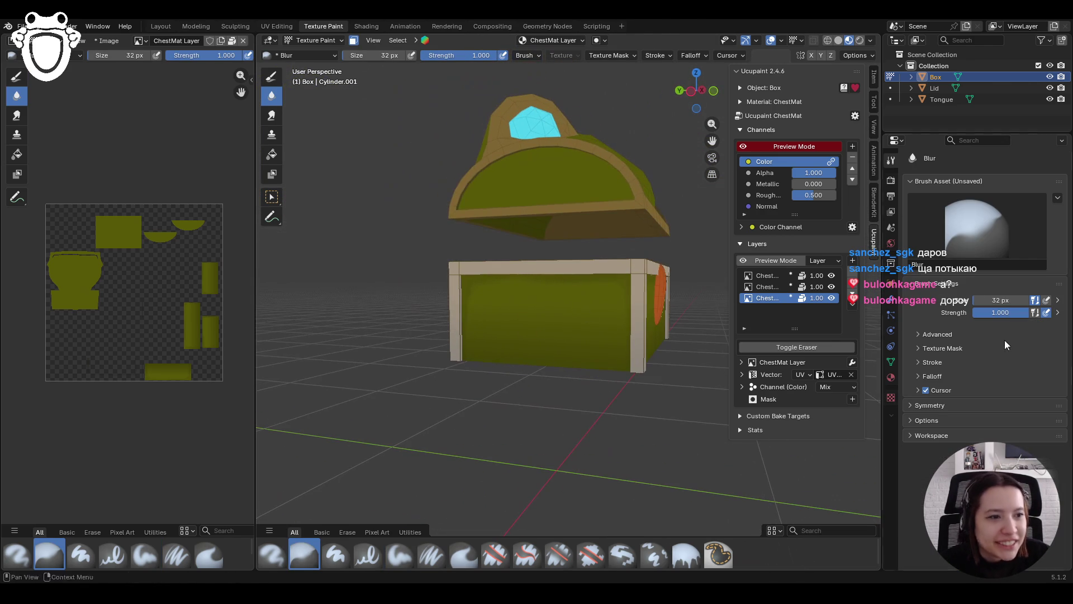
click(397, 555)
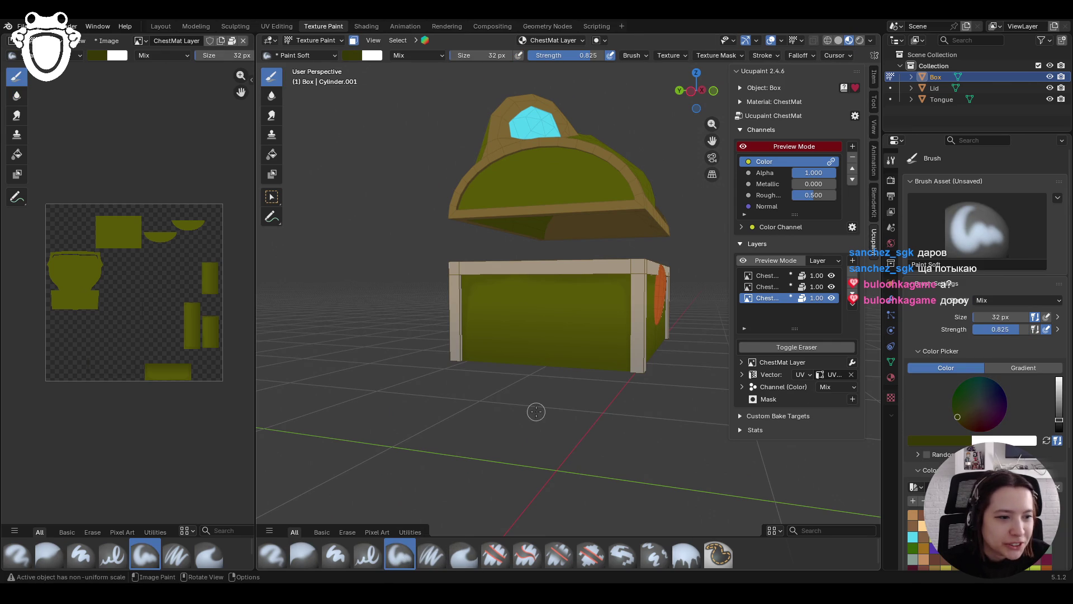
scroll(983, 335, down, 3)
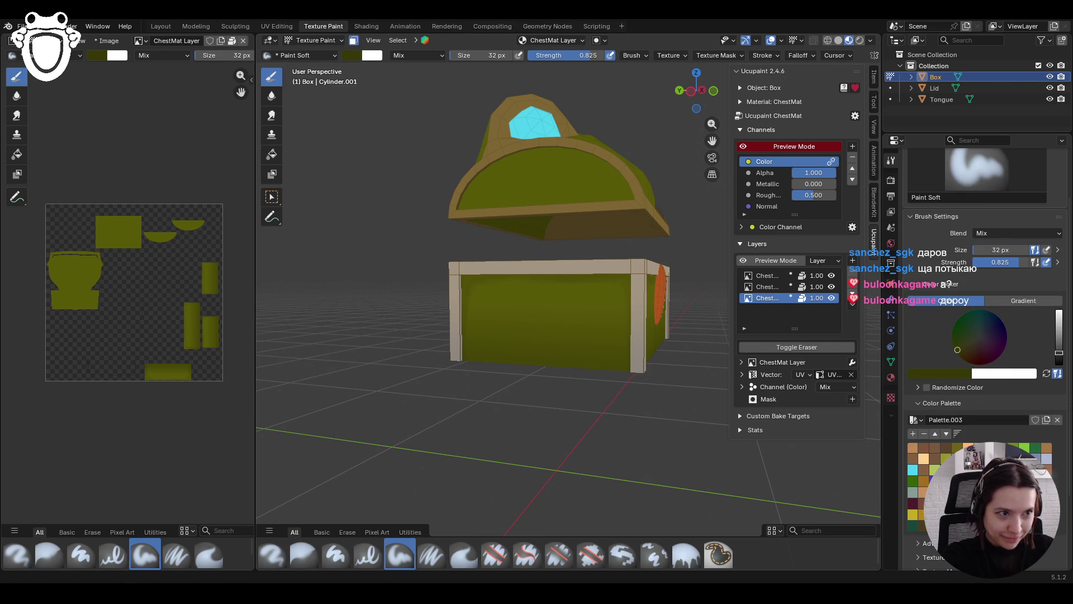
middle_drag(615, 336, 1065, 421)
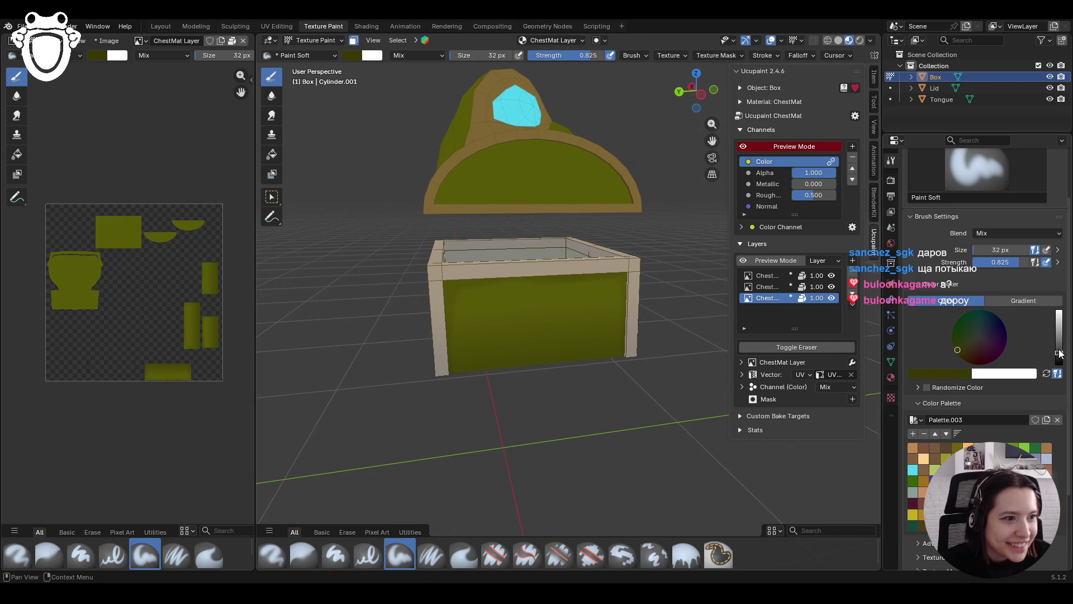
click(428, 555)
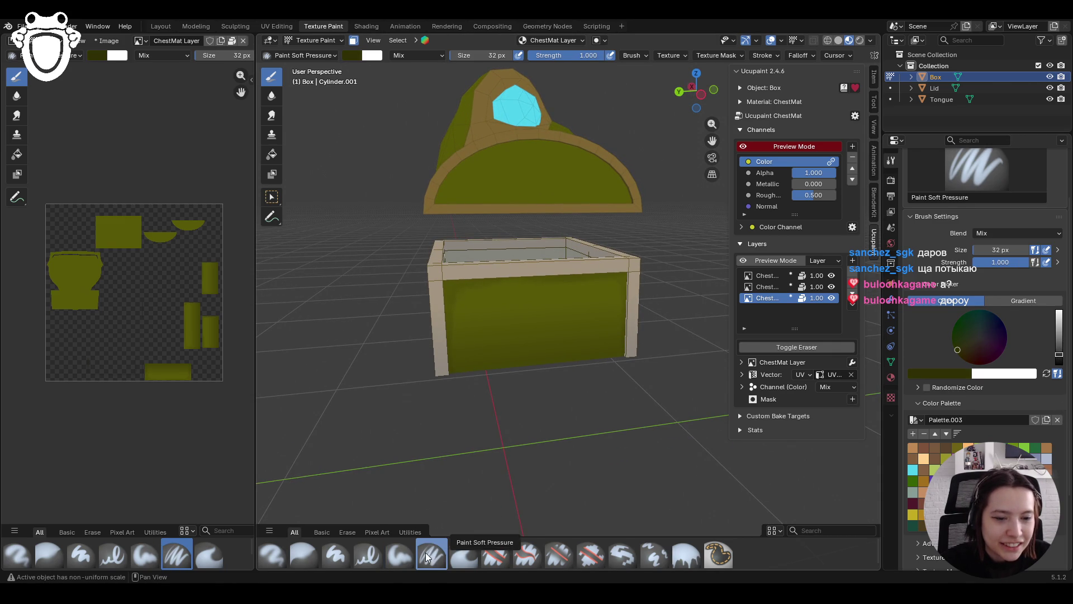
Enable Stabilize Stroke with a 37 px radius and 0.900 factor, undoing the test stripes
drag(457, 314, 663, 314)
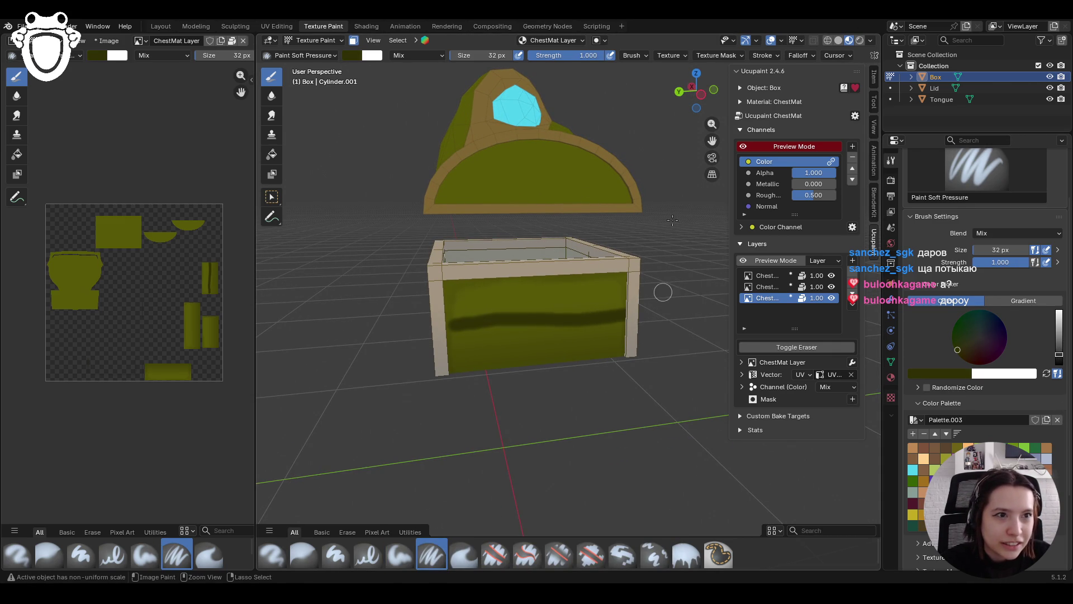
key(ctrl+z)
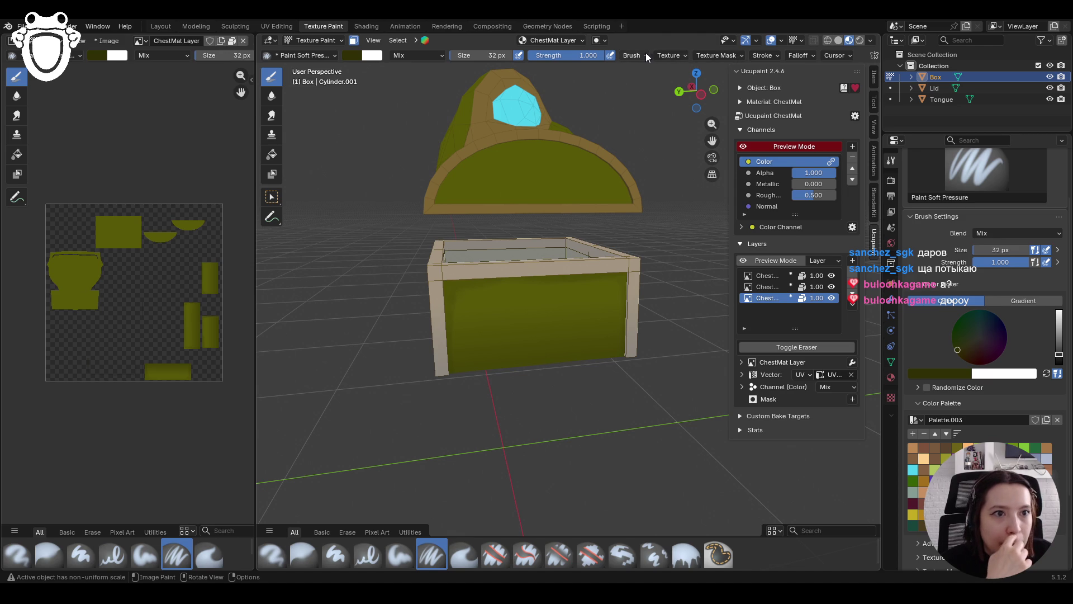
click(644, 52)
mouse_move(756, 51)
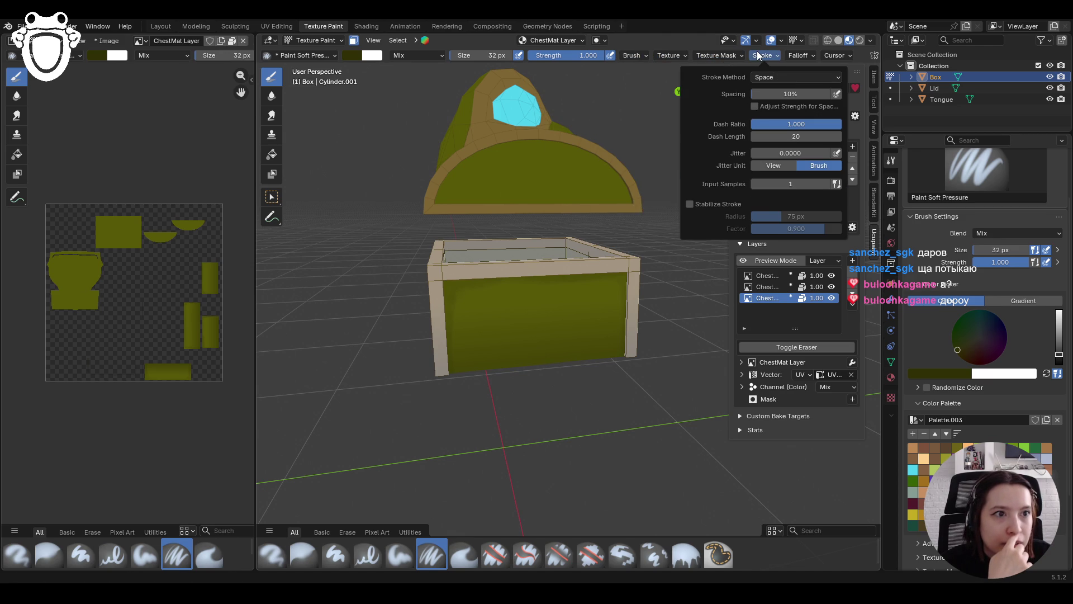
click(704, 205)
drag(796, 215, 788, 216)
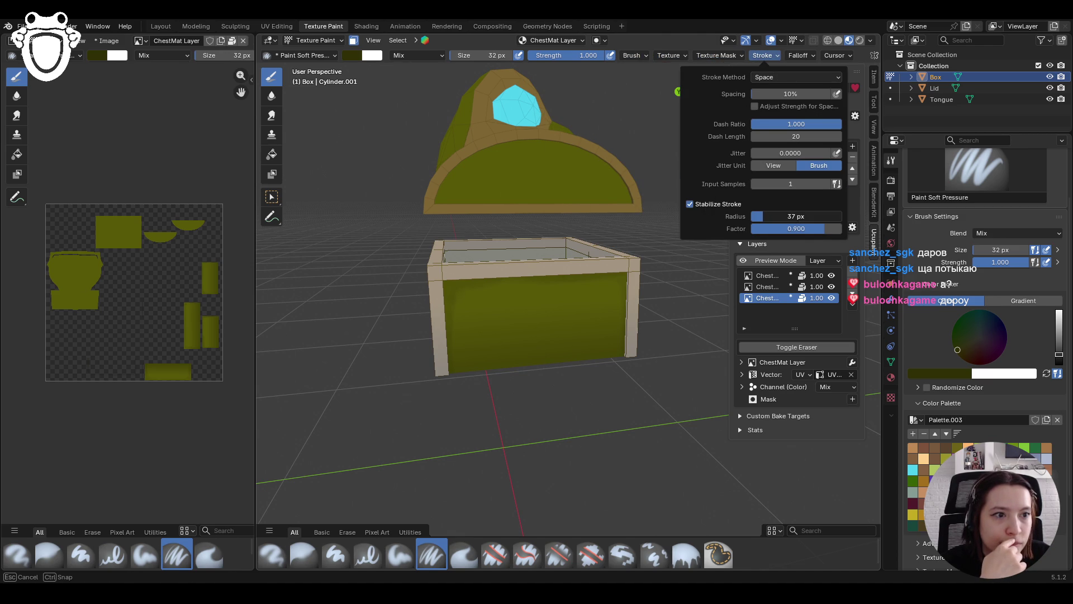
drag(796, 217, 788, 216)
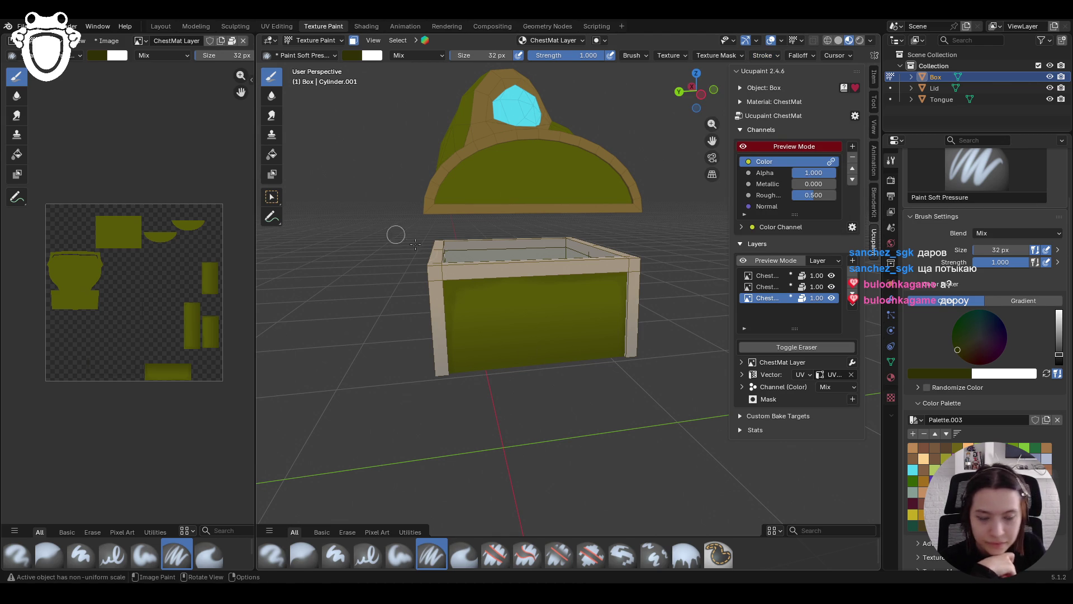
drag(436, 318, 715, 302)
key(ctrl+z)
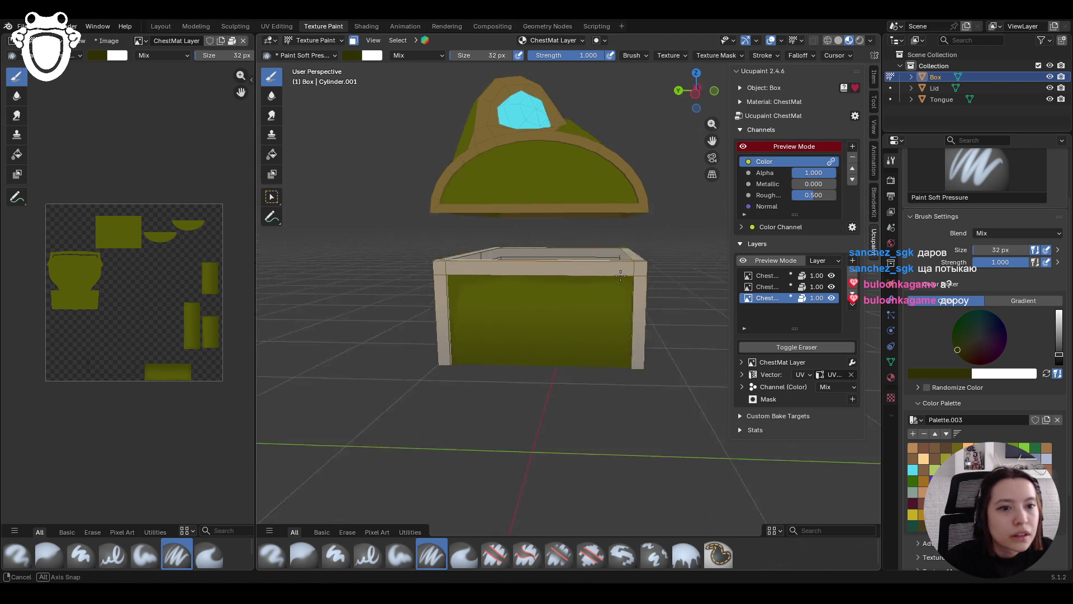
From a front view, test dark stripe strokes across the chest front, then undo them
click(713, 89)
drag(712, 140, 500, 101)
mouse_move(632, 246)
middle_down()
mouse_move(604, 240)
mouse_move(632, 246)
middle_up()
drag(312, 293, 632, 279)
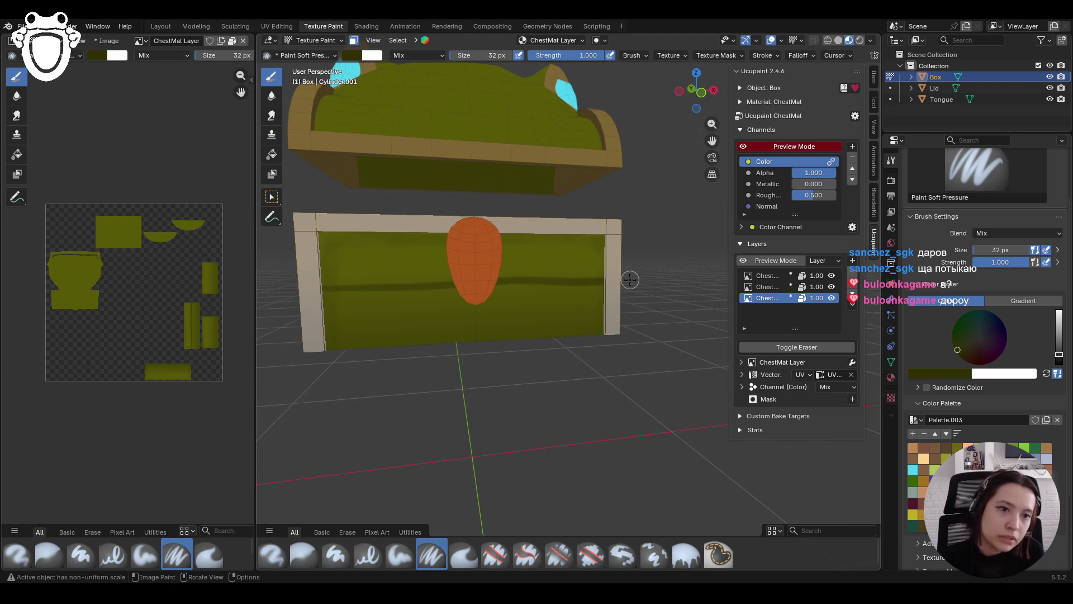
scroll(609, 285, down, 8)
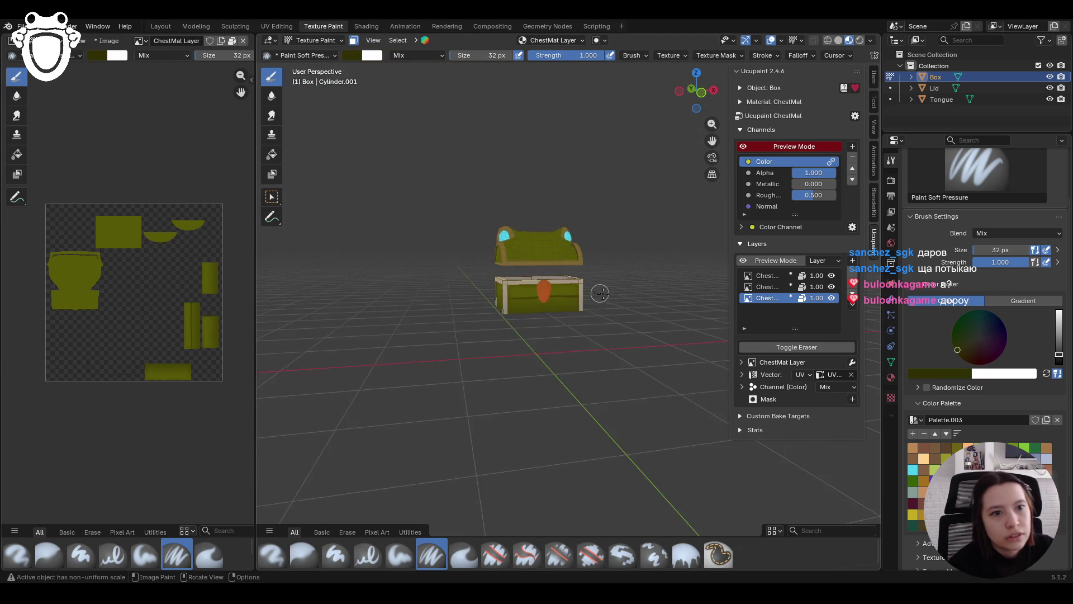
middle_drag(559, 285, 554, 286)
mouse_move(549, 280)
middle_down()
mouse_move(587, 315)
mouse_move(524, 235)
mouse_move(525, 207)
middle_up()
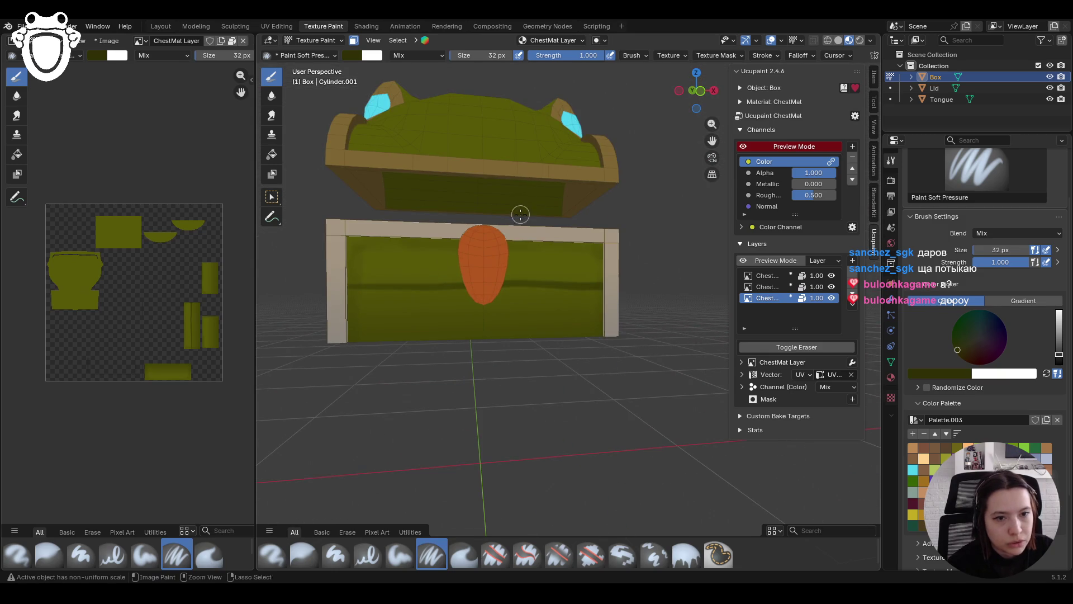
key(ctrl+z)
drag(343, 263, 618, 264)
drag(331, 317, 618, 316)
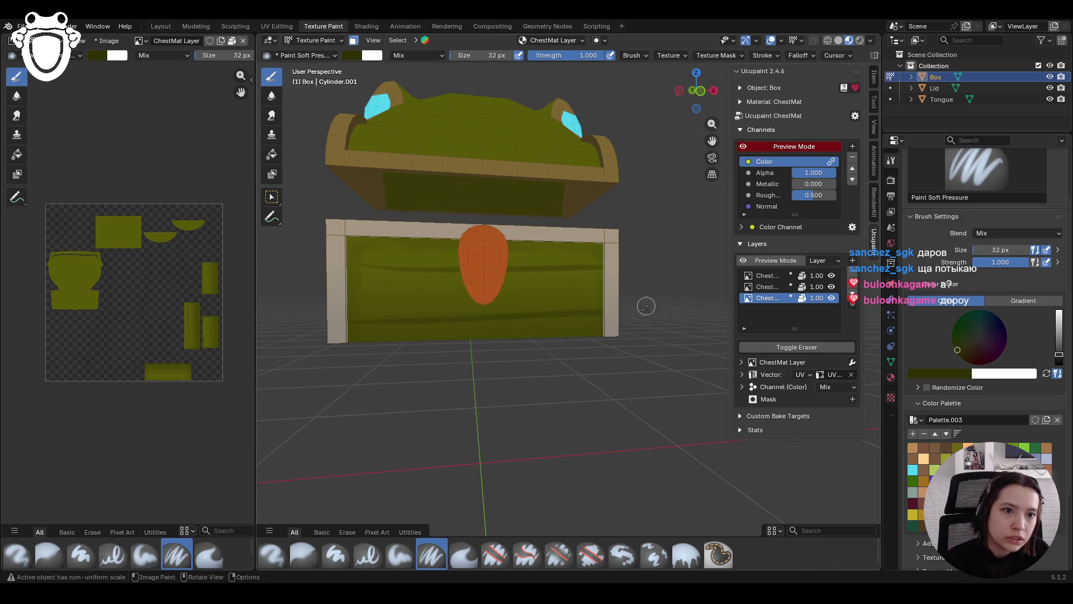
key(ctrl+z)
key(ctrl+z)
Retry the front stripe stroke several times, undoing each unsatisfactory attempt
drag(340, 290, 632, 290)
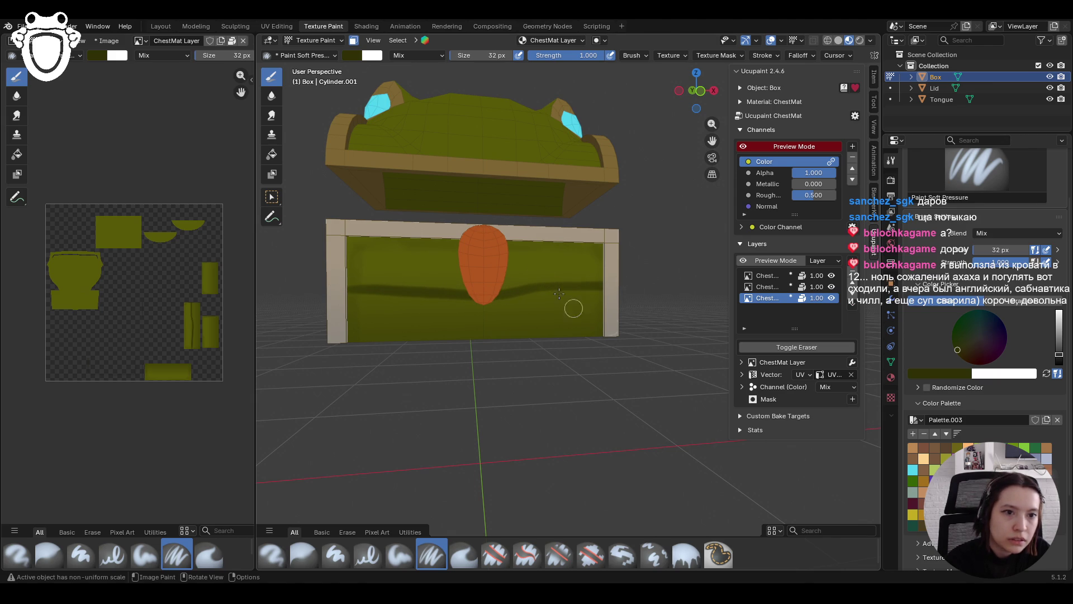
key(ctrl+z)
mouse_move(331, 291)
mouse_down()
mouse_move(473, 283)
mouse_move(546, 304)
mouse_move(618, 299)
mouse_up()
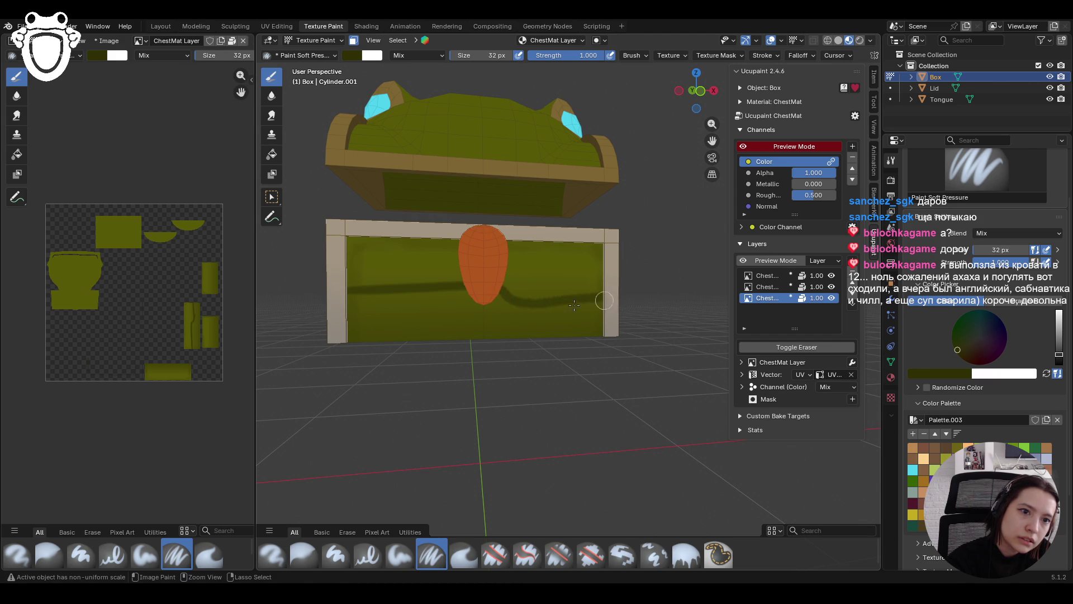
key(ctrl+z)
drag(352, 291, 612, 280)
key(ctrl+z)
middle_drag(350, 236, 654, 199)
Shrink the brush to 22 px and test thinner strokes on the front, undoing them
key(f)
drag(1058, 355, 1060, 358)
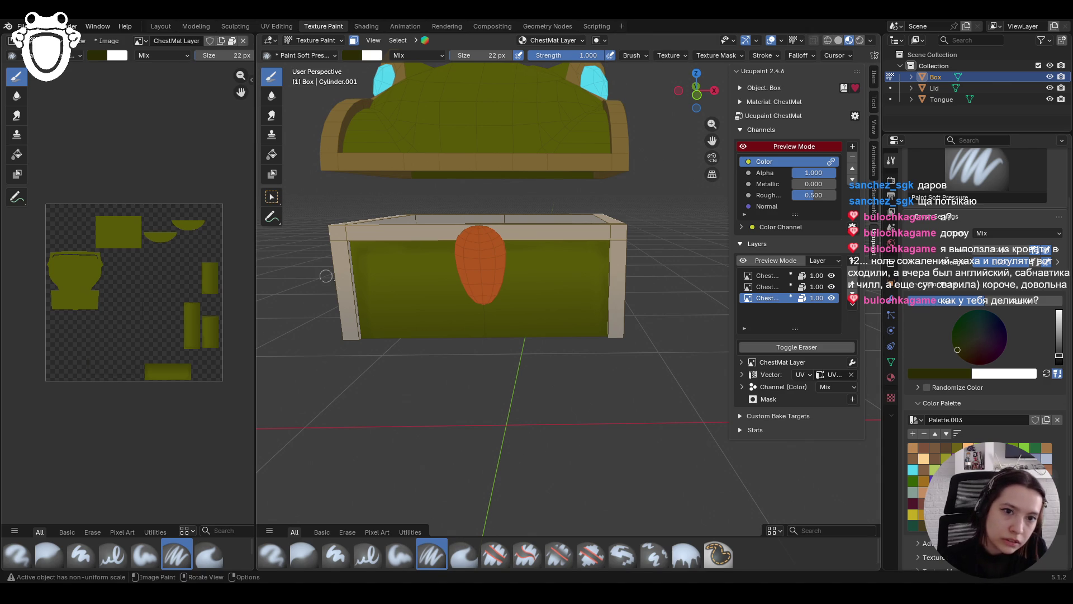
drag(349, 292, 466, 289)
key(ctrl+z)
drag(371, 297, 641, 286)
key(ctrl+z)
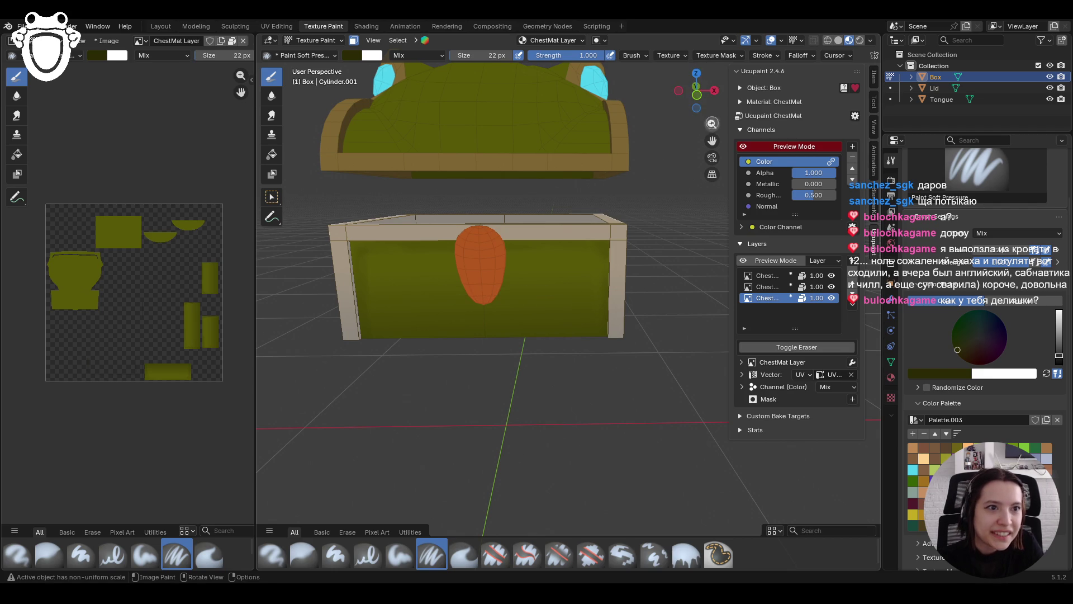
click(696, 108)
Paint a dark horizontal plank stripe edge to edge across the chest's front panel
scroll(453, 317, up, 2)
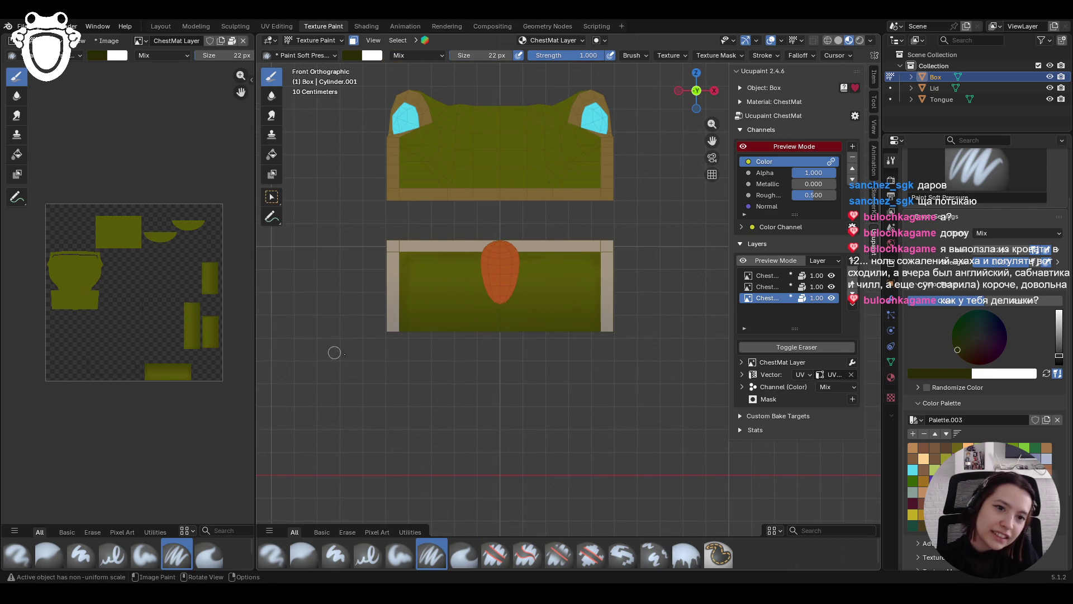
drag(393, 293, 562, 288)
key(ctrl+z)
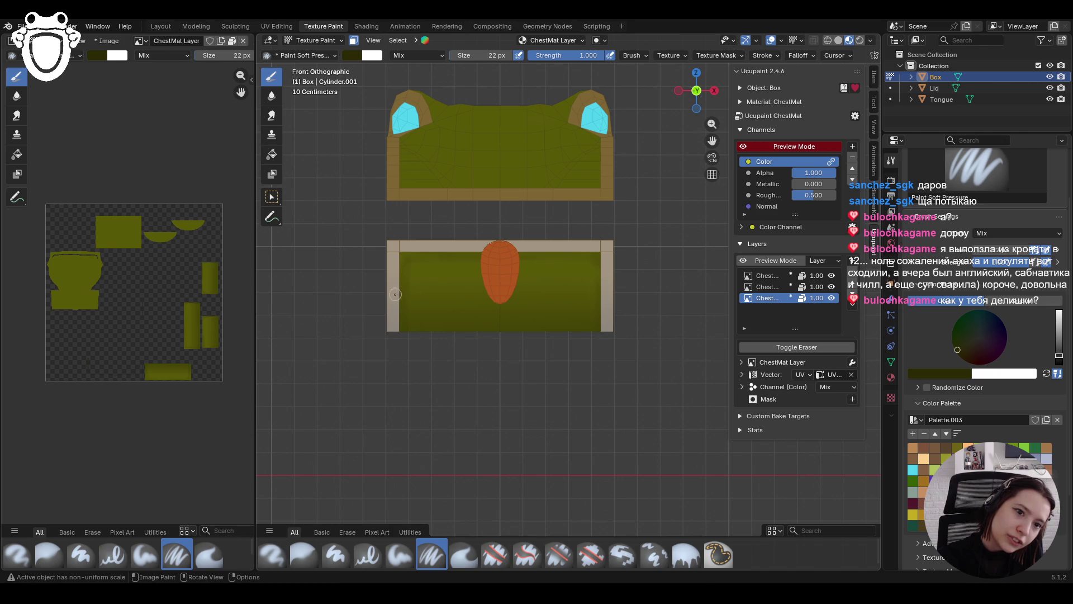
drag(400, 295, 627, 297)
drag(407, 294, 393, 295)
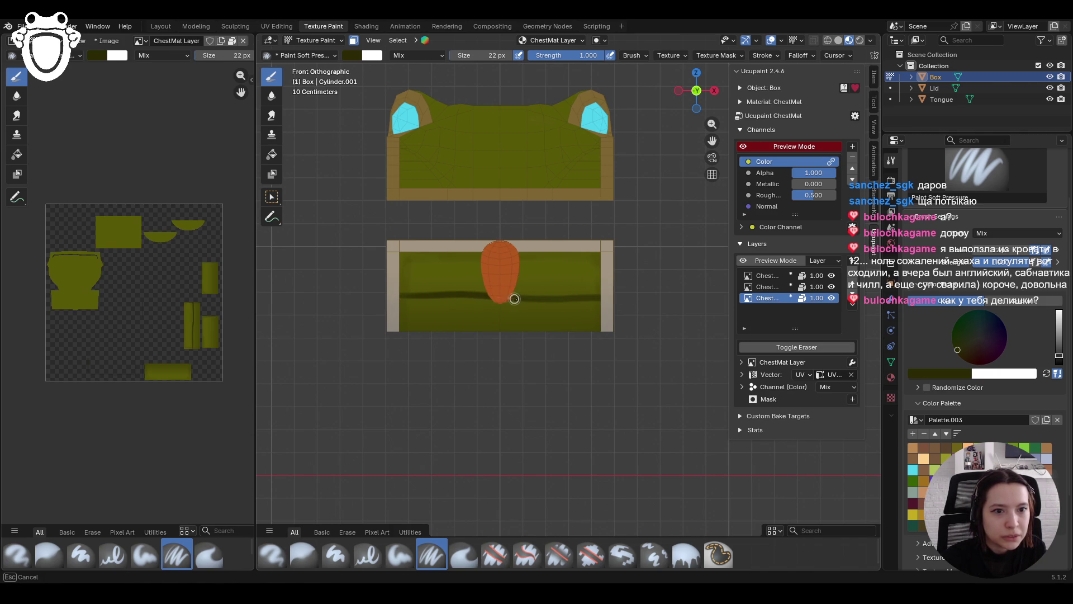
mouse_move(611, 294)
mouse_down()
mouse_move(571, 297)
mouse_move(601, 290)
mouse_up()
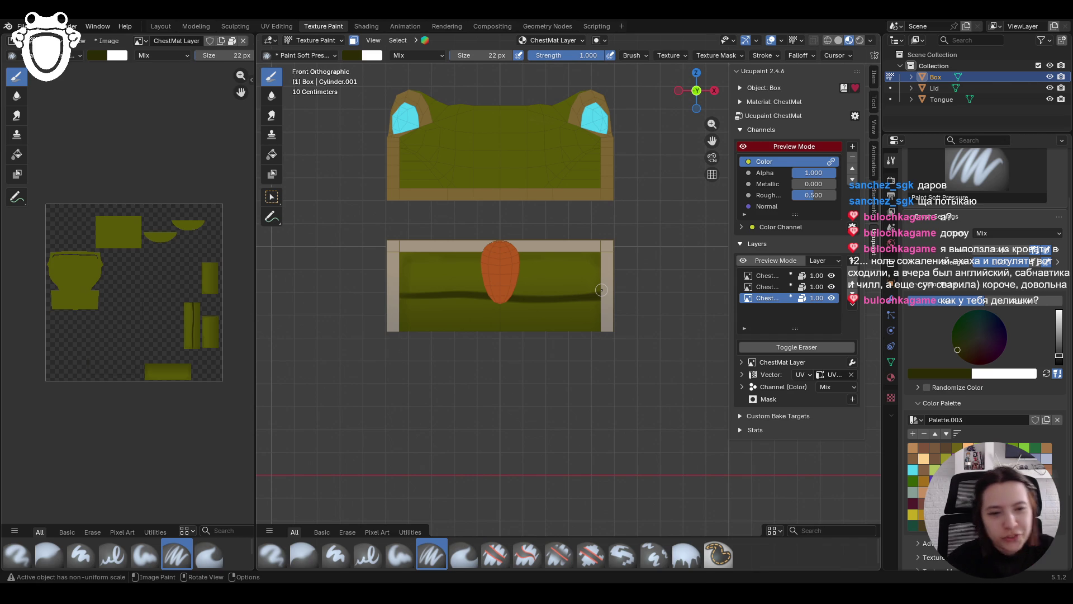
Paint a matching dark plank stripe along the chest's right side panel
mouse_move(636, 266)
middle_down()
mouse_move(561, 266)
mouse_move(666, 273)
mouse_move(551, 261)
mouse_move(411, 340)
middle_up()
mouse_move(409, 309)
mouse_down()
mouse_move(401, 306)
mouse_move(478, 303)
mouse_up()
key(ctrl+z)
drag(366, 306, 576, 304)
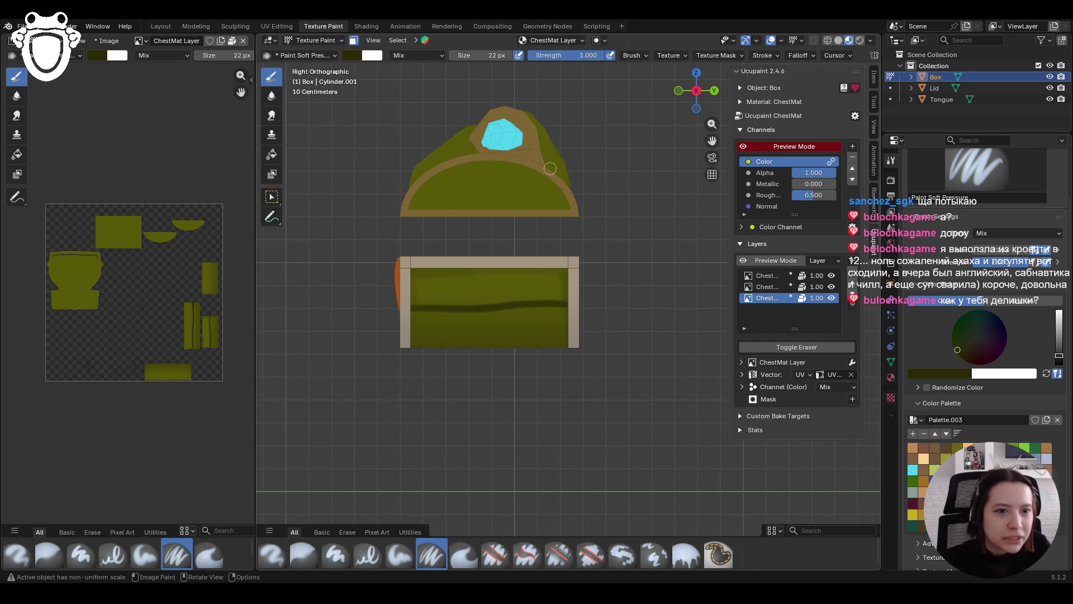
drag(557, 302, 583, 305)
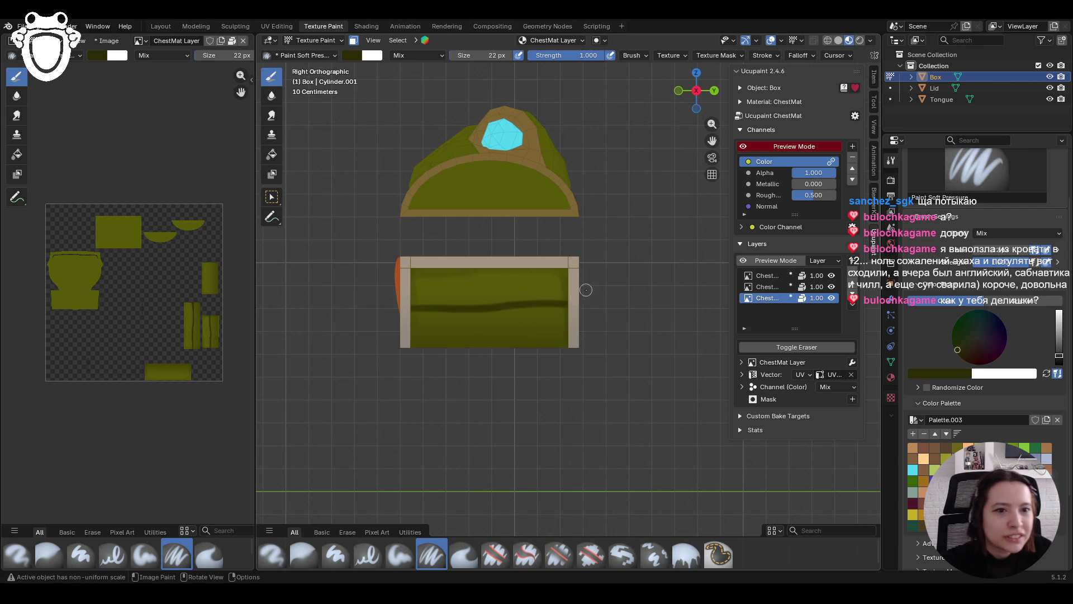
mouse_move(508, 325)
middle_down()
mouse_move(647, 350)
mouse_move(710, 268)
middle_up()
drag(712, 140, 627, 227)
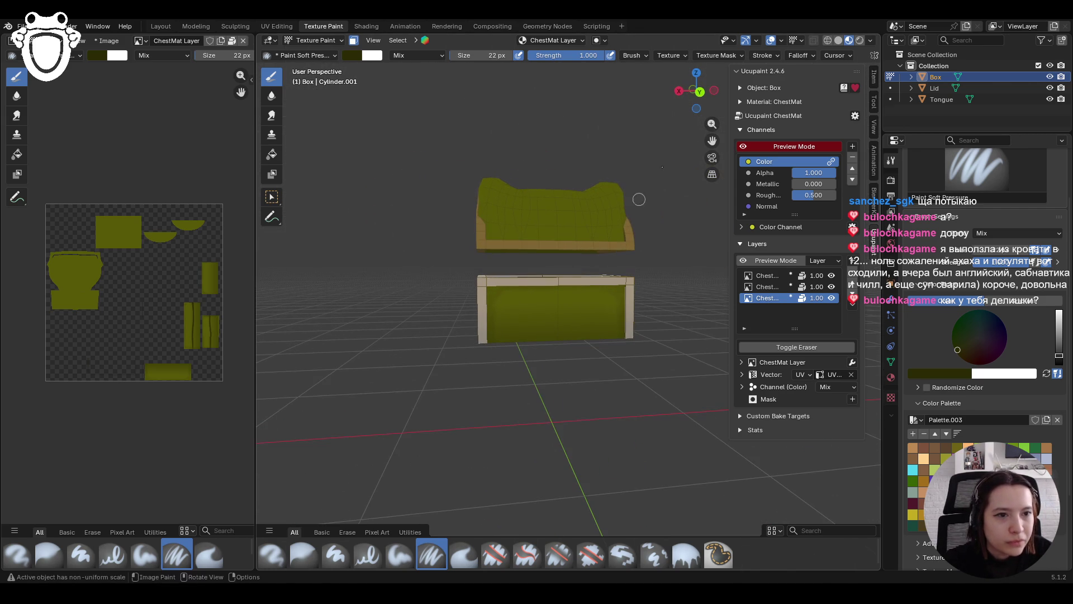
click(699, 91)
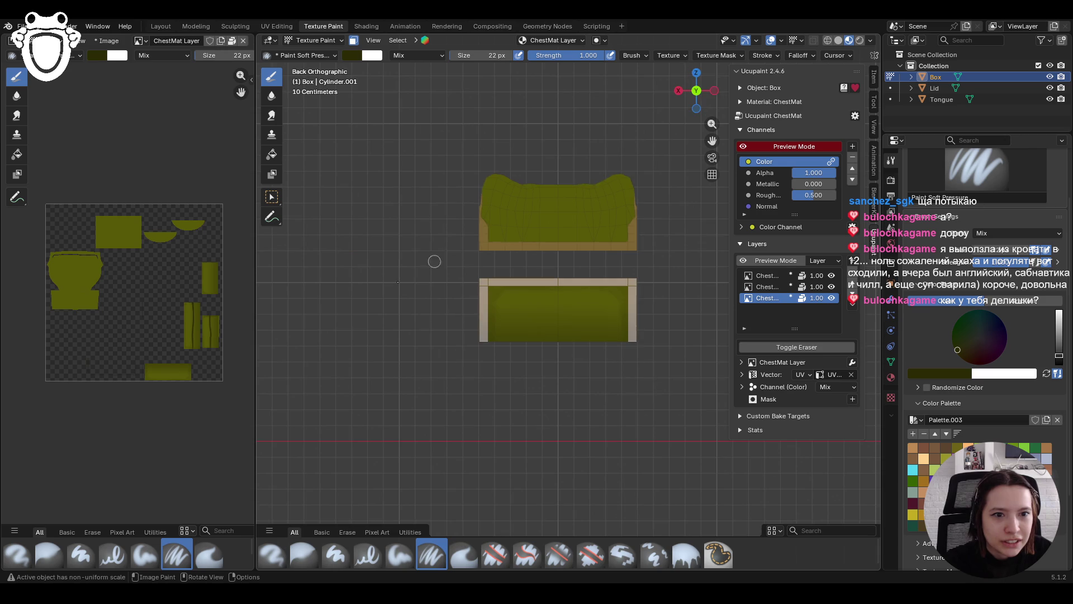
Zoom in and paint a dark horizontal plank stroke across the chest's back panel
scroll(604, 375, up, 2)
drag(441, 321, 670, 306)
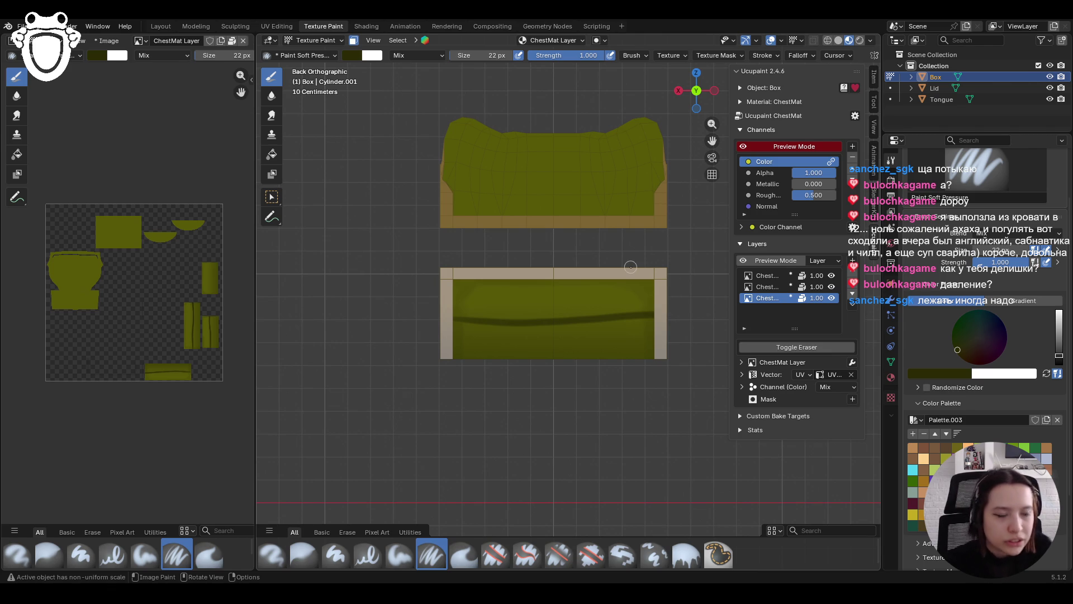
drag(452, 325, 654, 313)
drag(443, 326, 517, 315)
mouse_move(518, 316)
middle_down()
mouse_move(524, 344)
mouse_move(661, 376)
mouse_move(547, 397)
mouse_move(438, 366)
middle_up()
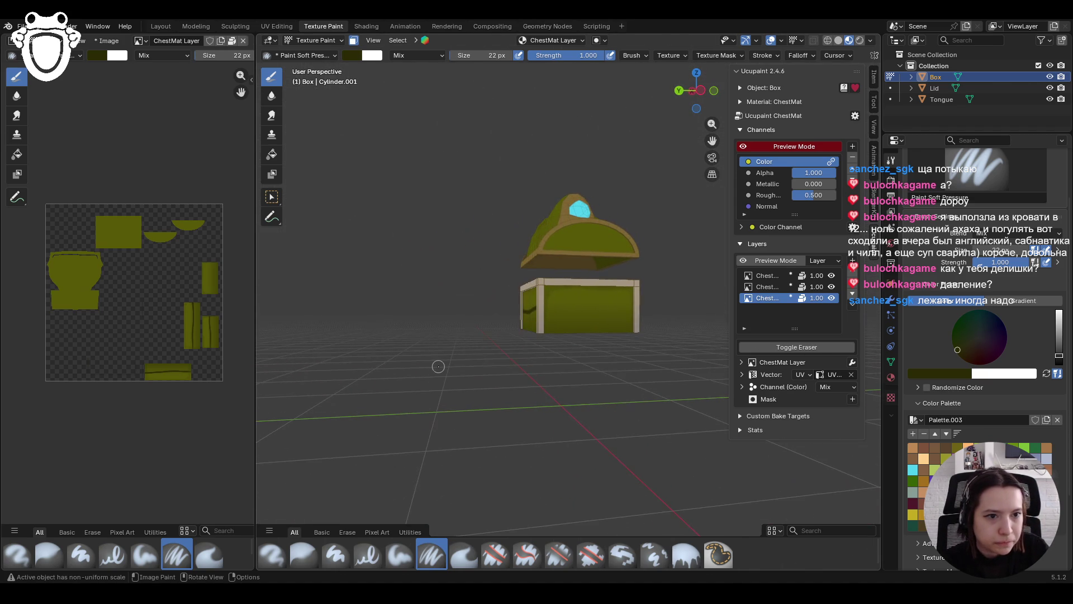
Paint a dark horizontal plank stripe across the left side panel
drag(532, 322, 609, 313)
scroll(647, 359, up, 5)
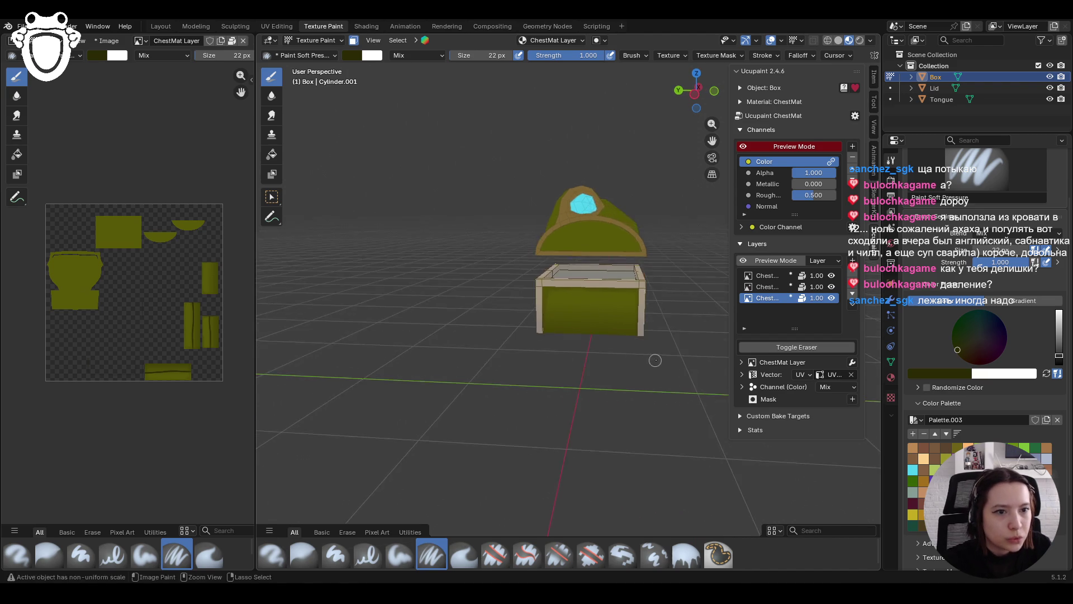
mouse_move(635, 243)
middle_down()
mouse_move(625, 243)
mouse_move(635, 243)
middle_up()
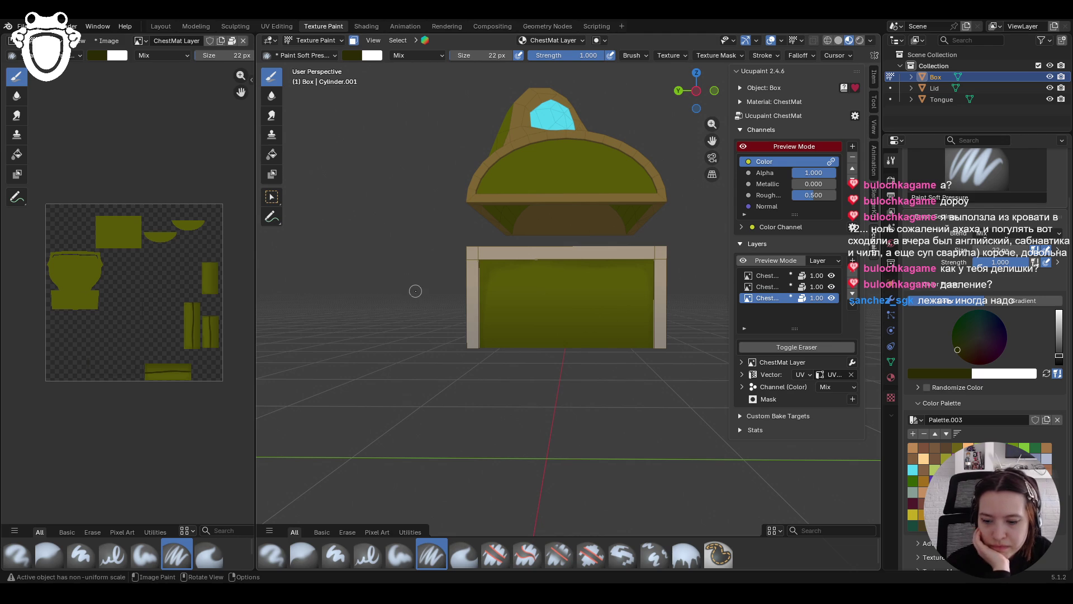
drag(467, 309, 665, 311)
key(ctrl+z)
drag(456, 312, 676, 309)
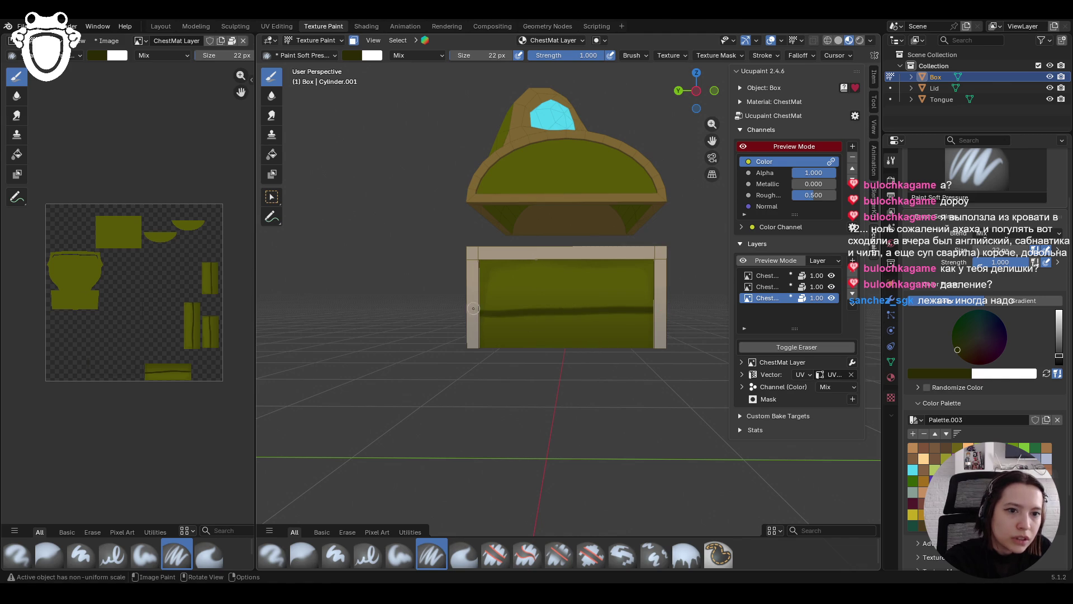
Add dark shading along the side panel's top edge, retrying strokes until it looks right
drag(470, 265, 674, 260)
key(ctrl+z)
drag(471, 265, 662, 260)
key(ctrl+z)
drag(480, 261, 480, 261)
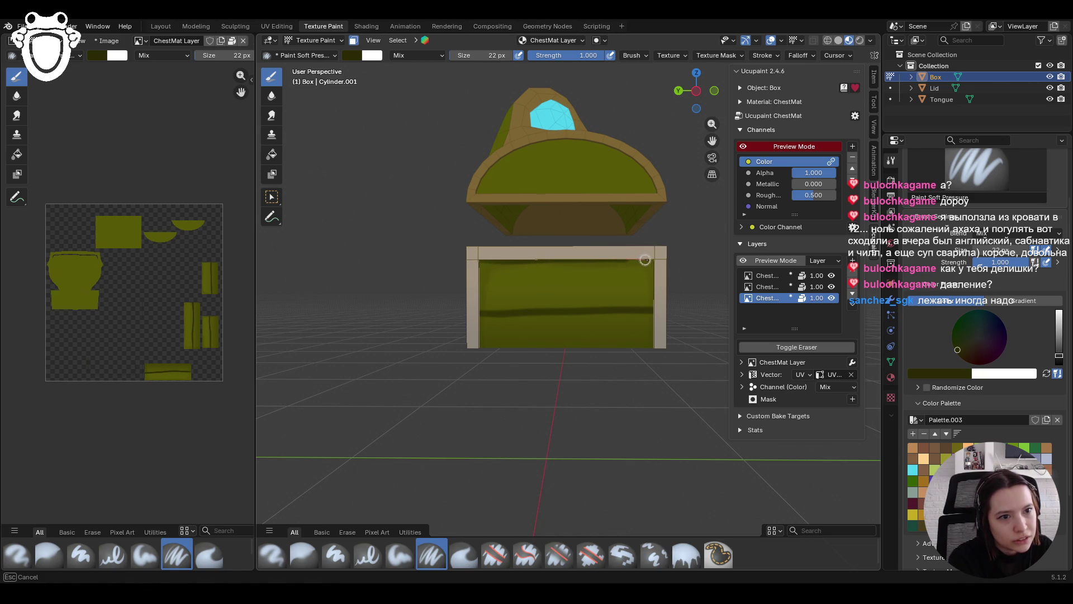
drag(661, 260, 668, 259)
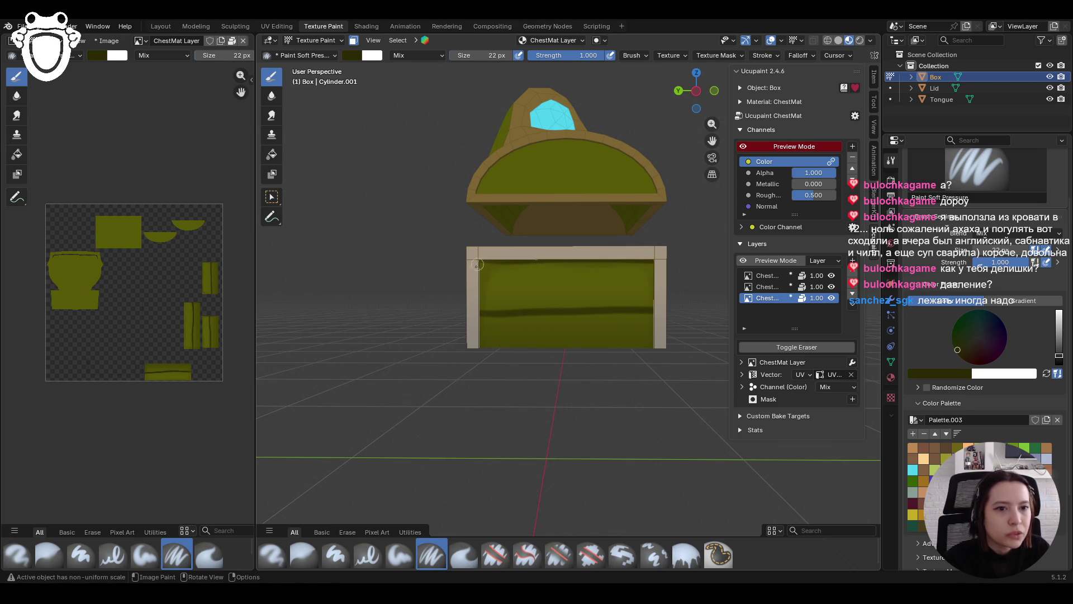
key(ctrl+z)
drag(476, 264, 568, 258)
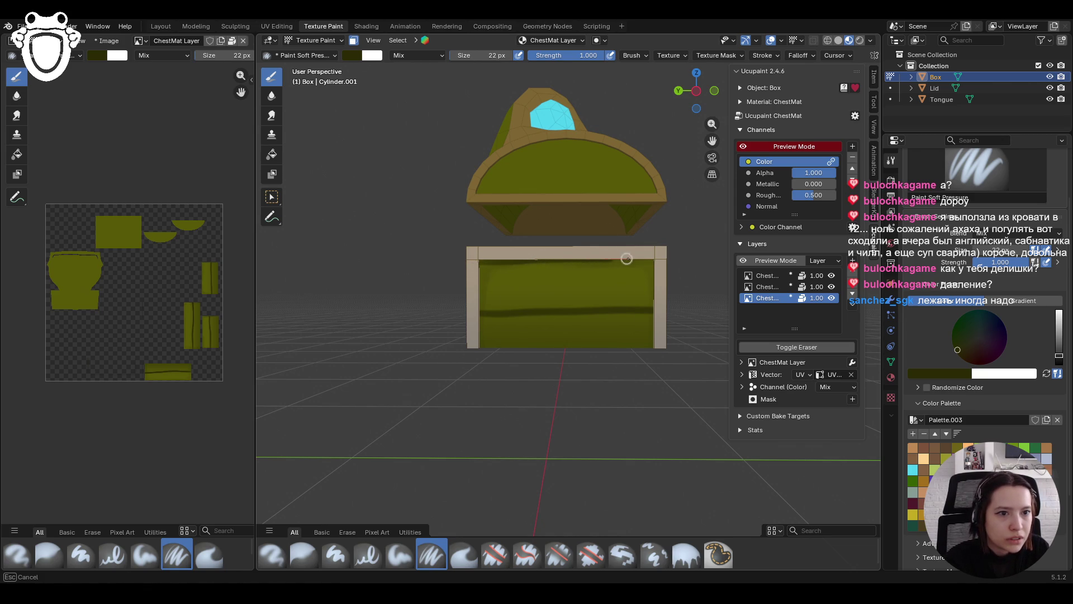
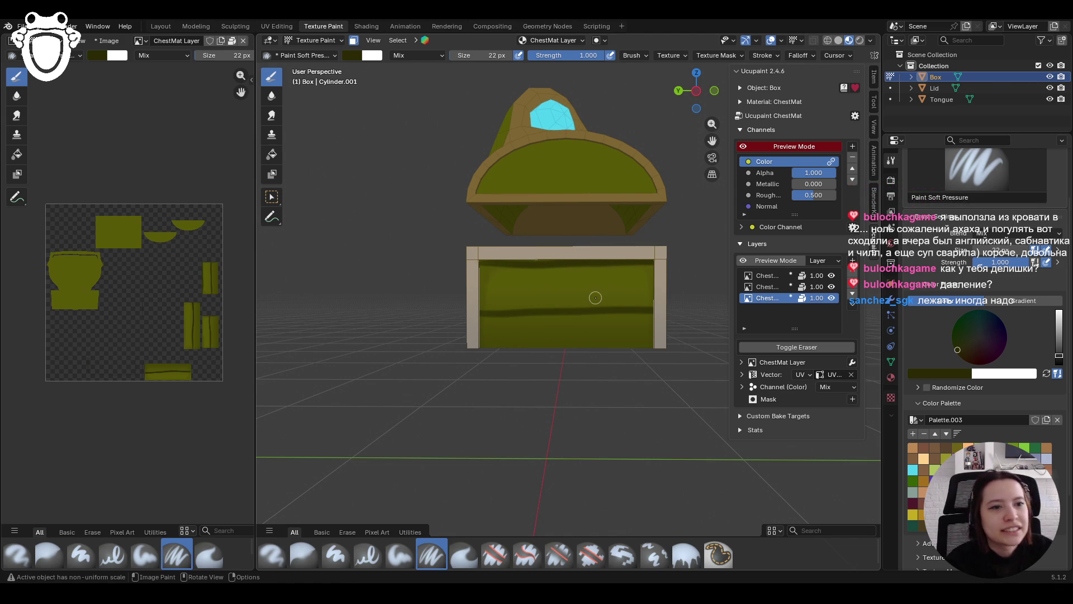
Paint a dark shading band across the chest's green front face
scroll(586, 298, down, 5)
mouse_move(637, 343)
middle_down()
mouse_move(678, 366)
mouse_move(619, 350)
mouse_move(771, 335)
mouse_move(634, 347)
middle_up()
scroll(635, 352, up, 5)
mouse_move(486, 308)
mouse_down()
mouse_move(479, 313)
mouse_move(645, 307)
mouse_up()
drag(480, 312, 648, 309)
Check the chest's side, return to a front view and show the brush Stroke settings
middle_drag(647, 309, 758, 190)
mouse_move(712, 124)
mouse_down()
mouse_move(712, 212)
mouse_move(712, 168)
mouse_move(774, 140)
mouse_up()
mouse_move(642, 302)
middle_down()
mouse_move(537, 307)
mouse_move(541, 333)
middle_up()
scroll(537, 306, down, 2)
scroll(537, 306, up, 2)
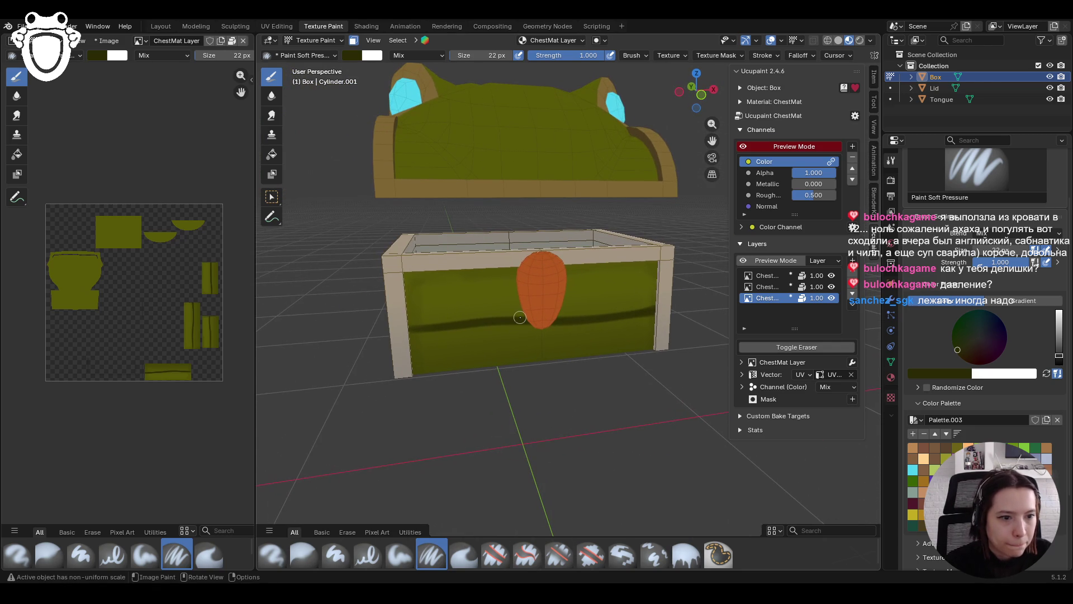
click(763, 55)
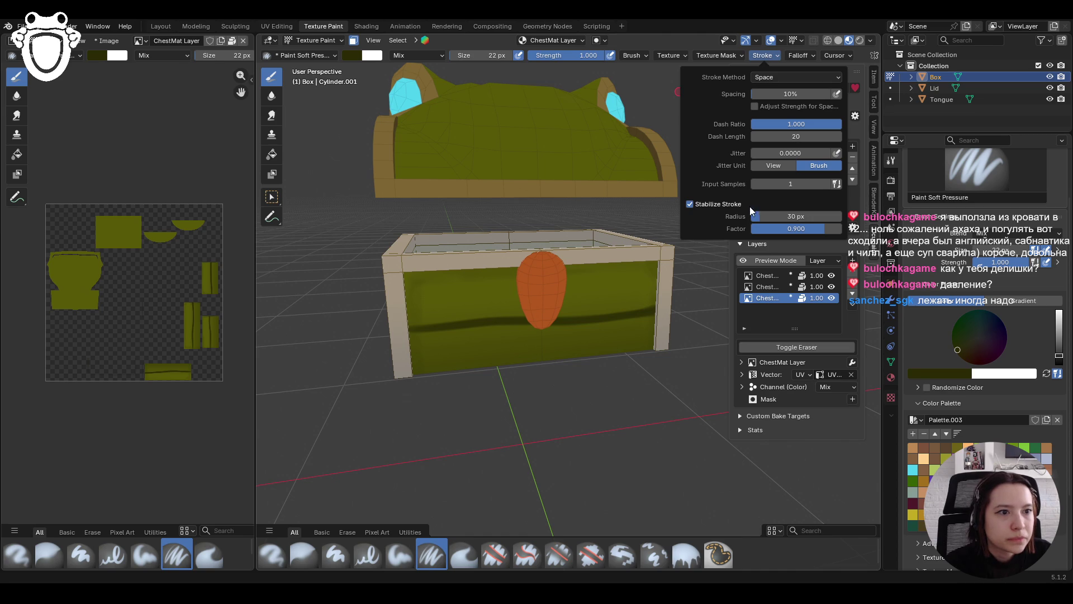
Brighten the olive paint colour with the value slider
middle_drag(665, 478, 657, 461)
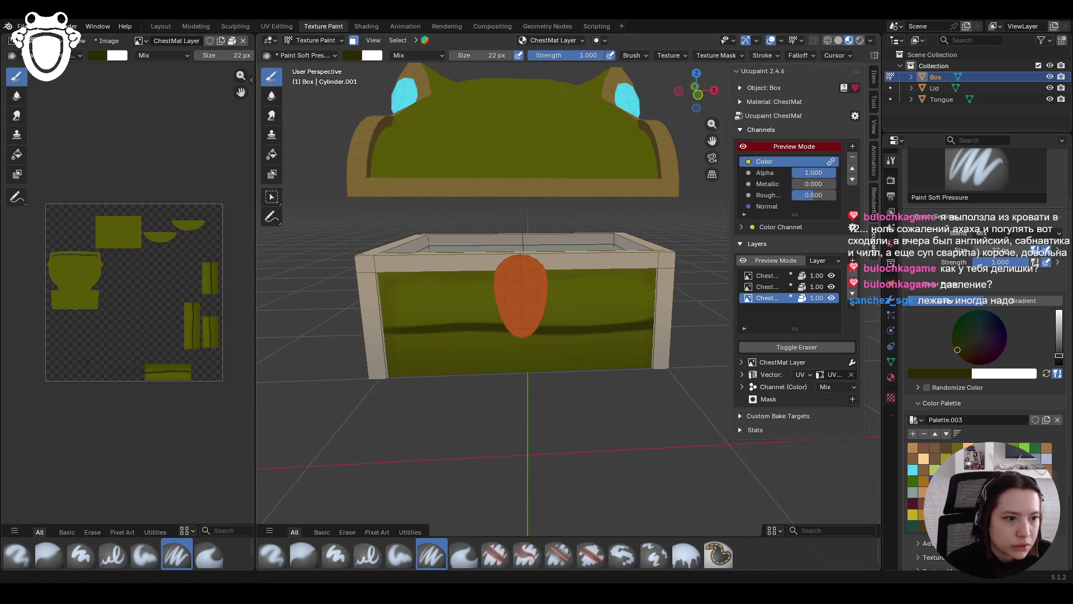
scroll(960, 350, up, 5)
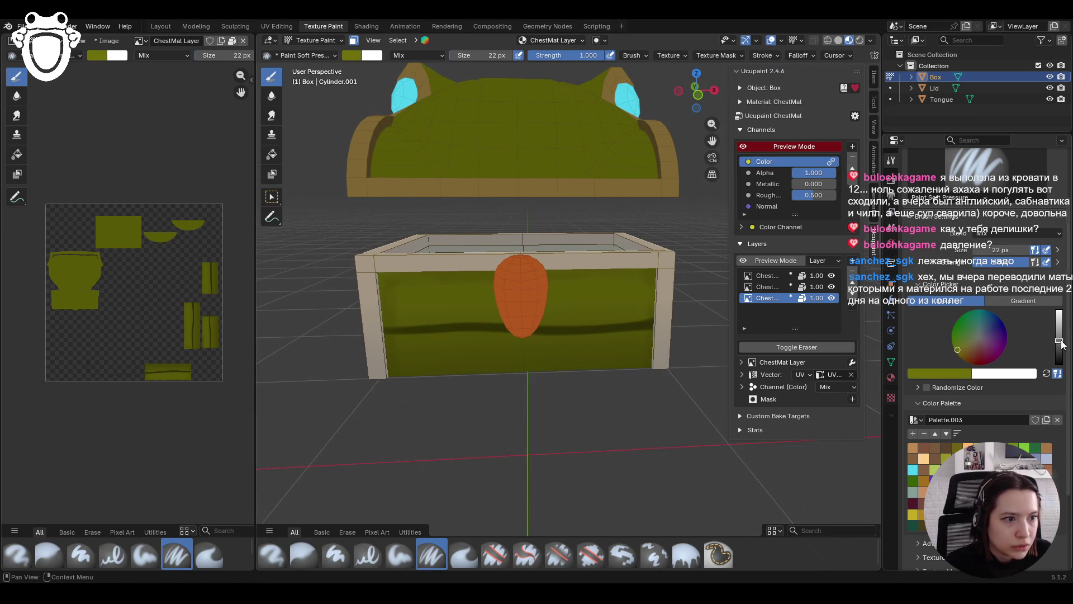
drag(960, 351, 957, 348)
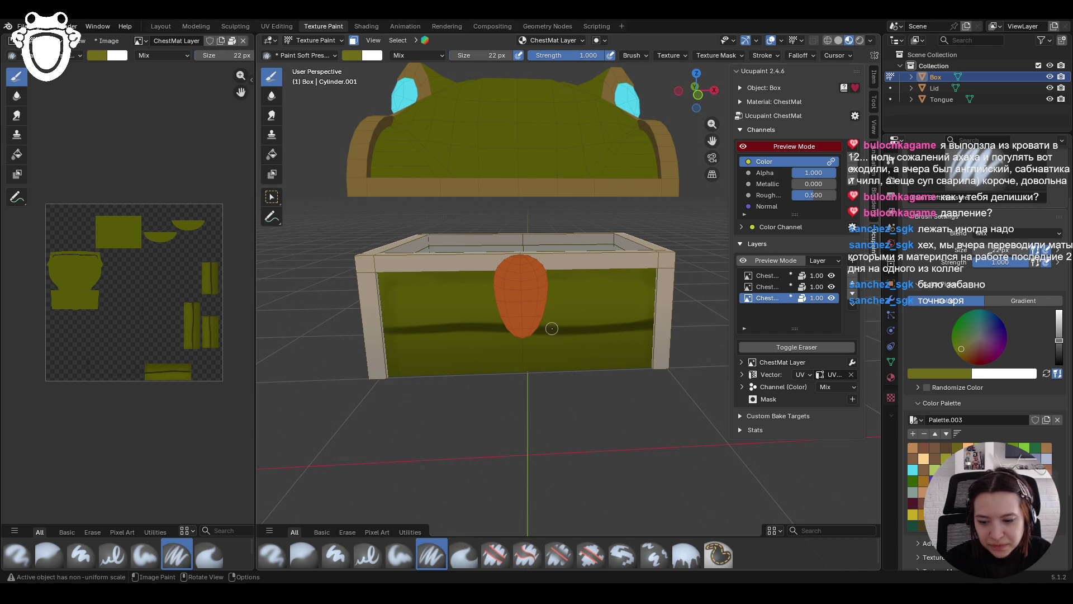
drag(711, 140, 475, 362)
middle_drag(476, 362, 523, 400)
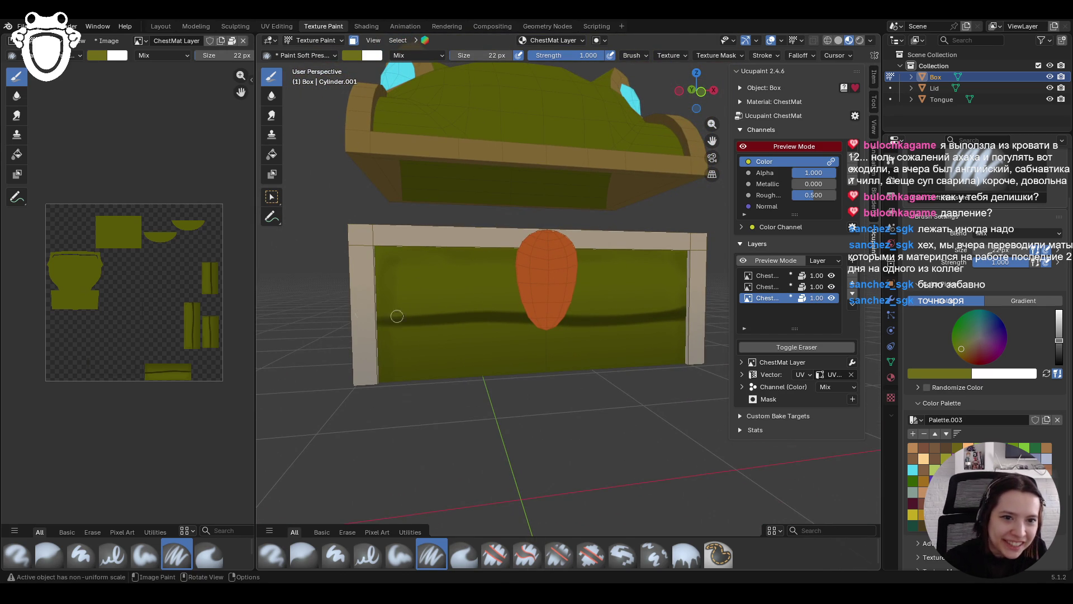
Paint lighter highlight strokes along the dark band on the chest front
drag(373, 315, 443, 300)
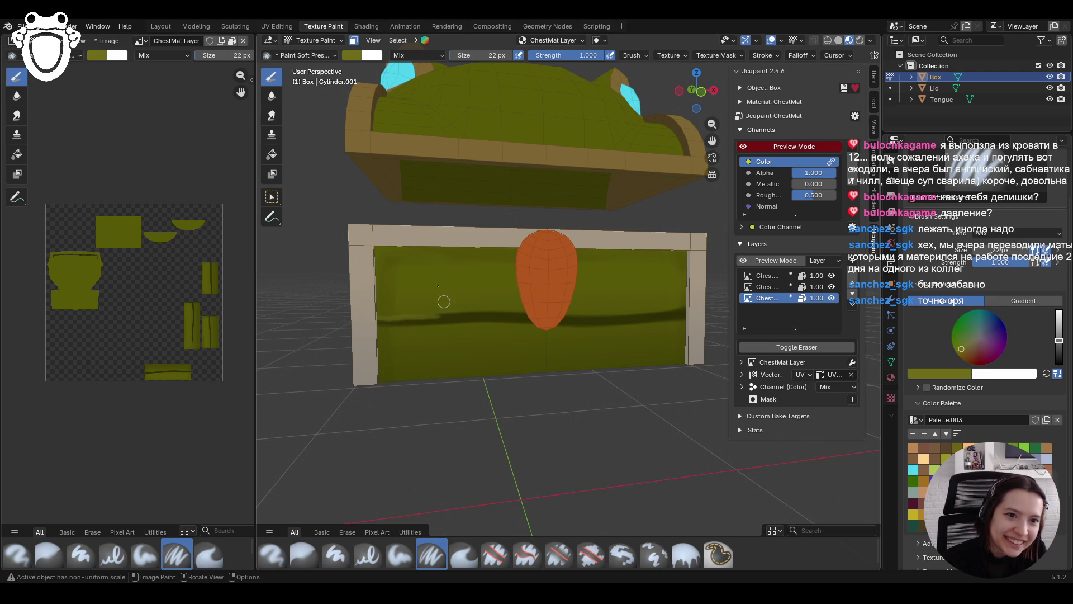
click(376, 327)
mouse_move(377, 328)
mouse_down()
mouse_move(425, 328)
mouse_move(413, 349)
mouse_move(389, 329)
mouse_up()
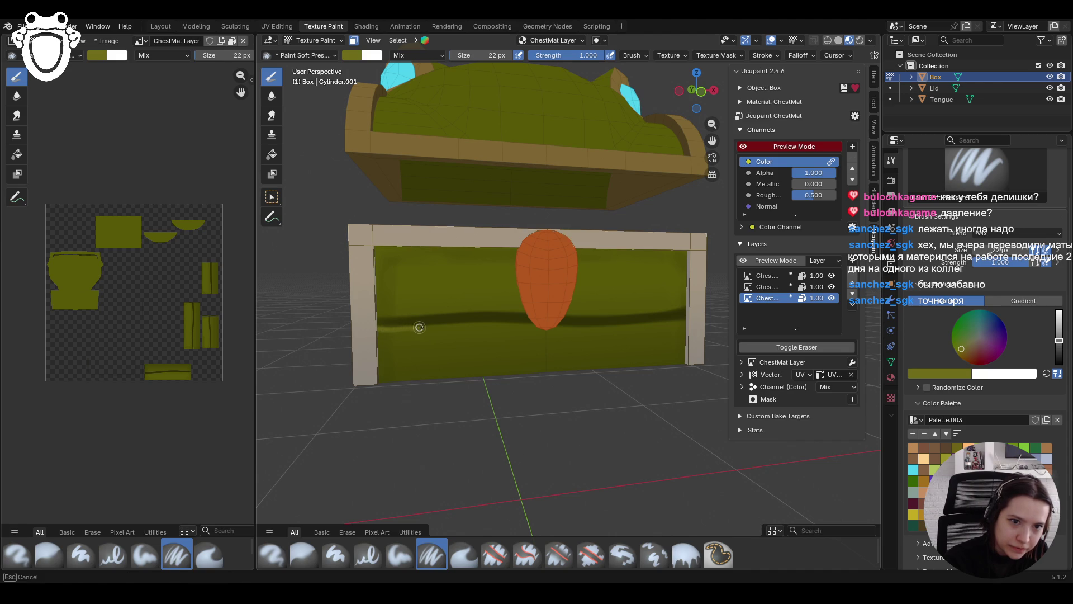
drag(453, 326, 608, 327)
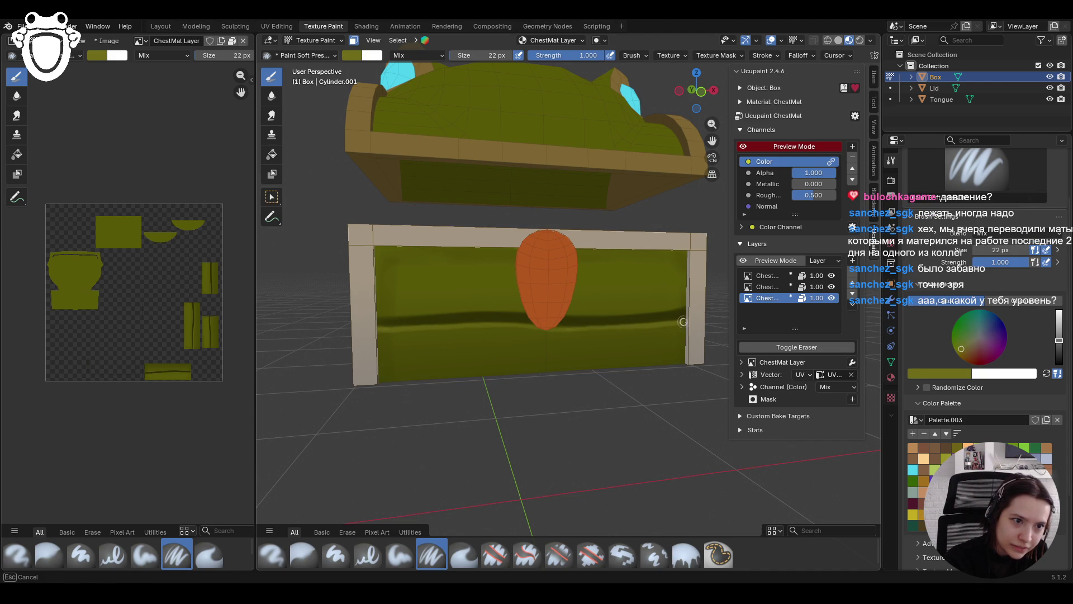
drag(682, 321, 706, 340)
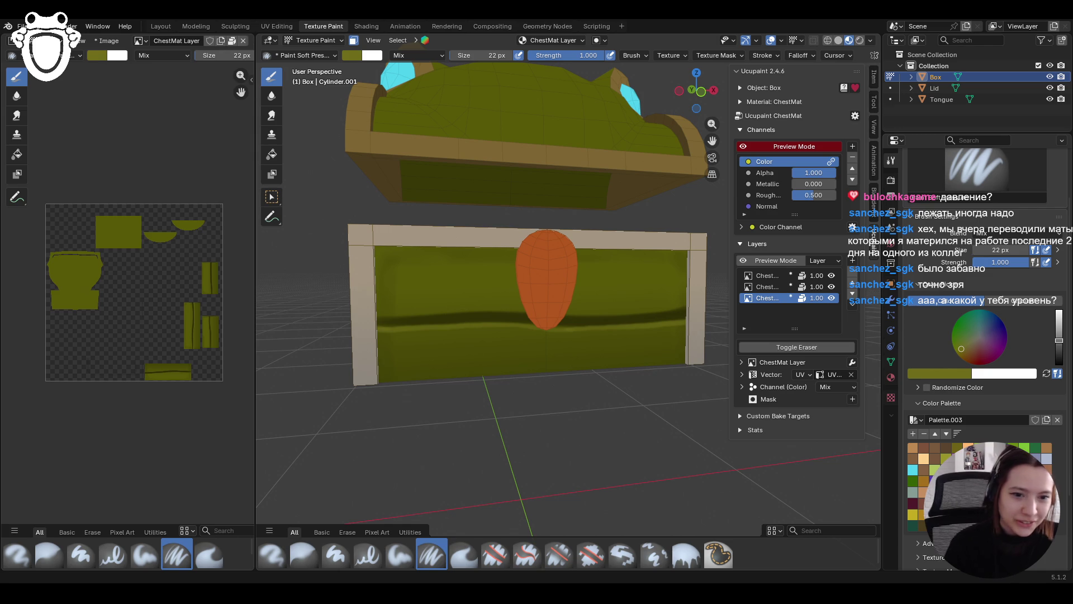
middle_drag(419, 272, 578, 314)
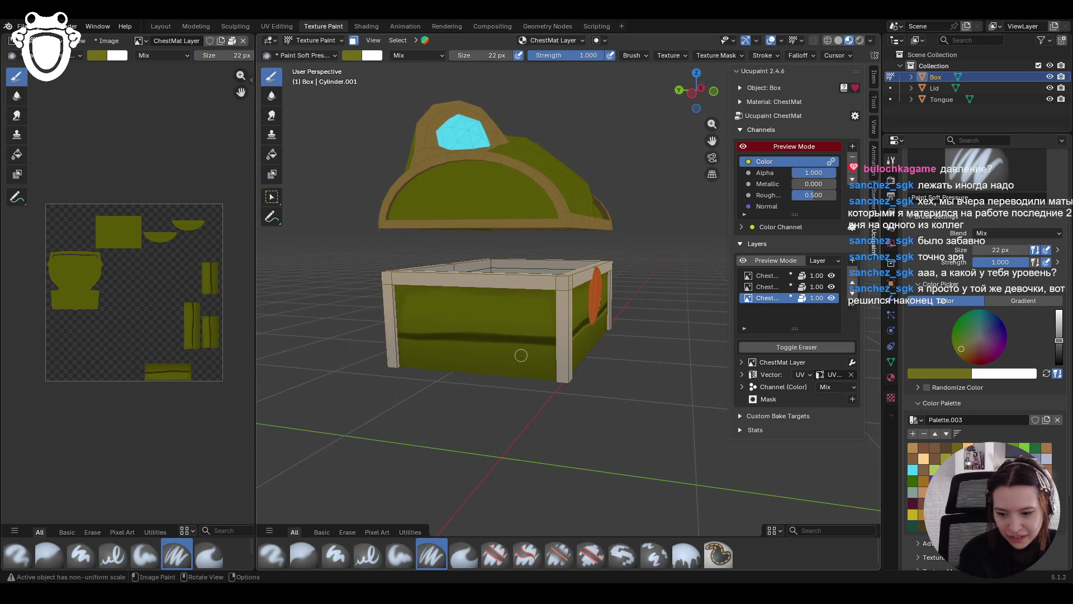
Paint dark wood-grain strokes across the chest front
middle_drag(521, 356, 435, 396)
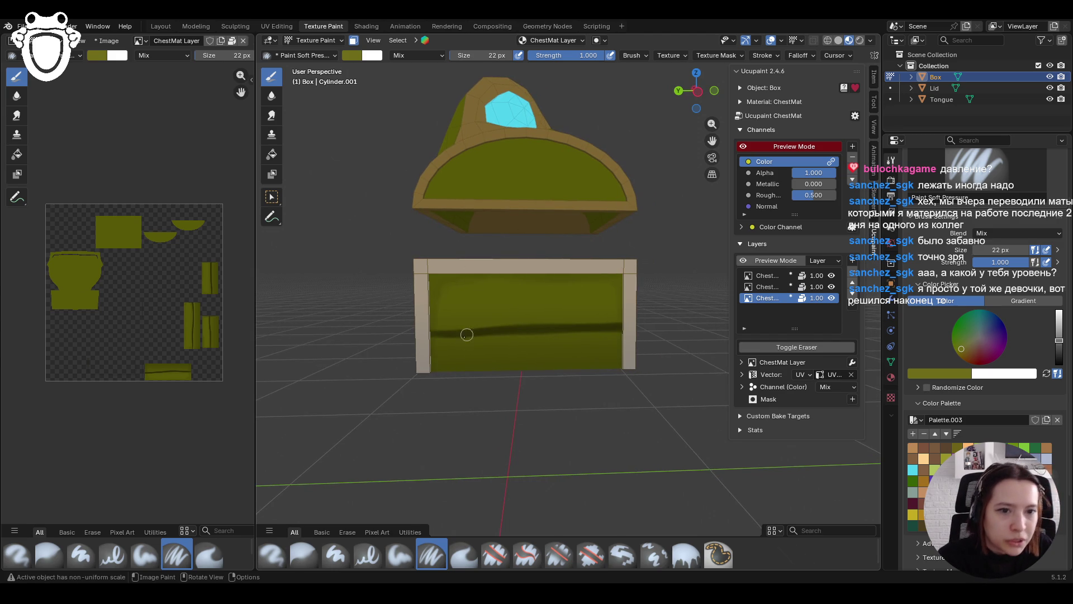
drag(424, 338, 523, 336)
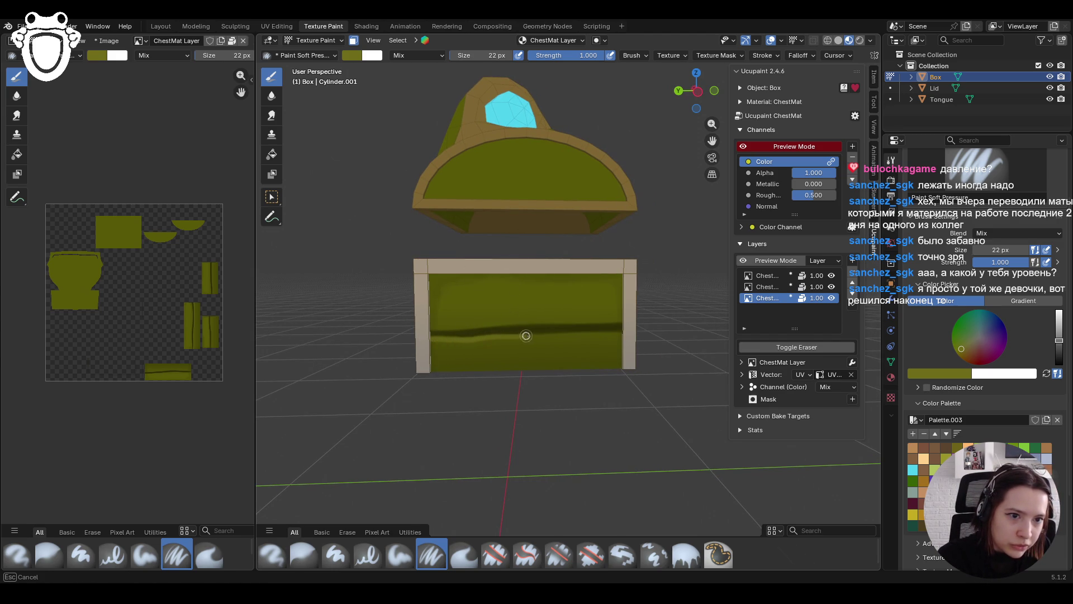
drag(615, 334, 634, 331)
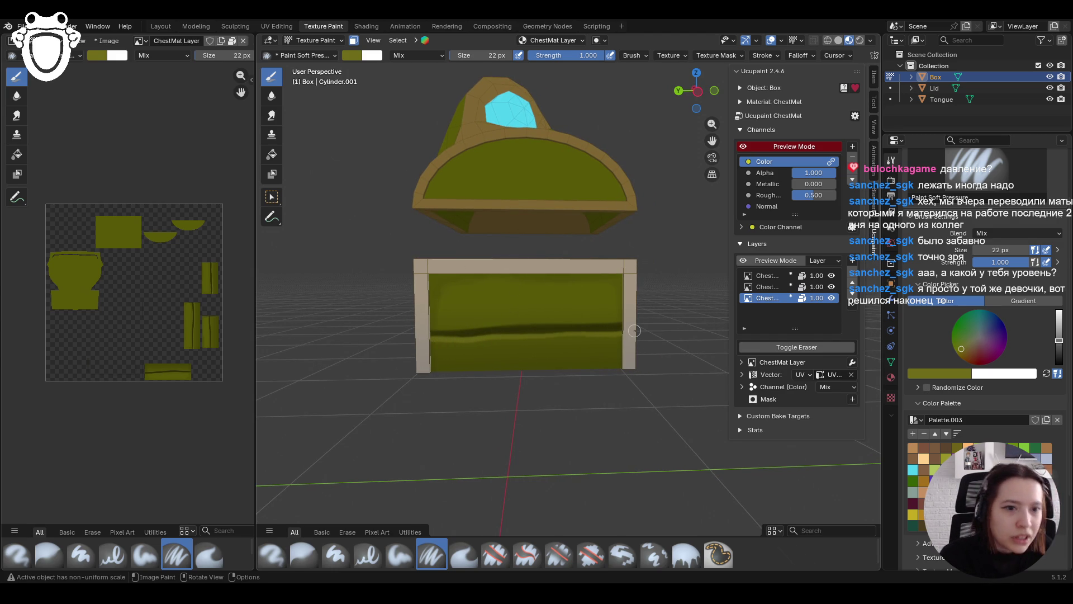
middle_drag(431, 339, 461, 417)
ctrl+middle_drag(461, 416, 452, 388)
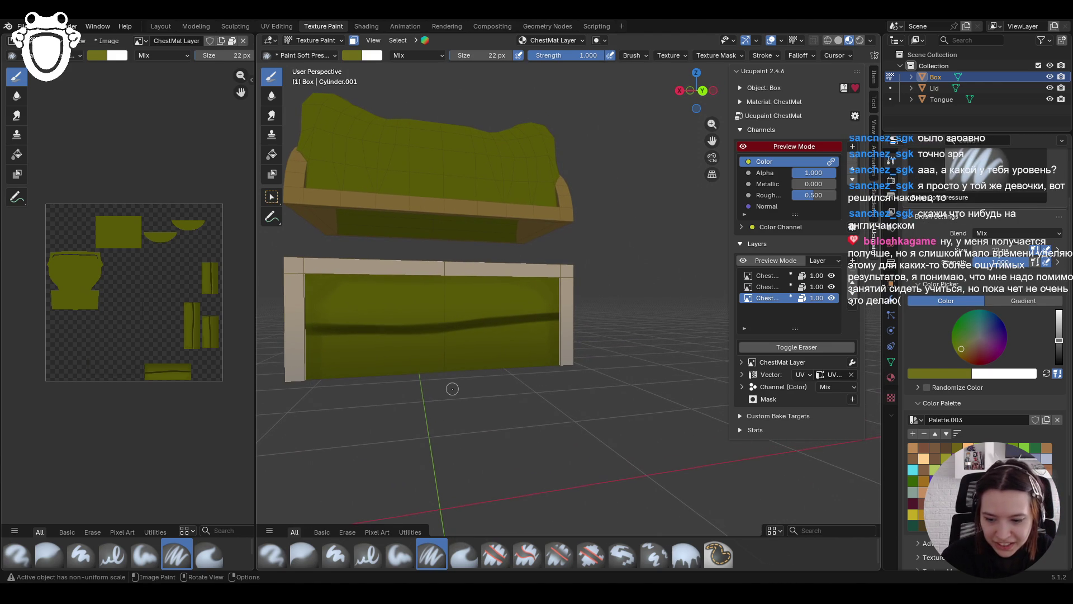
drag(312, 336, 306, 337)
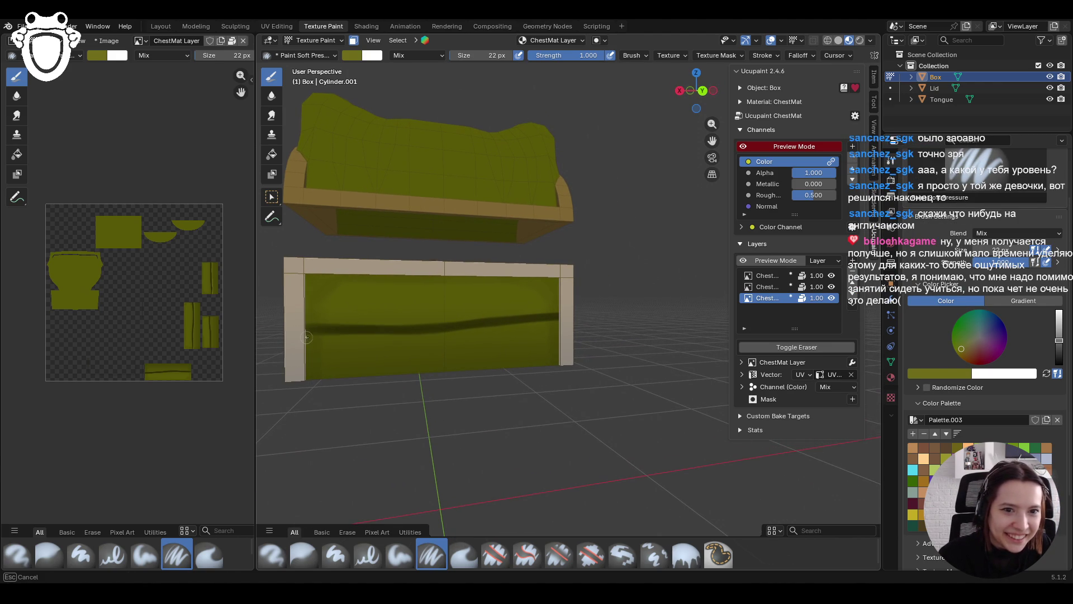
drag(436, 337, 568, 321)
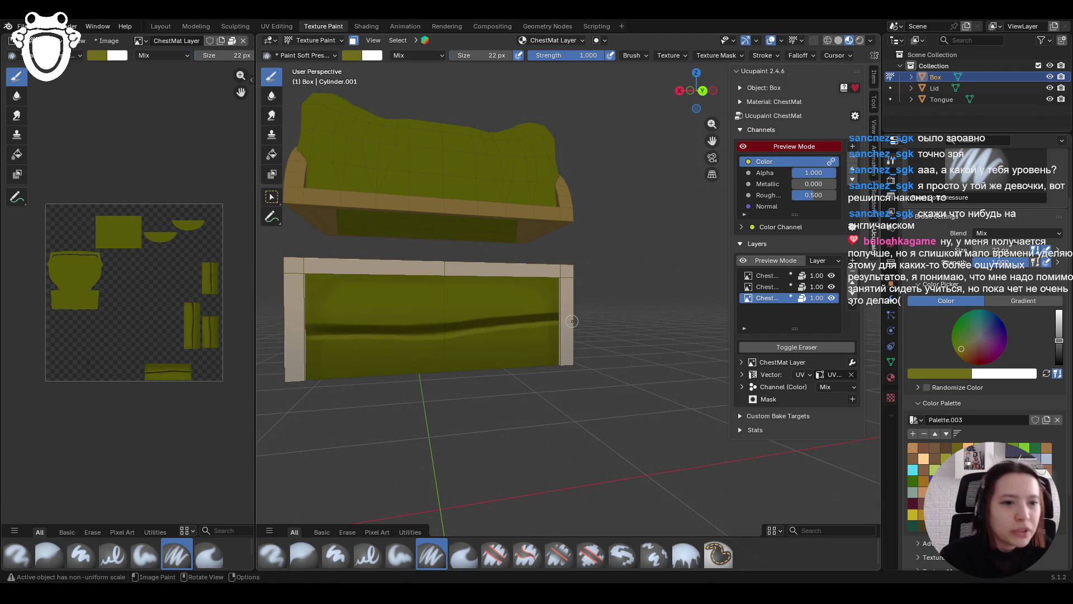
Add another dark stroke, frame the chest and switch to the Paint Soft brush
mouse_move(332, 321)
middle_down()
mouse_move(391, 313)
mouse_move(481, 346)
mouse_move(572, 269)
mouse_move(627, 303)
middle_up()
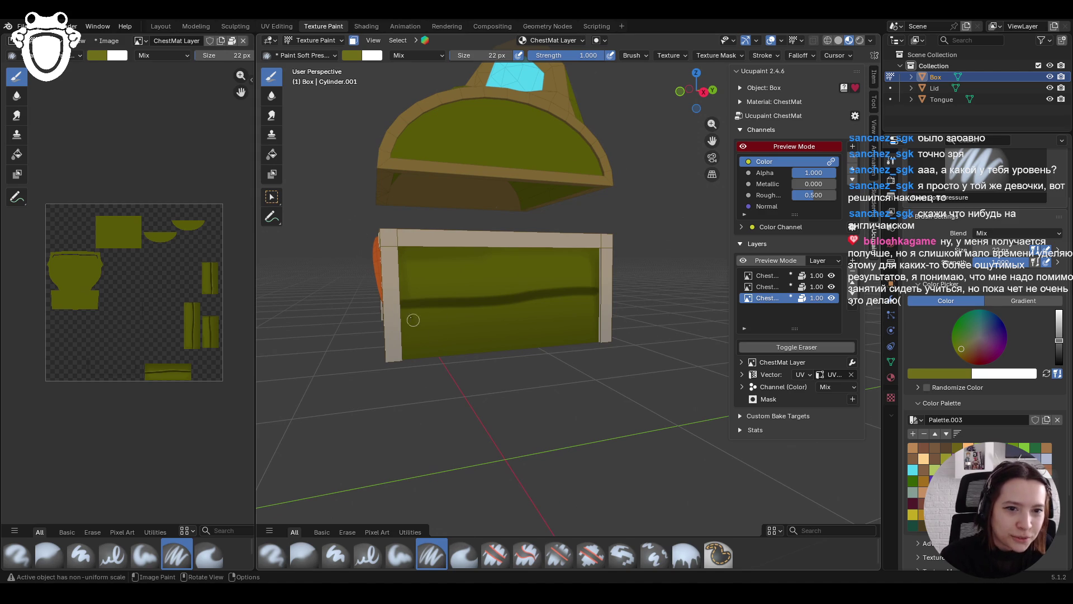
drag(402, 311, 598, 297)
scroll(622, 296, down, 3)
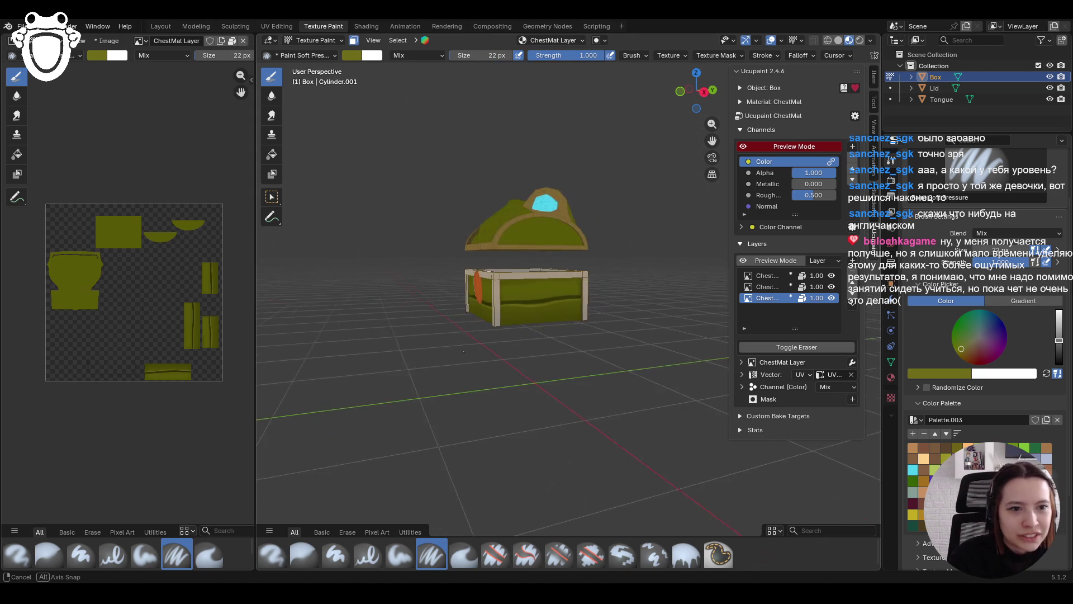
middle_drag(621, 296, 580, 353)
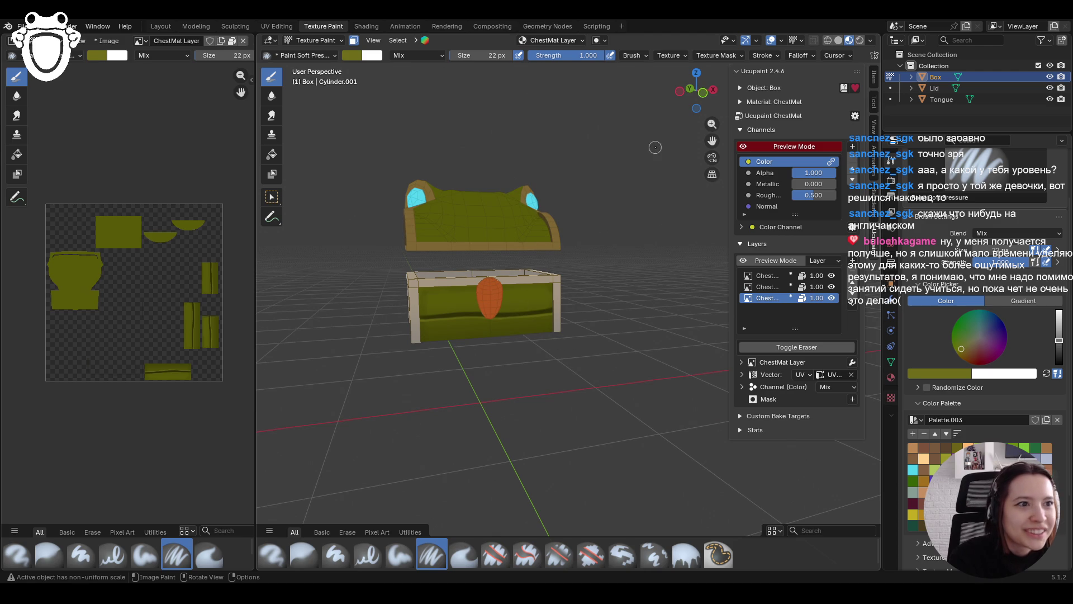
key(KP_Decimal)
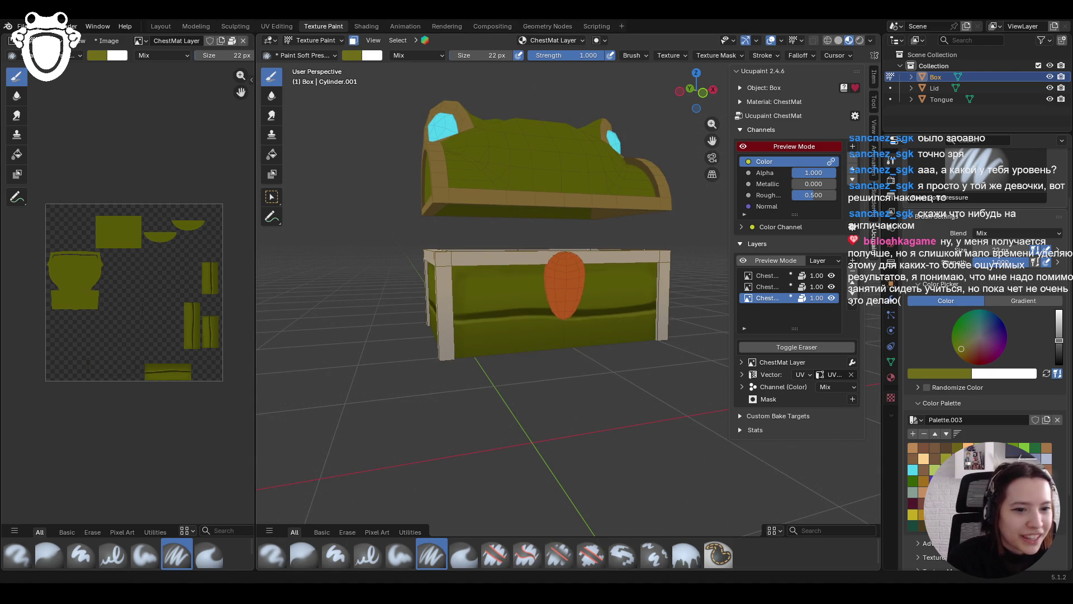
click(389, 559)
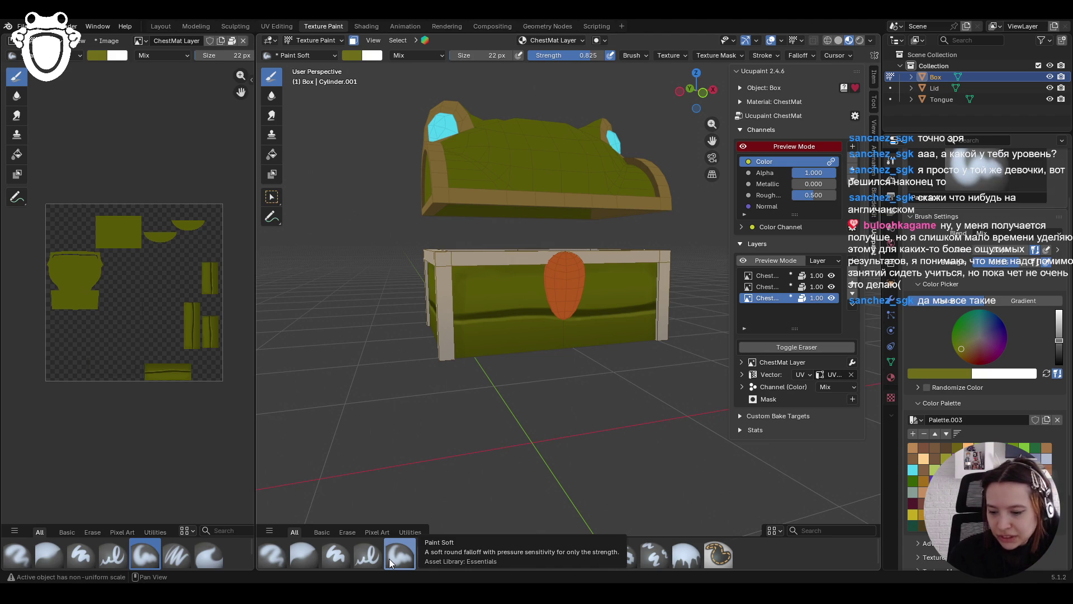
Pick a darker olive and paint soft shading on the lower chest front
middle_drag(458, 424, 515, 424)
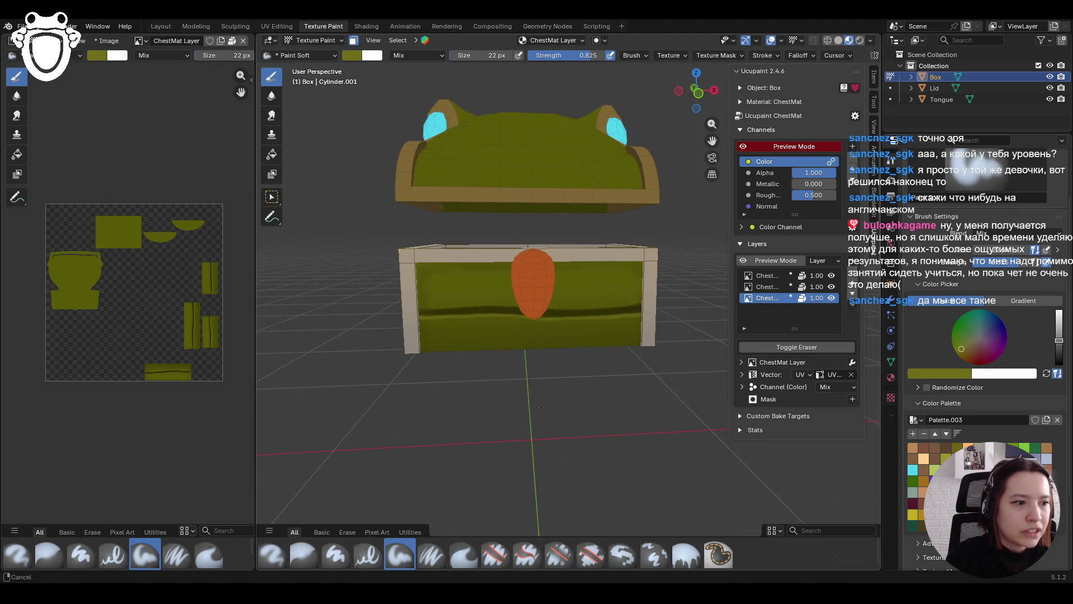
key(s)
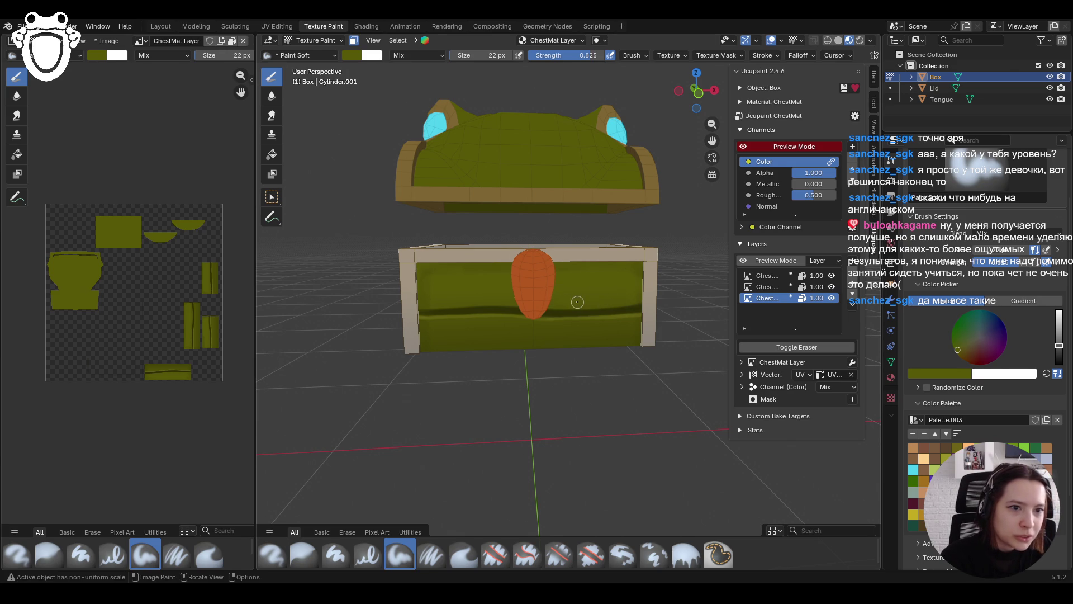
drag(627, 272, 581, 279)
mouse_move(447, 338)
mouse_down()
mouse_move(434, 335)
mouse_move(447, 336)
mouse_up()
drag(464, 337, 486, 342)
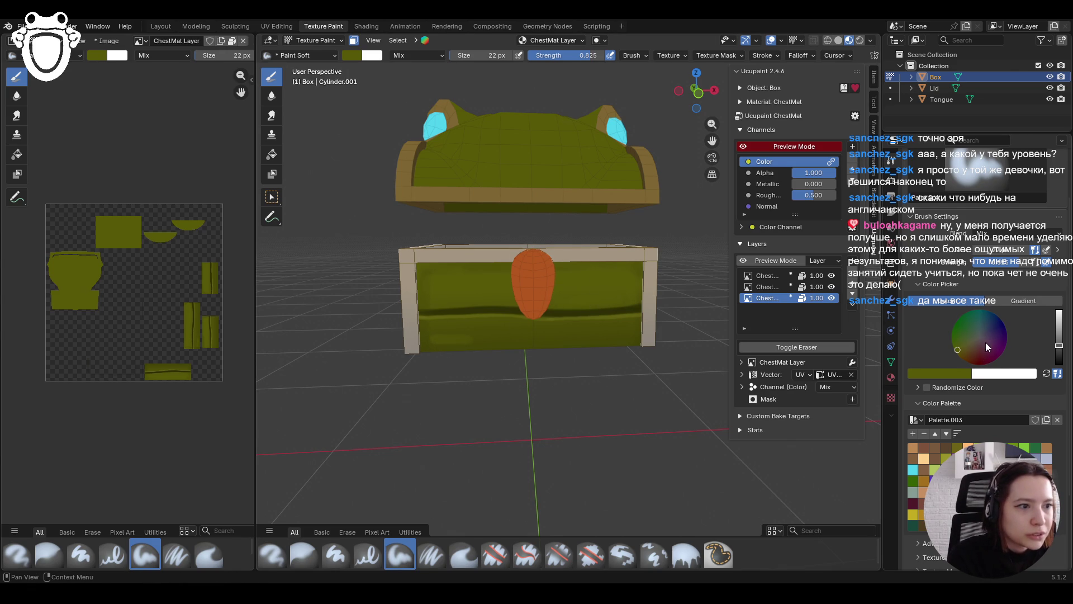
Enlarge the brush to 41 px, sample the chest colour and paint more lower-front shading
drag(1001, 252, 1001, 252)
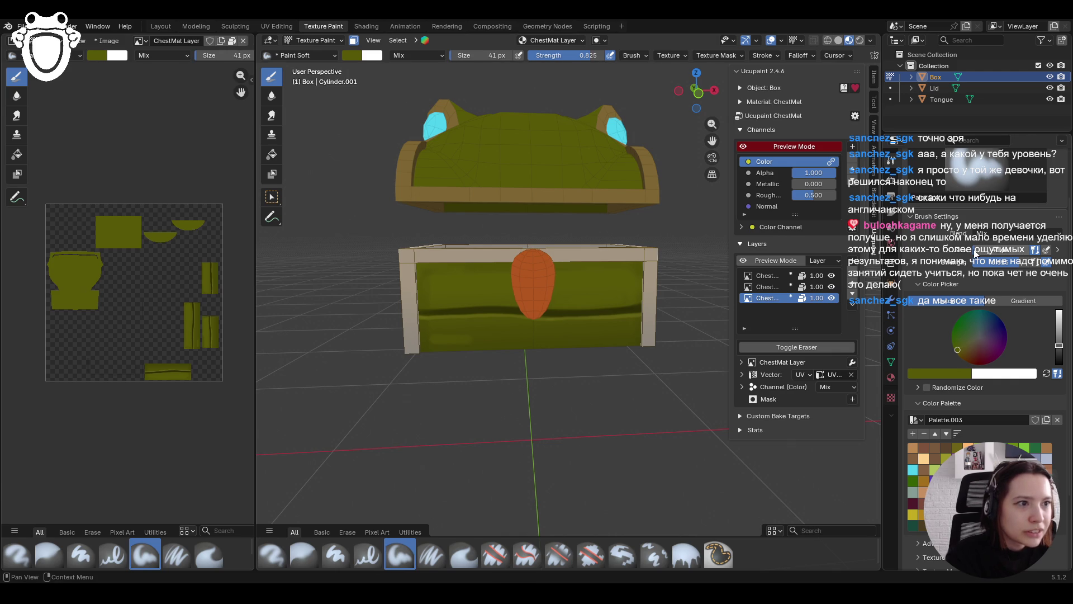
mouse_move(436, 335)
mouse_down()
mouse_move(528, 328)
mouse_move(433, 328)
mouse_up()
key(s)
click(643, 329)
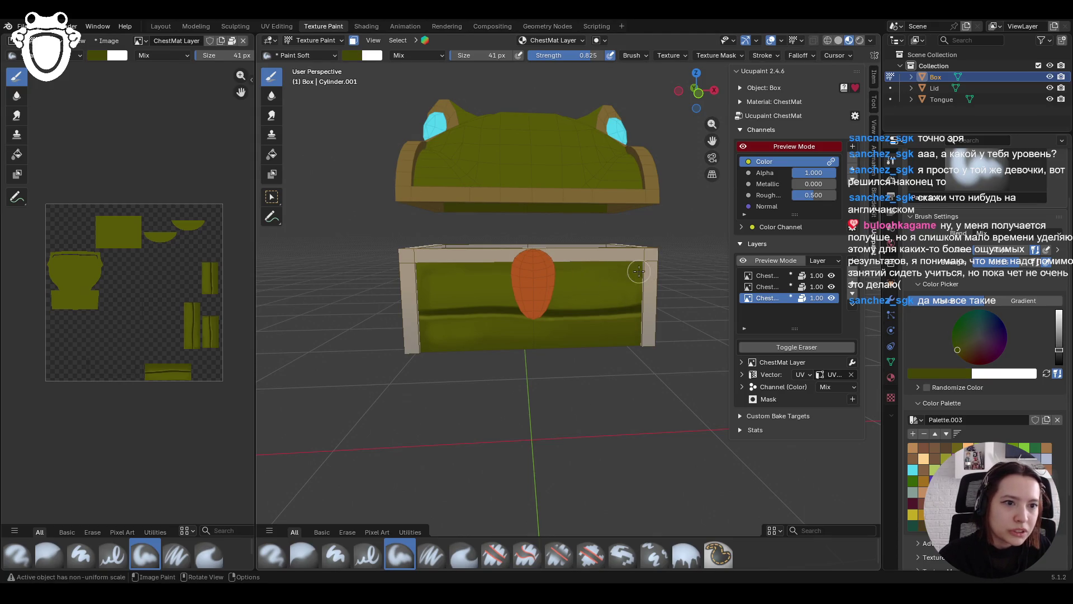
mouse_move(451, 287)
mouse_down()
mouse_move(484, 292)
mouse_move(442, 289)
mouse_move(479, 275)
mouse_move(430, 278)
mouse_move(442, 276)
mouse_up()
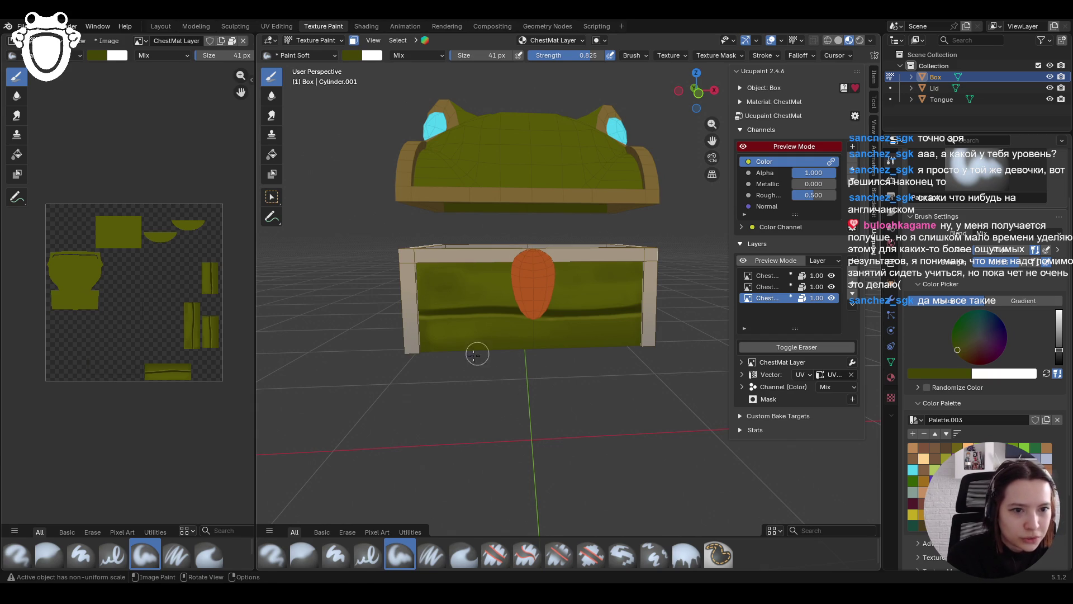
mouse_move(520, 352)
mouse_down()
mouse_move(603, 341)
mouse_move(467, 354)
mouse_move(475, 349)
mouse_up()
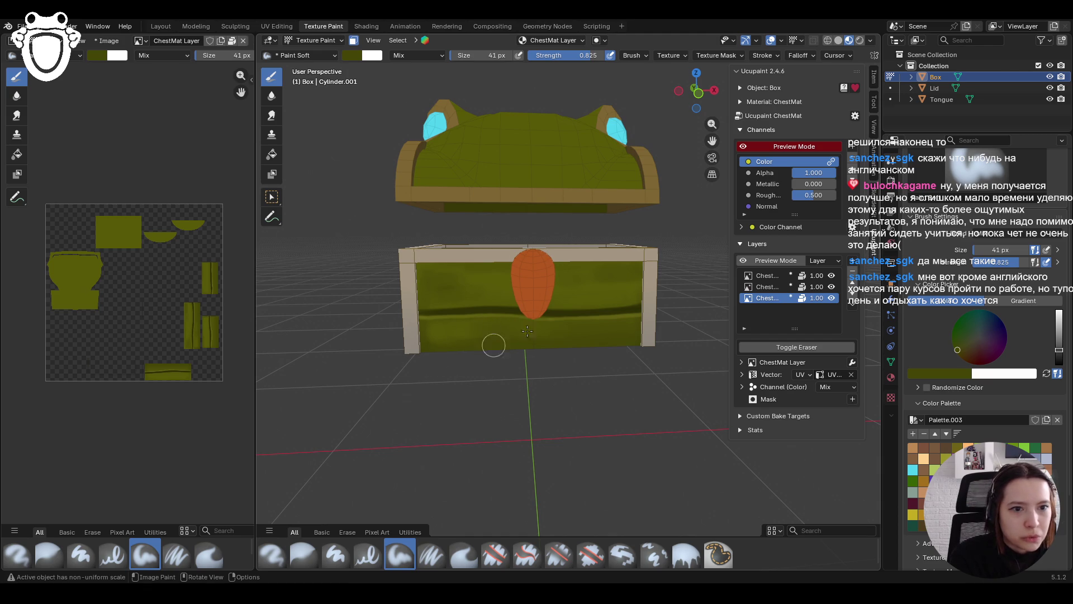
scroll(657, 292, down, 5)
scroll(597, 338, up, 8)
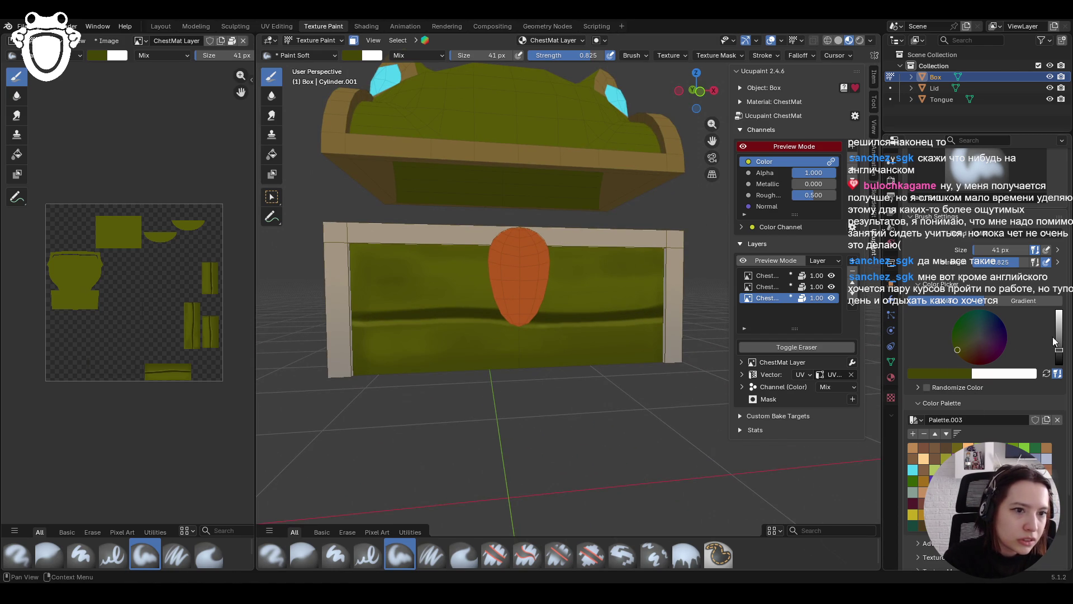
Brighten the colour and paint lighter green highlight strokes across the chest front
drag(1058, 350, 1059, 337)
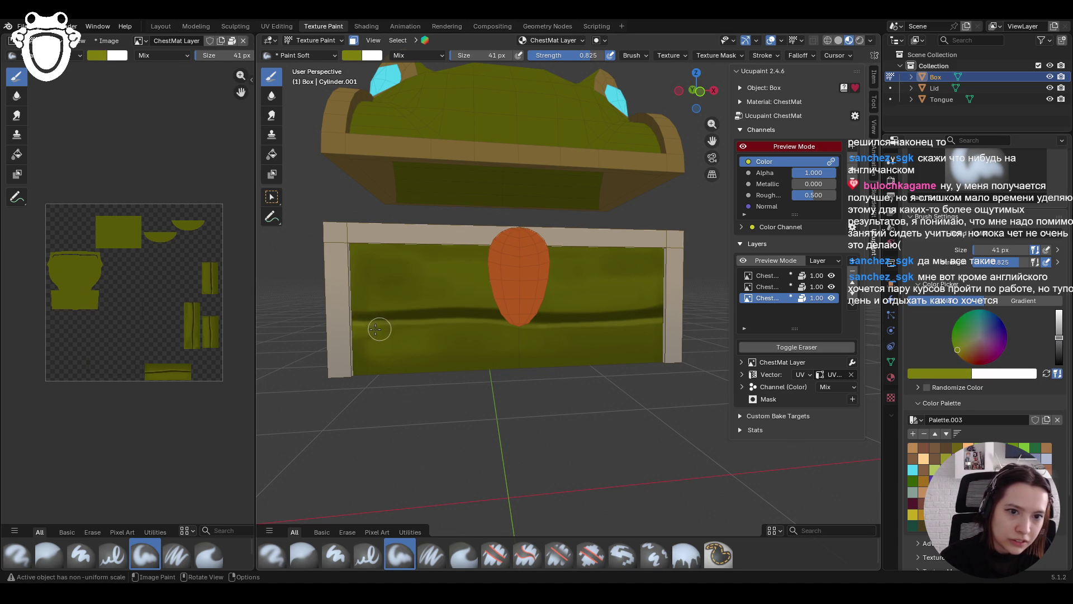
mouse_move(361, 352)
mouse_down()
mouse_move(411, 329)
mouse_move(492, 324)
mouse_move(480, 353)
mouse_up()
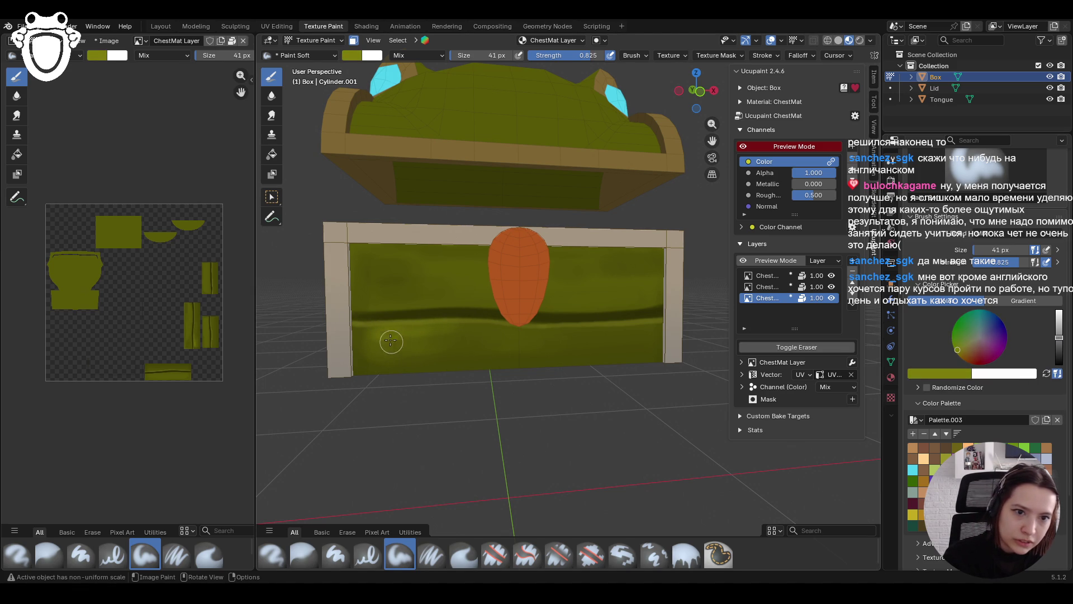
mouse_move(394, 337)
mouse_down()
mouse_move(508, 330)
mouse_move(447, 359)
mouse_up()
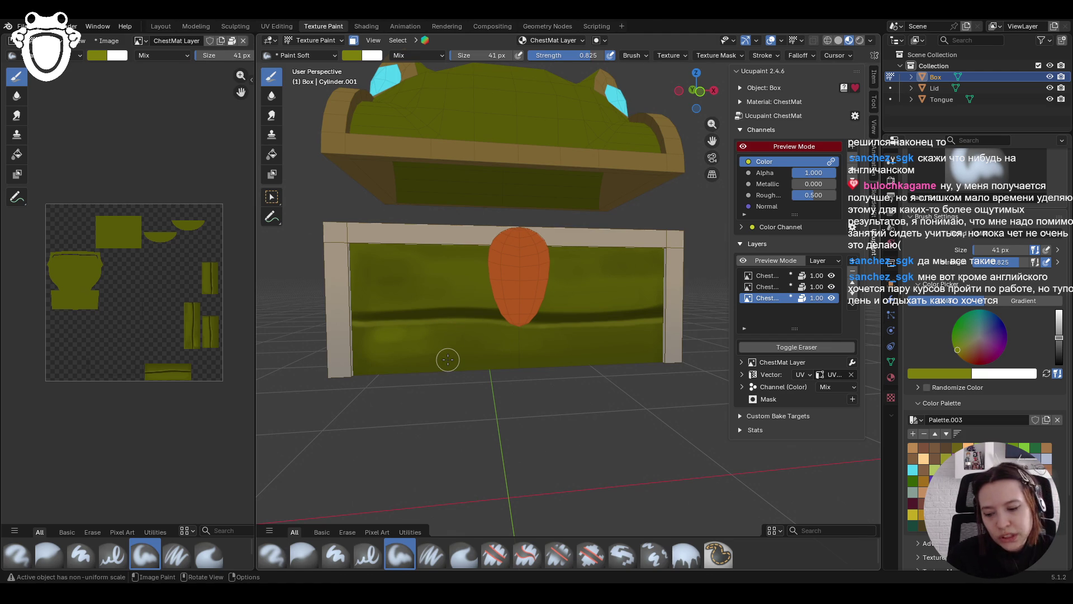
mouse_move(634, 331)
middle_down()
mouse_move(655, 330)
mouse_move(559, 327)
mouse_move(579, 323)
middle_up()
scroll(655, 330, down, 3)
scroll(580, 323, up, 1)
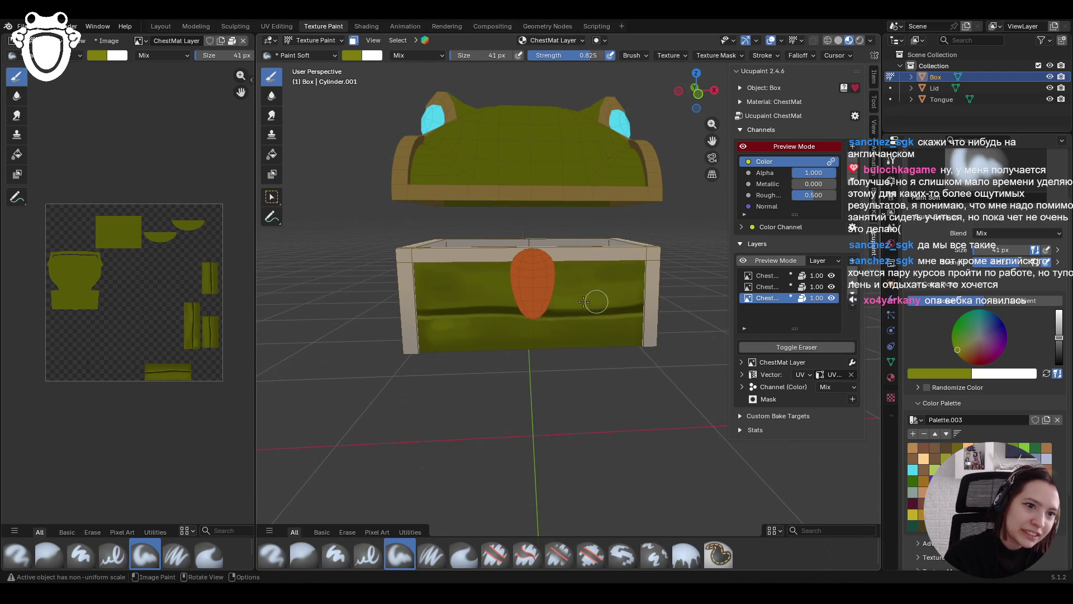
mouse_move(557, 300)
mouse_down()
mouse_move(606, 296)
mouse_move(543, 301)
mouse_up()
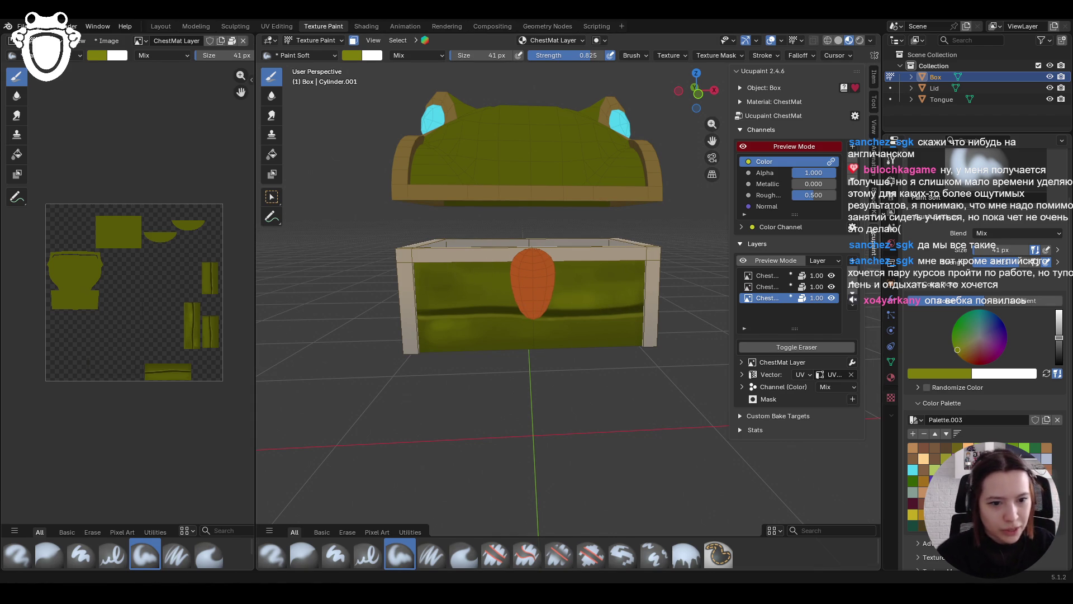
middle_drag(536, 391, 550, 416)
Switch to a darker olive, reduce the brush to 24 px and paint around the tongue
click(1059, 352)
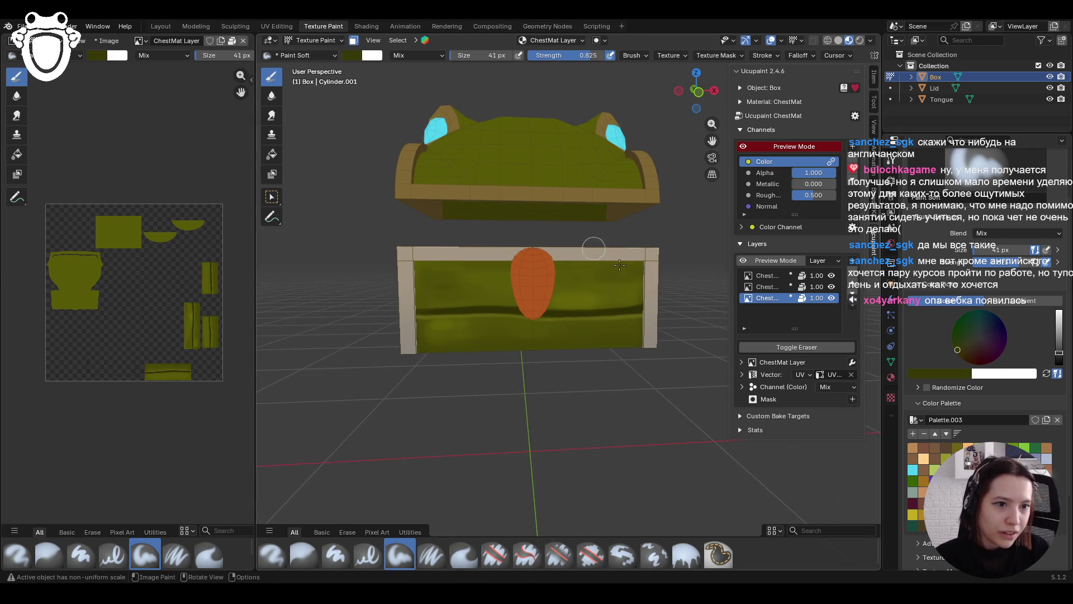
drag(660, 342, 614, 340)
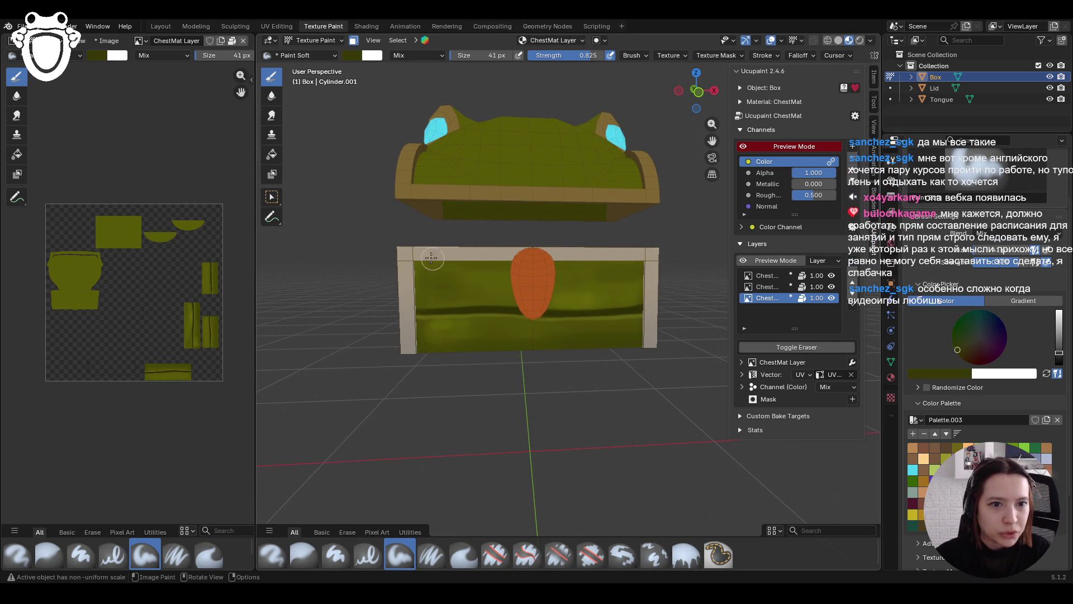
mouse_move(402, 263)
mouse_down()
mouse_move(467, 274)
mouse_move(405, 285)
mouse_up()
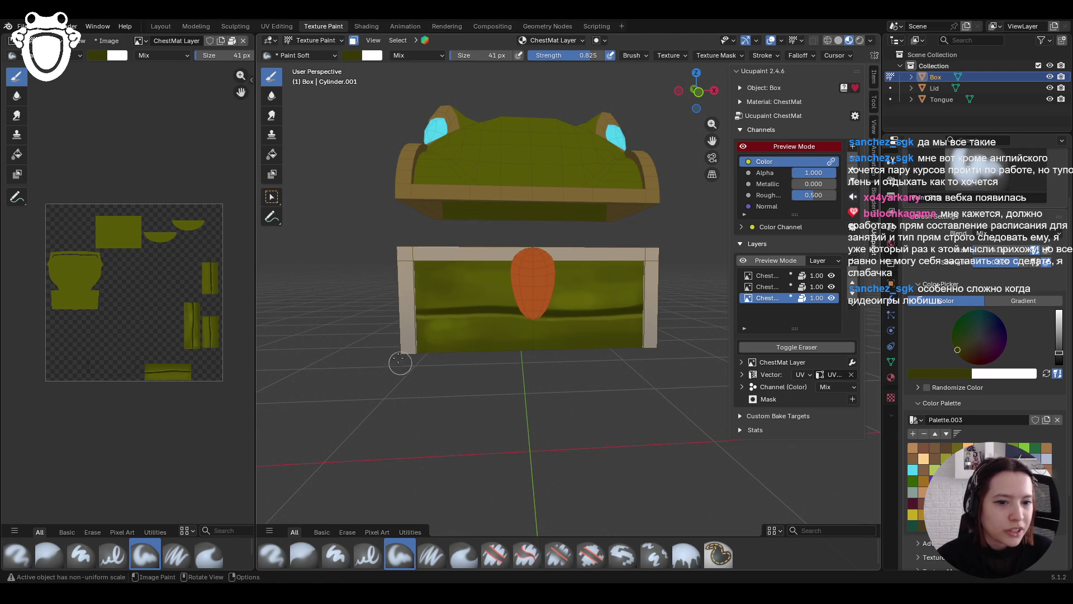
click(983, 257)
text(24)
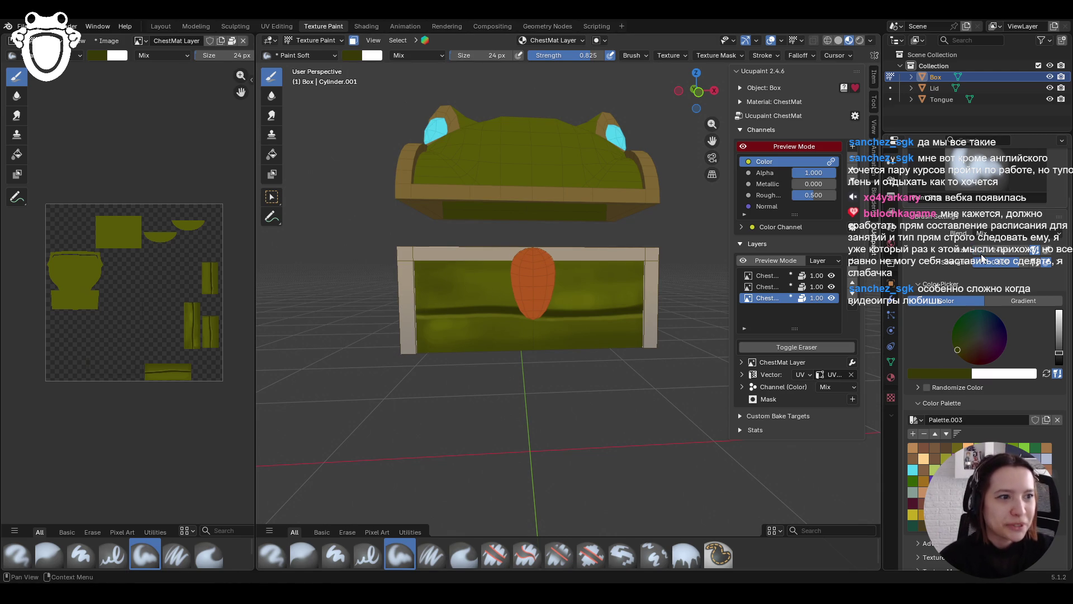
key(Return)
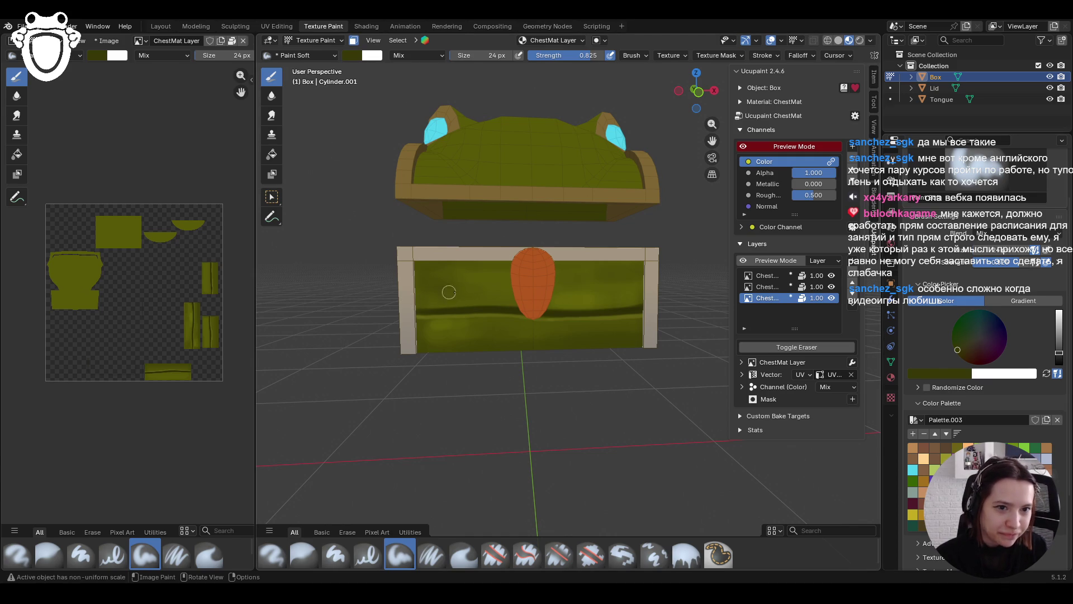
drag(510, 279, 510, 279)
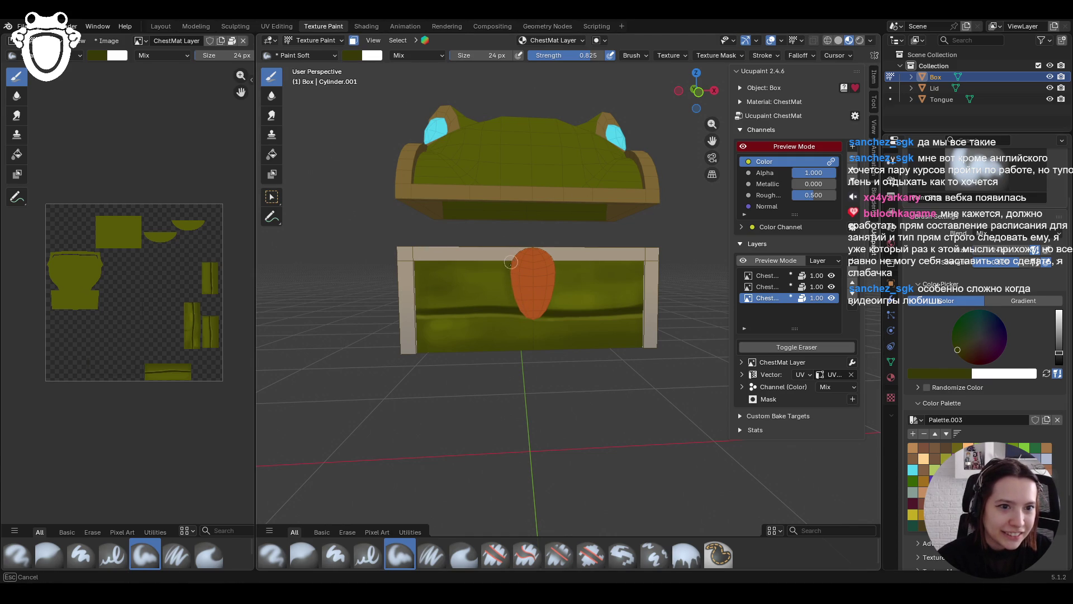
drag(553, 274, 552, 292)
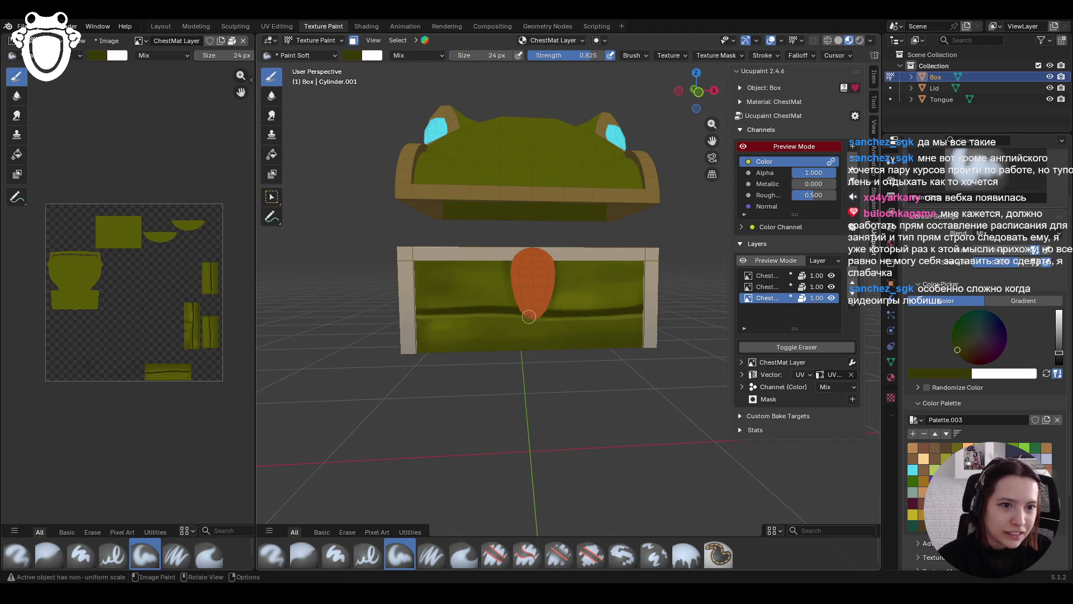
drag(538, 324, 465, 327)
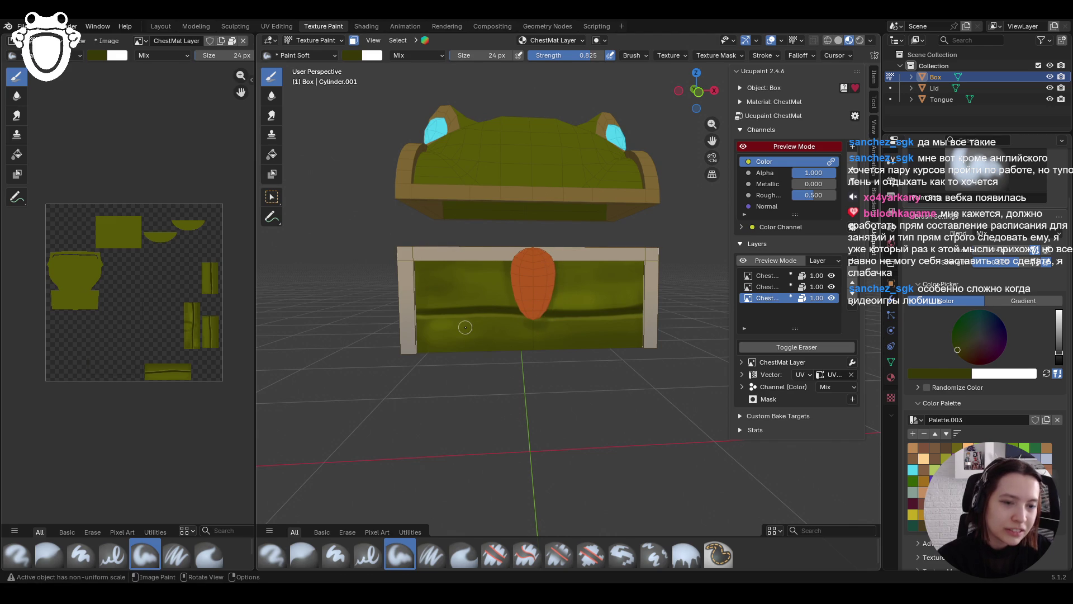
Paint fine grain streaks back and forth across the chest front
middle_drag(503, 340, 548, 343)
scroll(541, 330, up, 3)
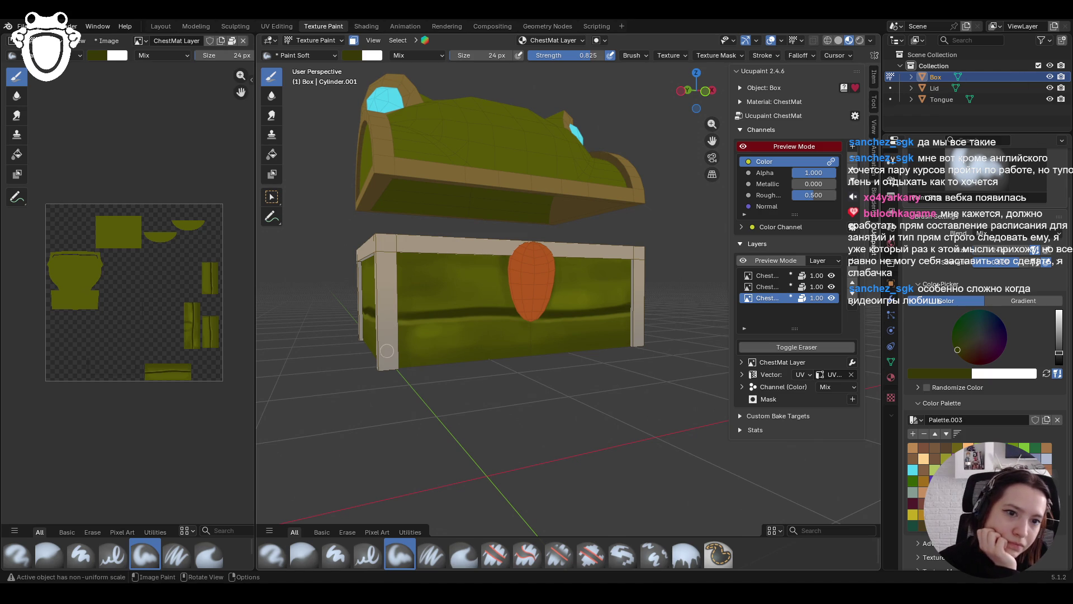
mouse_move(402, 358)
mouse_down()
mouse_move(488, 337)
mouse_move(607, 331)
mouse_up()
drag(387, 352, 473, 340)
mouse_move(570, 334)
mouse_down()
mouse_move(469, 358)
mouse_move(653, 342)
mouse_up()
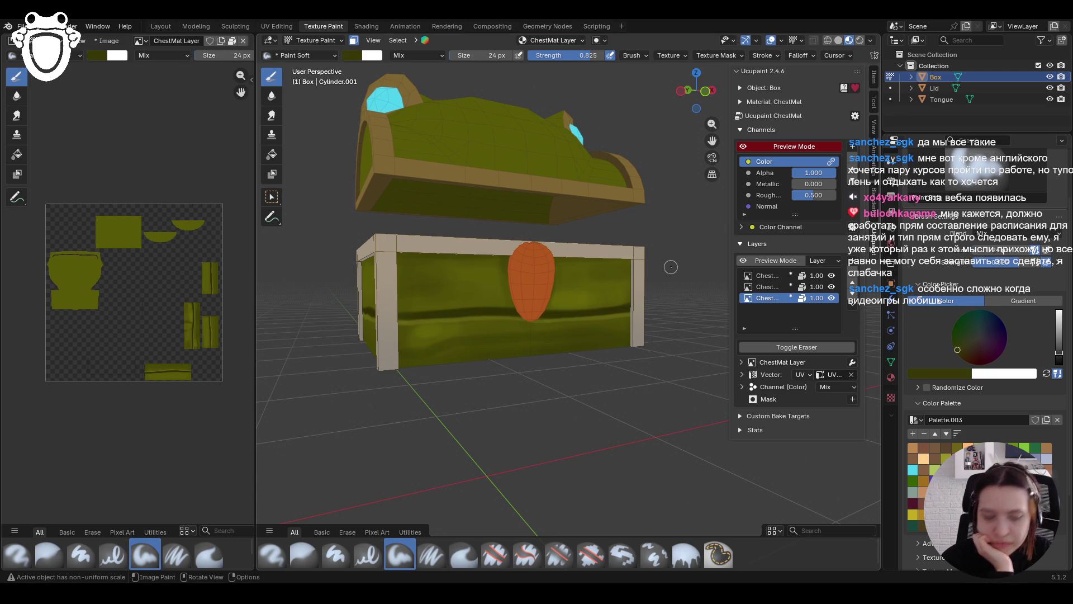
middle_drag(671, 266, 589, 328)
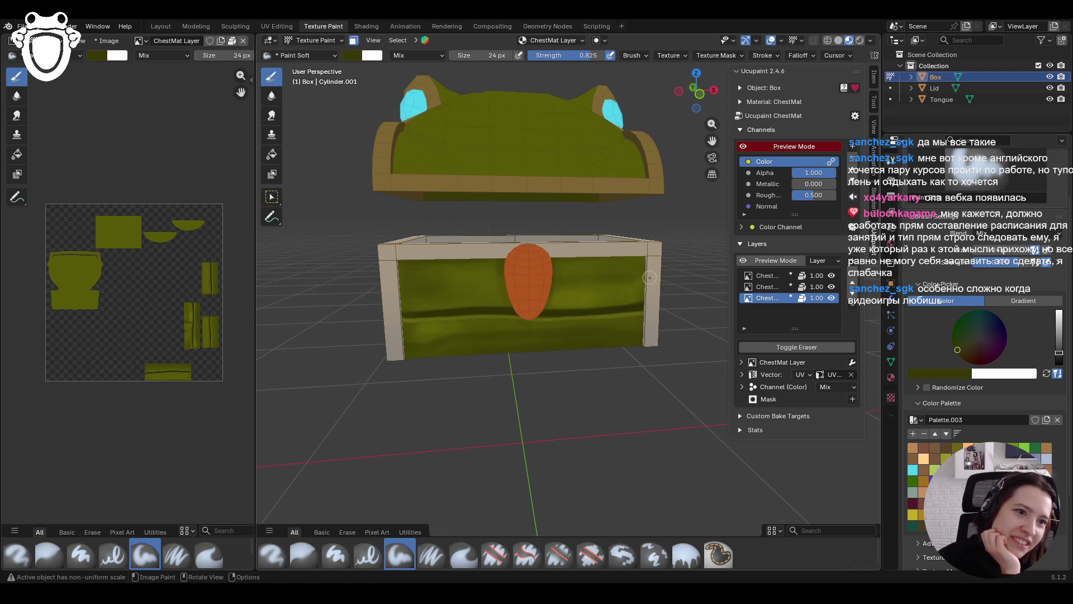
Test Paint Soft Pressure, then return to Paint Soft and paint a grain streak
click(433, 555)
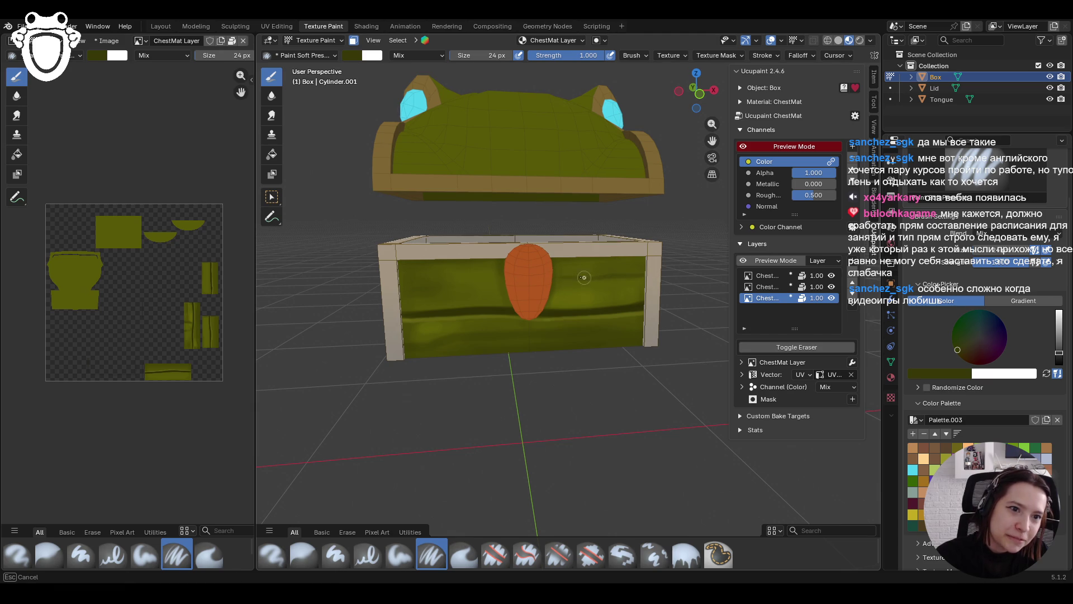
mouse_move(506, 284)
mouse_down()
mouse_move(428, 293)
mouse_move(391, 274)
mouse_move(653, 277)
mouse_up()
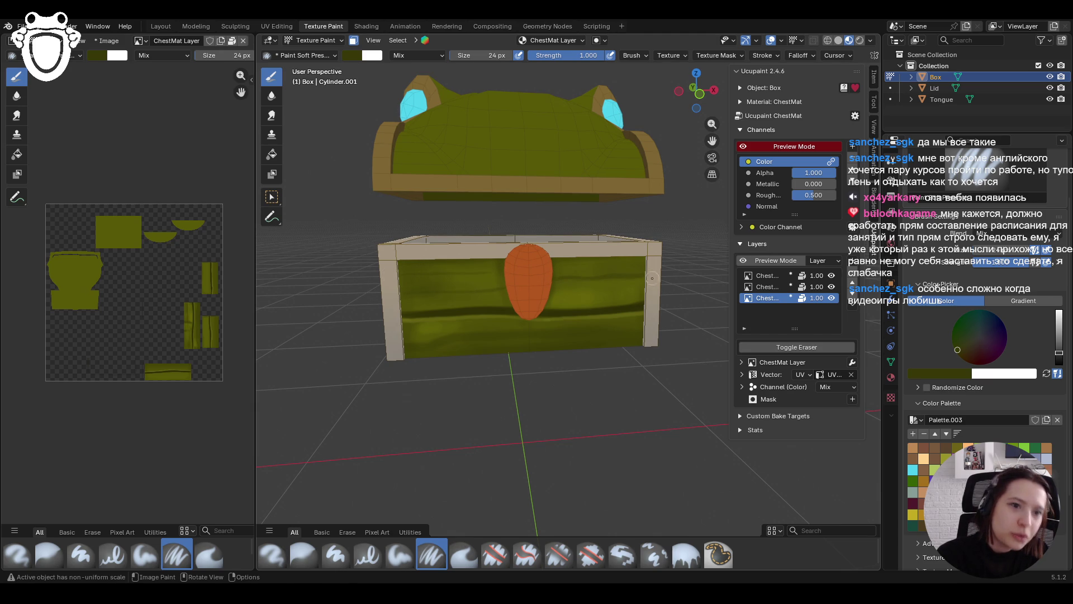
click(397, 553)
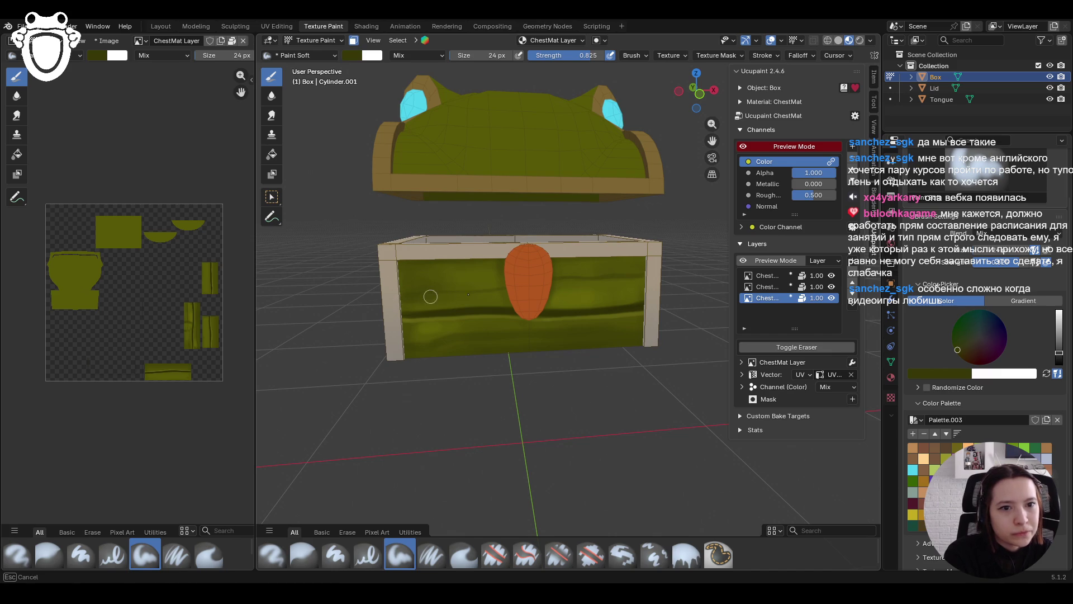
drag(430, 295, 579, 280)
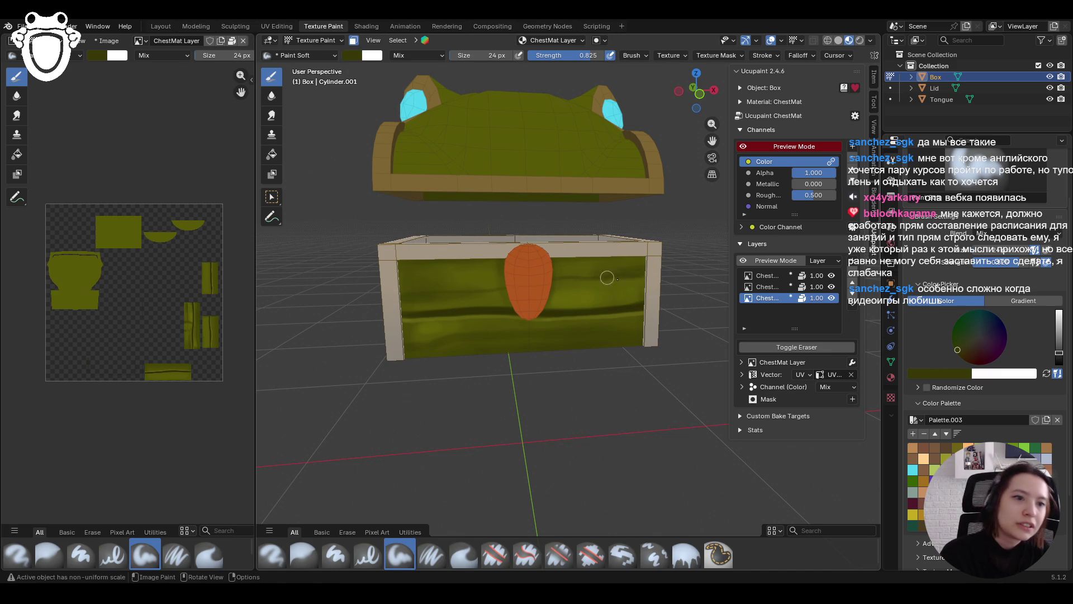
Add more long and short grain streaks across the front toward the tongue
mouse_move(363, 247)
middle_down()
mouse_move(468, 347)
mouse_move(460, 304)
mouse_move(452, 332)
middle_up()
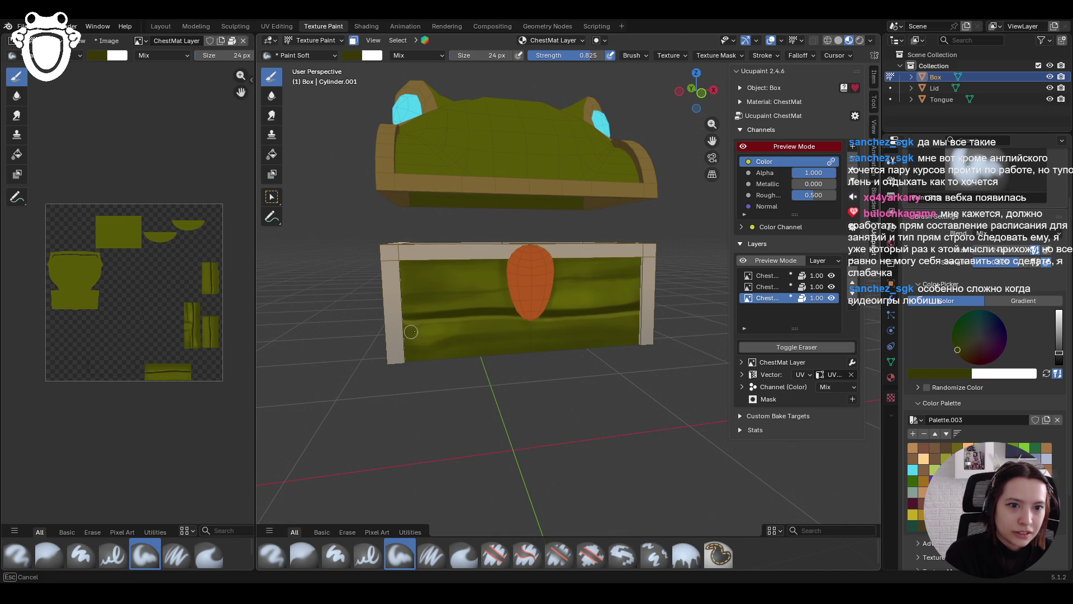
drag(409, 331, 636, 329)
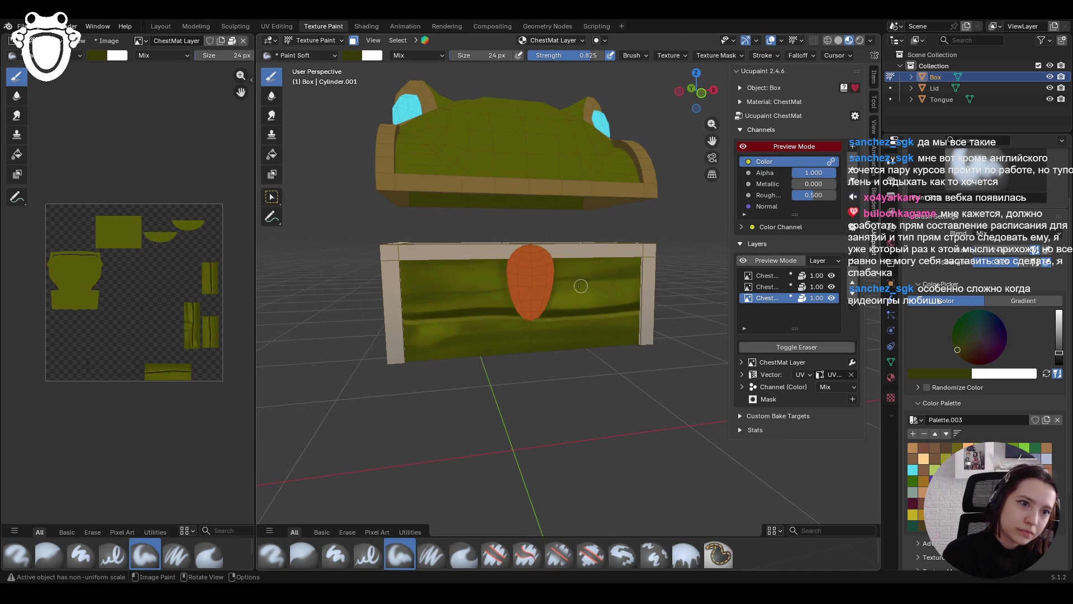
mouse_move(600, 293)
mouse_down()
mouse_move(586, 306)
mouse_move(631, 300)
mouse_move(562, 307)
mouse_move(603, 296)
mouse_up()
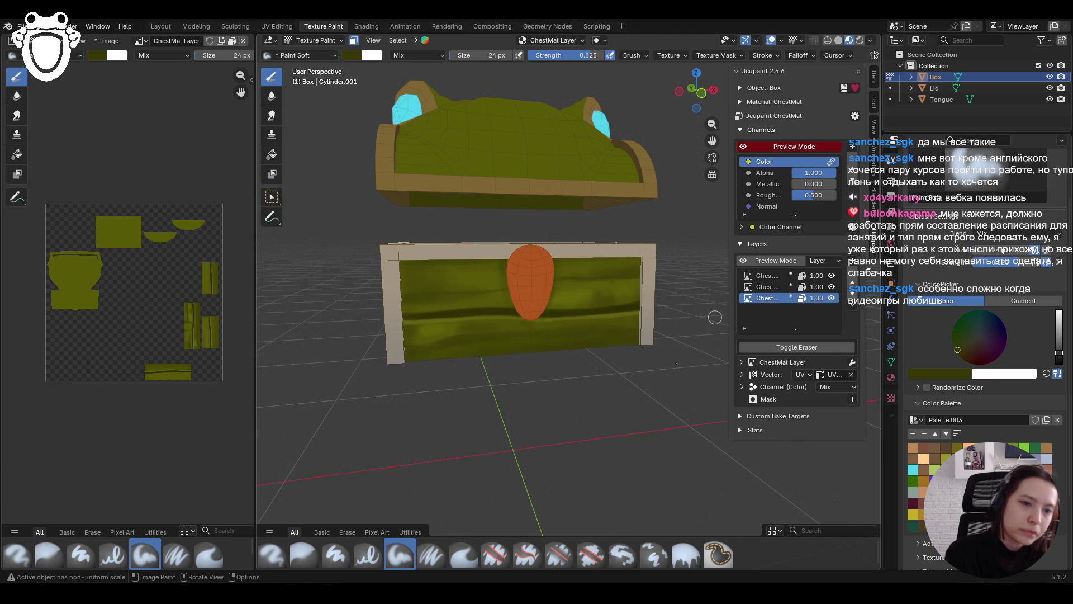
click(420, 297)
mouse_move(429, 296)
mouse_down()
mouse_move(489, 292)
mouse_move(361, 316)
mouse_up()
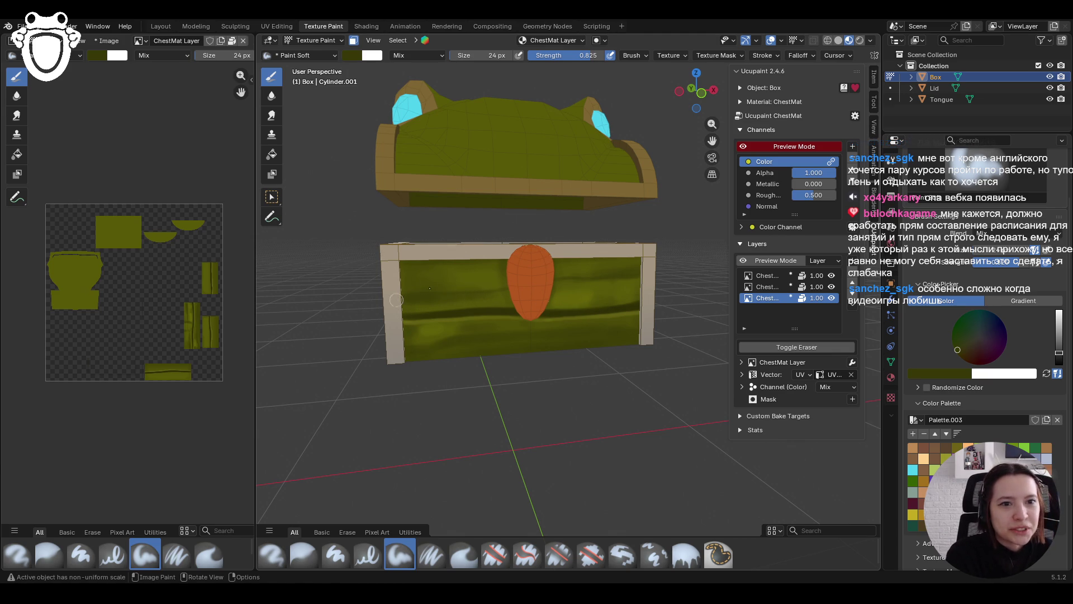
click(425, 270)
drag(433, 268, 464, 262)
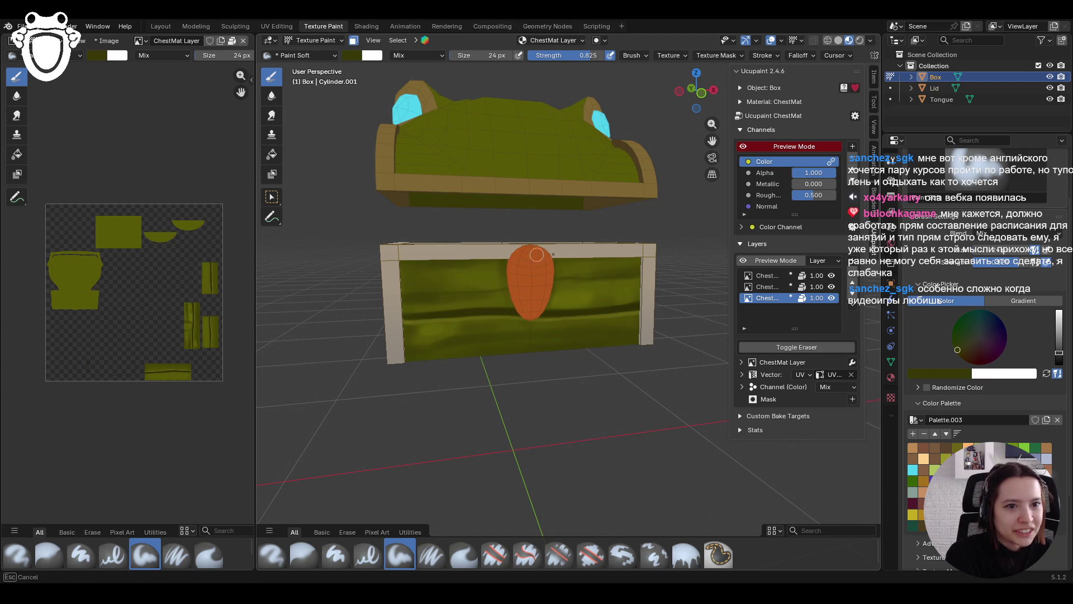
scroll(540, 240, down, 6)
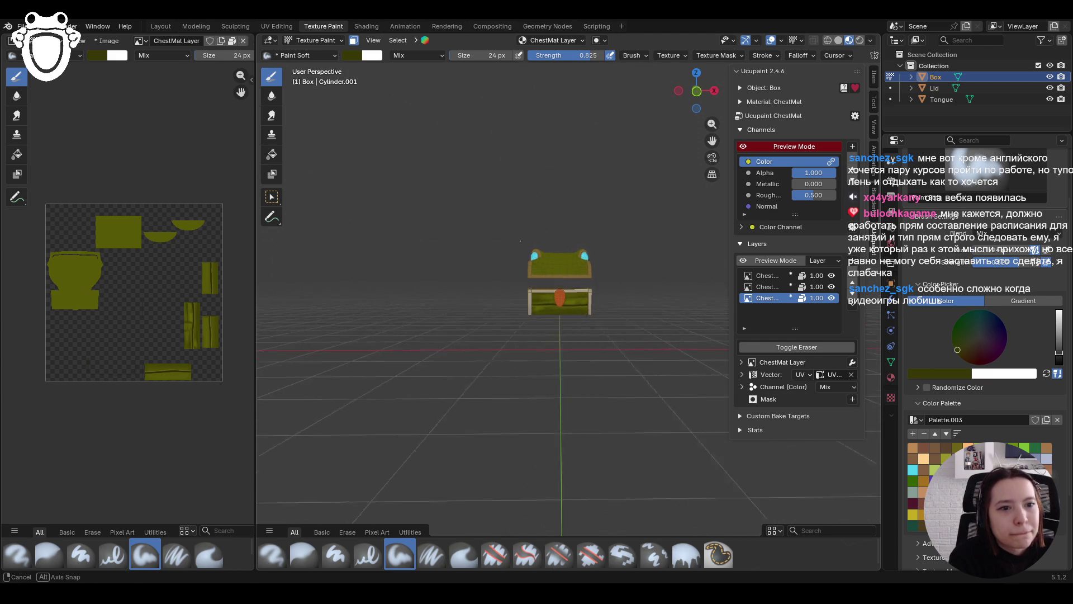
Eyedrop the chest's green as paint colour and select Paint Soft Pressure at 1.000 strength
scroll(515, 233, up, 6)
scroll(515, 232, up, 2)
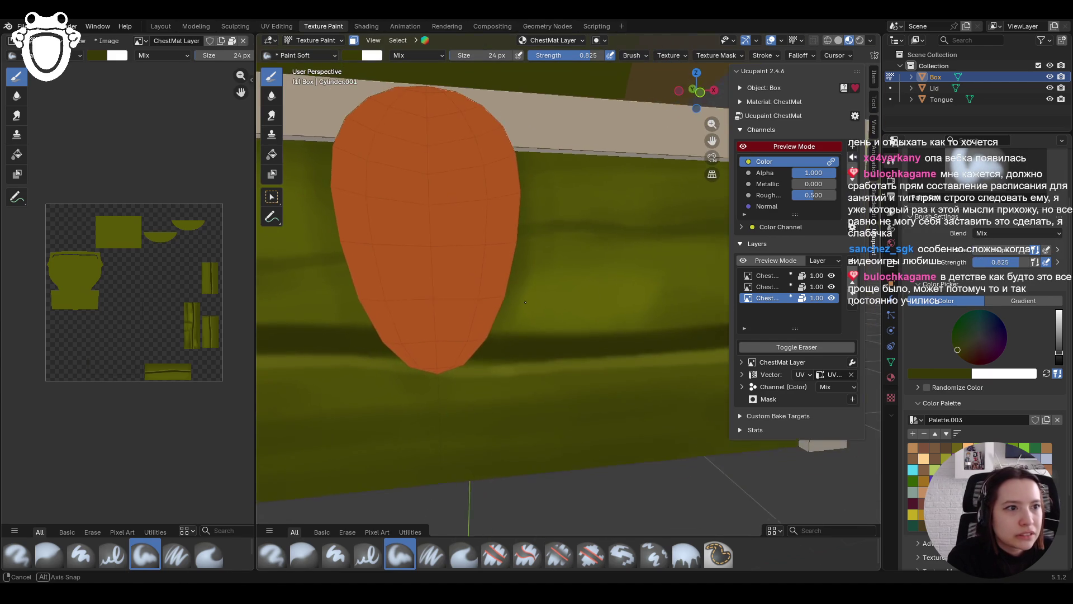
scroll(520, 227, down, 5)
middle_drag(521, 227, 518, 269)
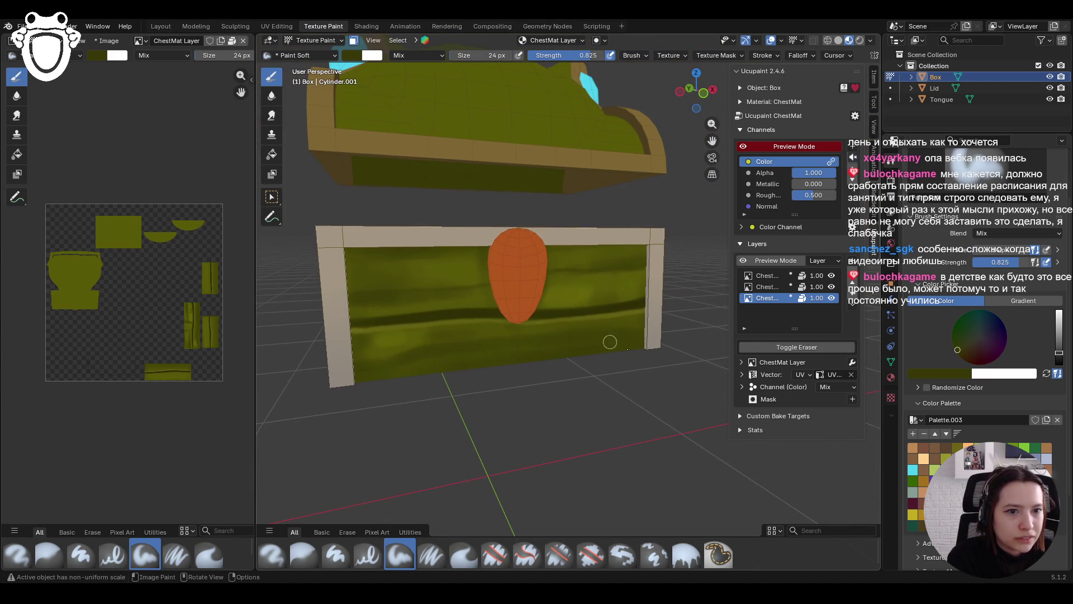
click(951, 372)
click(961, 361)
click(592, 292)
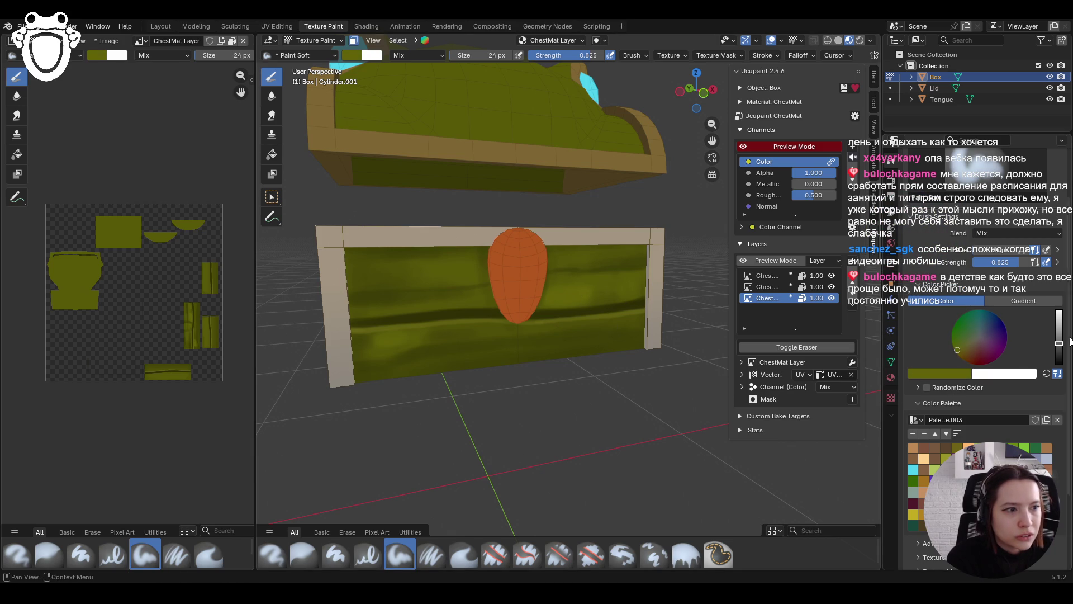
middle_drag(514, 274, 513, 258)
click(432, 554)
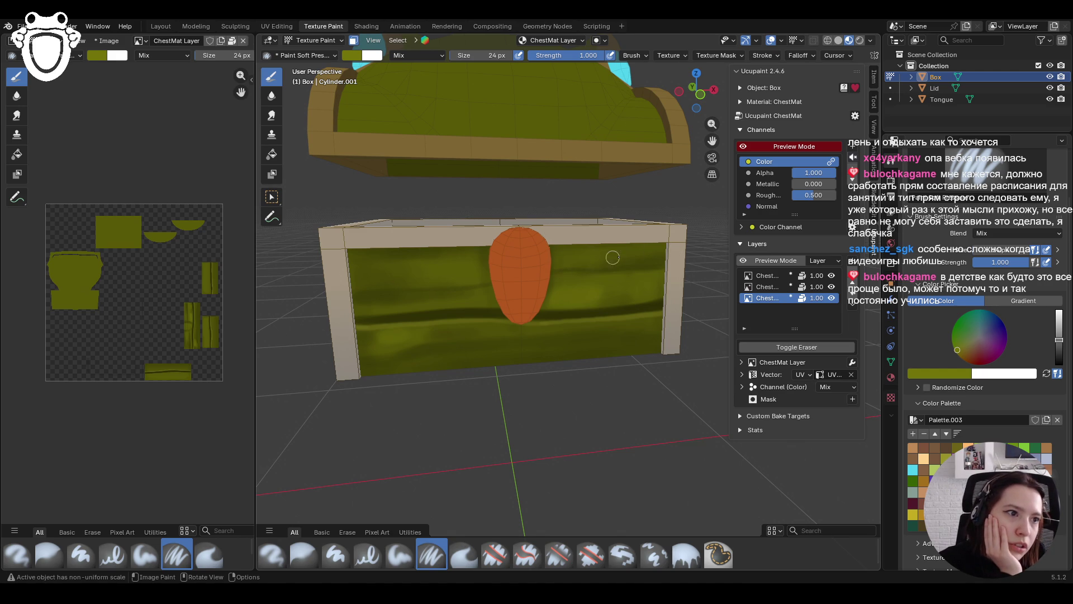
Paint light grain streaks and highlight dabs across the upper chest front
mouse_move(585, 267)
mouse_down()
mouse_move(561, 269)
mouse_move(648, 264)
mouse_move(569, 278)
mouse_up()
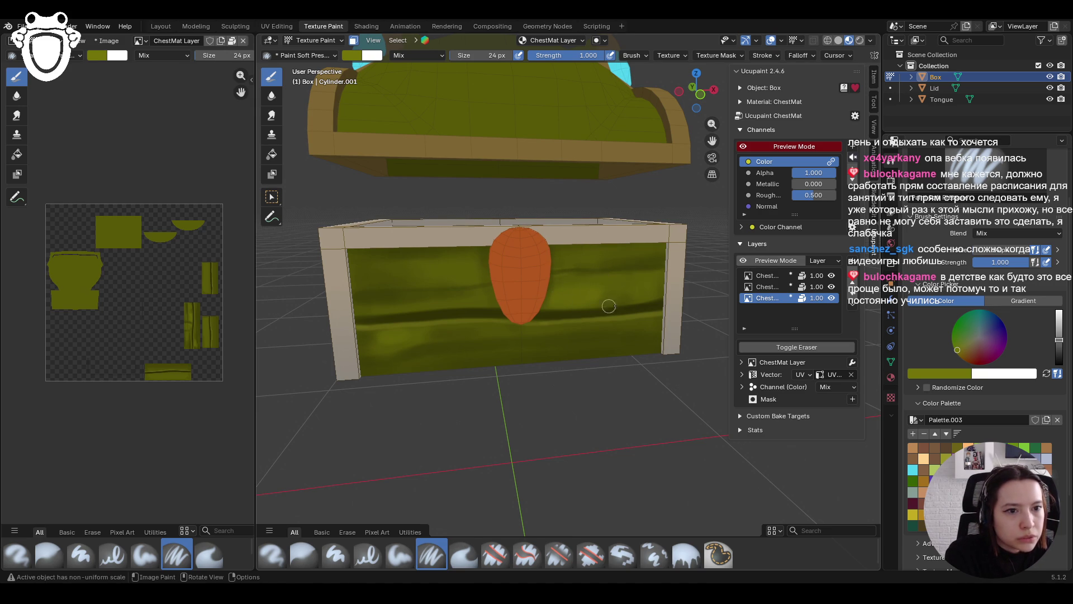
drag(661, 296, 521, 308)
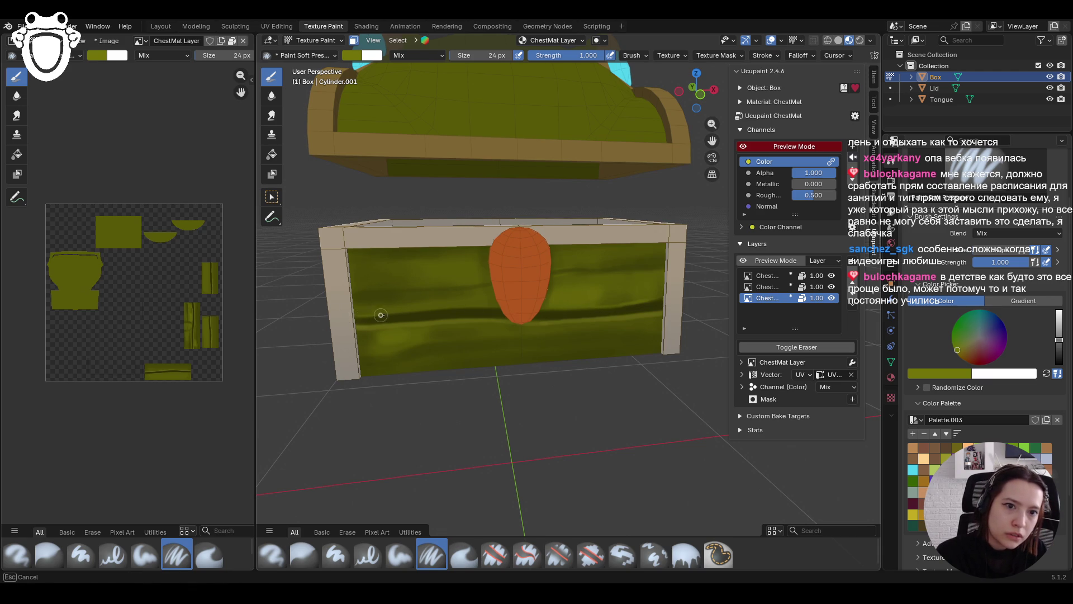
mouse_move(389, 314)
mouse_down()
mouse_move(505, 309)
mouse_move(492, 318)
mouse_up()
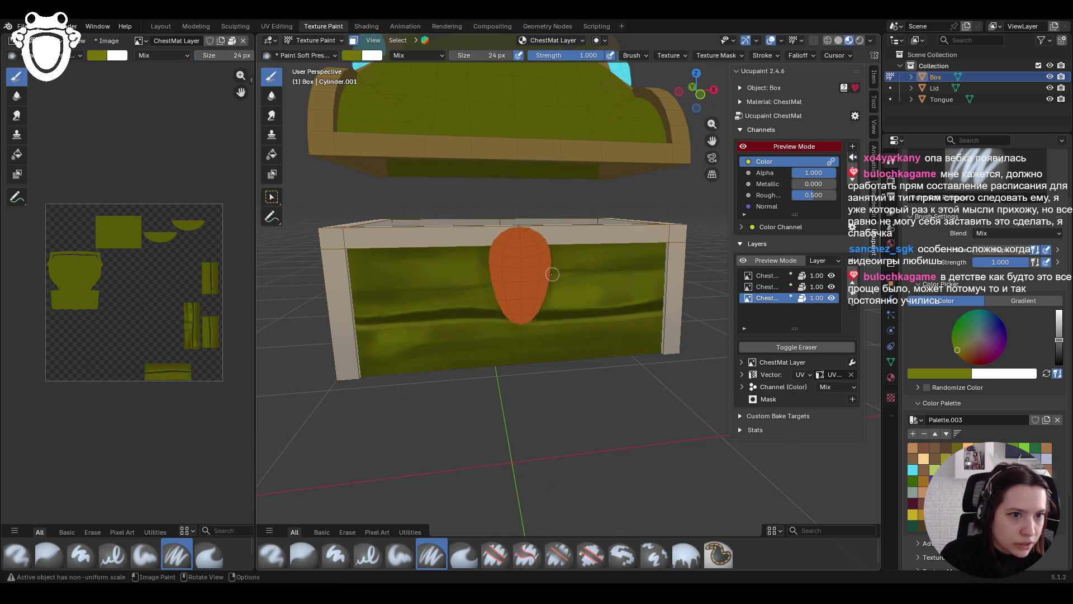
drag(585, 274, 648, 271)
click(605, 275)
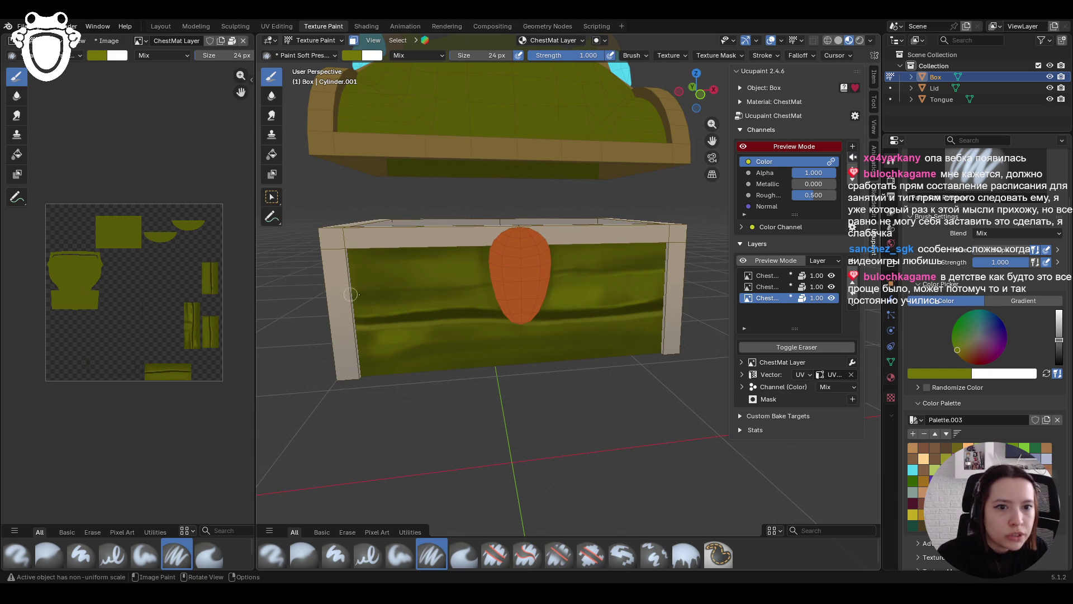
Sweep more grain streaks along the left side and lower front of the chest
mouse_move(351, 297)
mouse_down()
mouse_move(499, 286)
mouse_move(511, 299)
mouse_up()
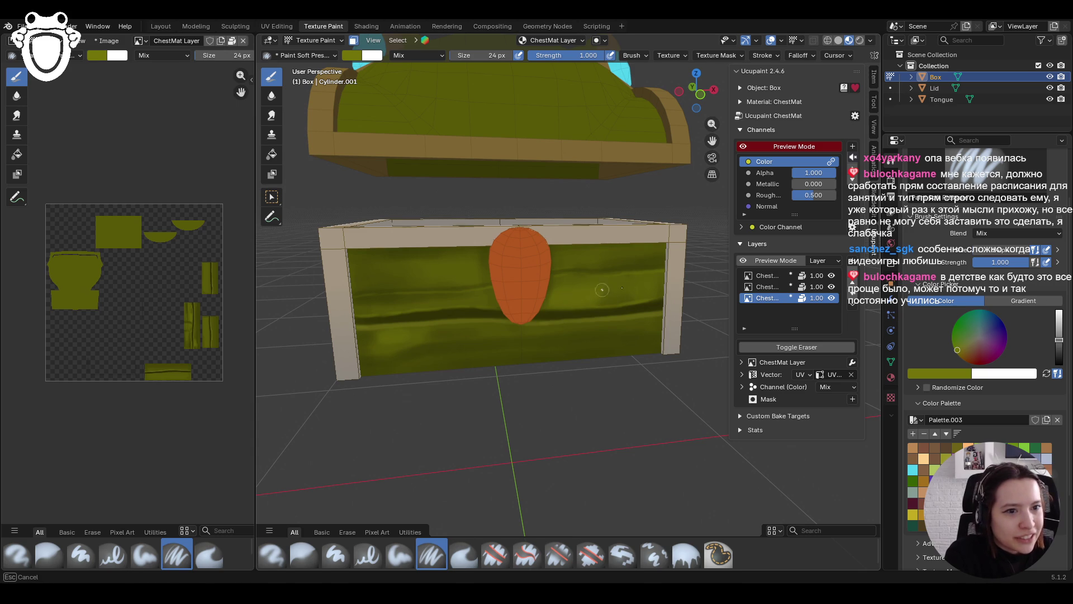
mouse_move(564, 293)
mouse_down()
mouse_move(650, 282)
mouse_move(634, 286)
mouse_up()
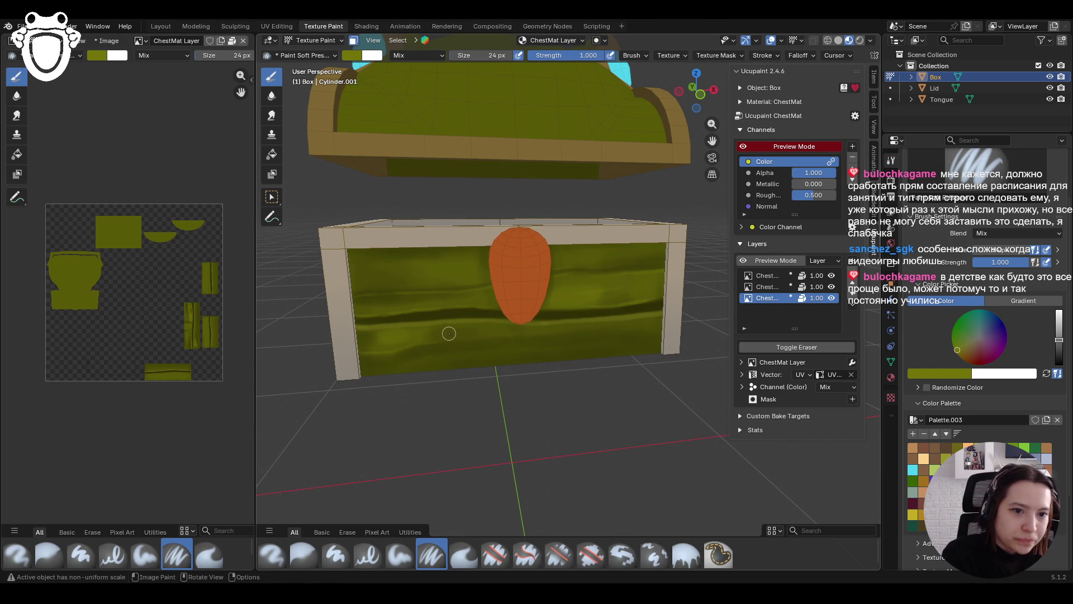
drag(467, 339, 603, 335)
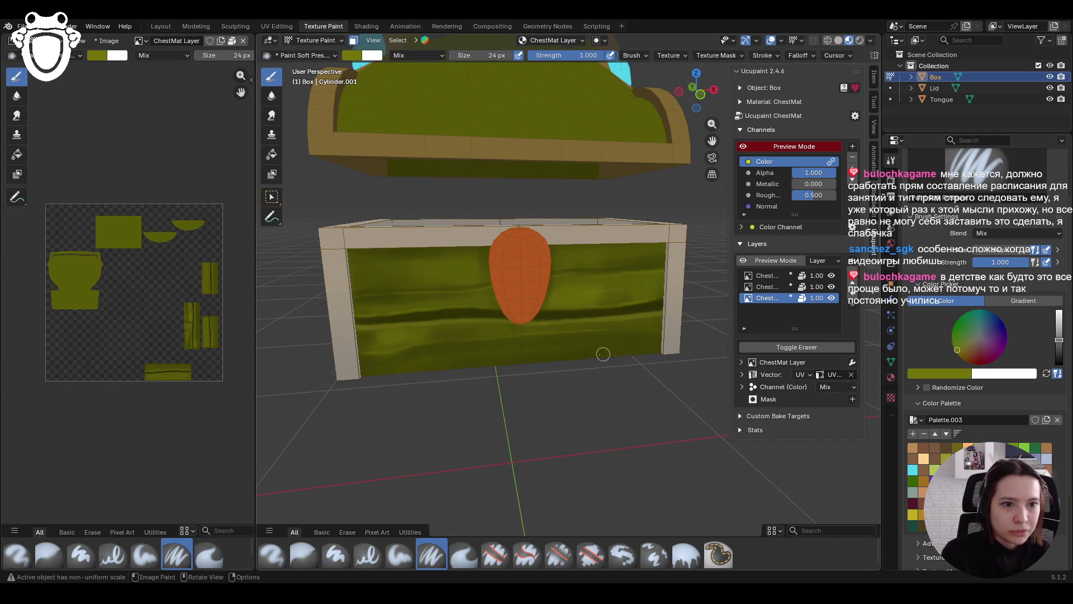
drag(486, 353, 633, 339)
scroll(616, 292, down, 5)
mouse_move(543, 369)
middle_down()
mouse_move(543, 354)
mouse_move(510, 339)
middle_up()
scroll(510, 340, up, 7)
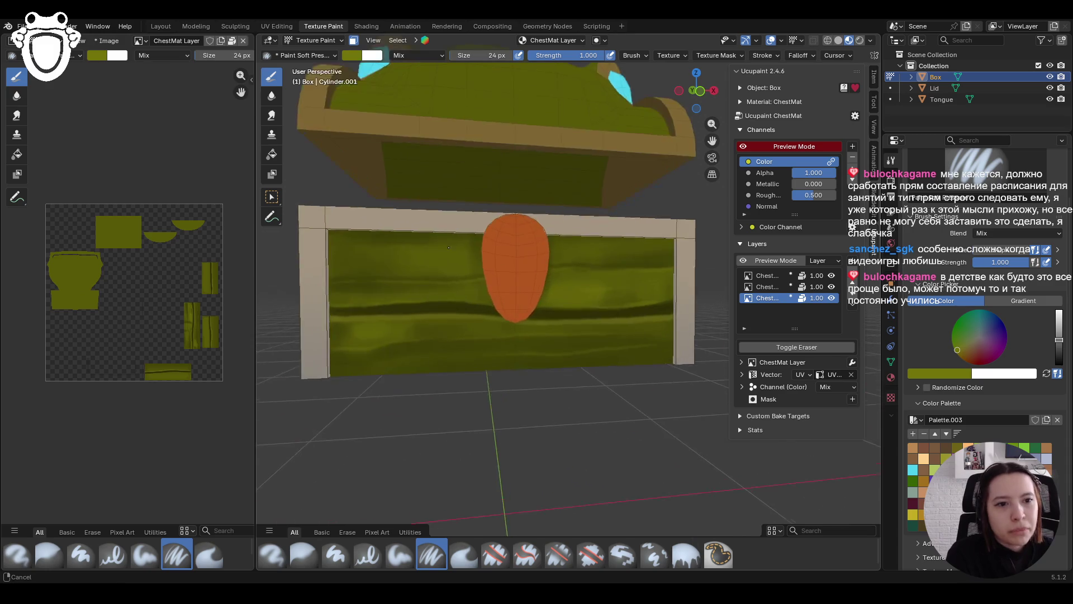
scroll(478, 286, down, 3)
scroll(477, 287, up, 2)
mouse_move(478, 287)
middle_down()
mouse_move(478, 330)
mouse_move(477, 290)
middle_up()
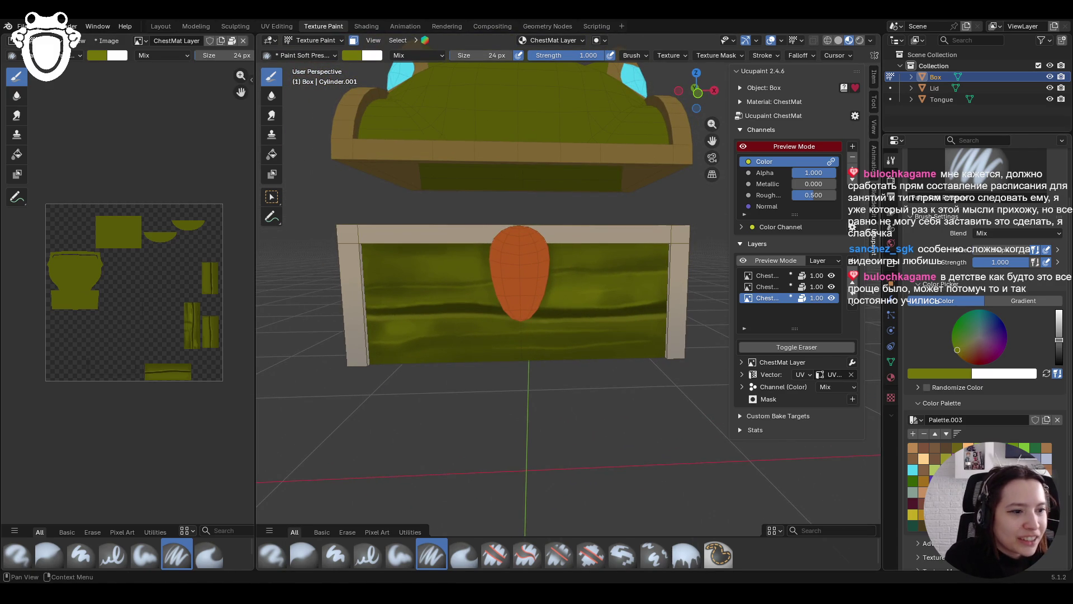
scroll(523, 355, down, 8)
middle_drag(619, 347, 583, 364)
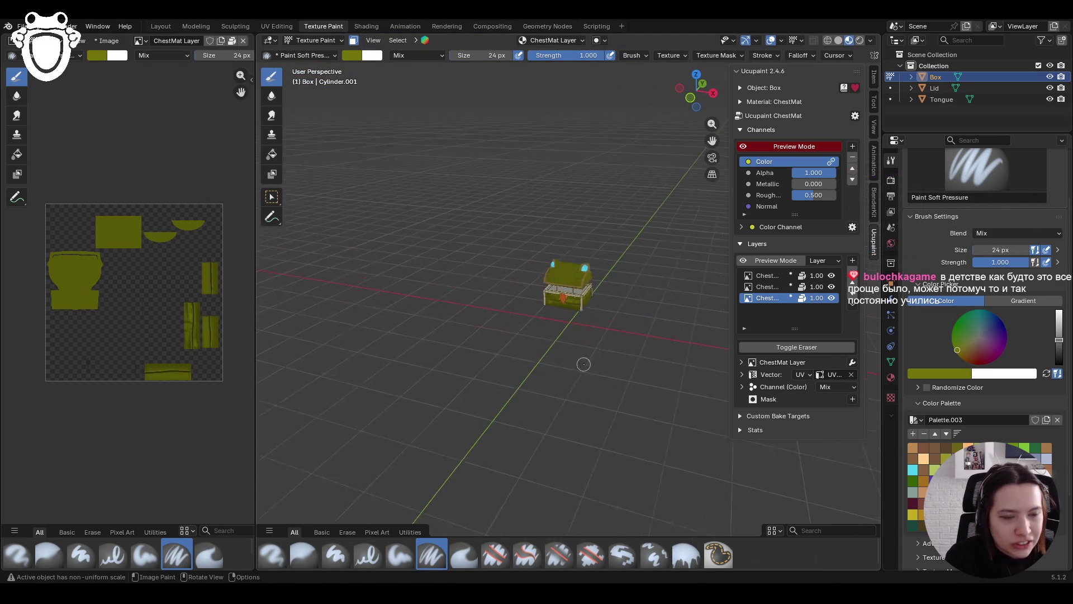
Split the Image Editor and make the top area a 3D Viewport showing the chest
scroll(583, 364, up, 2)
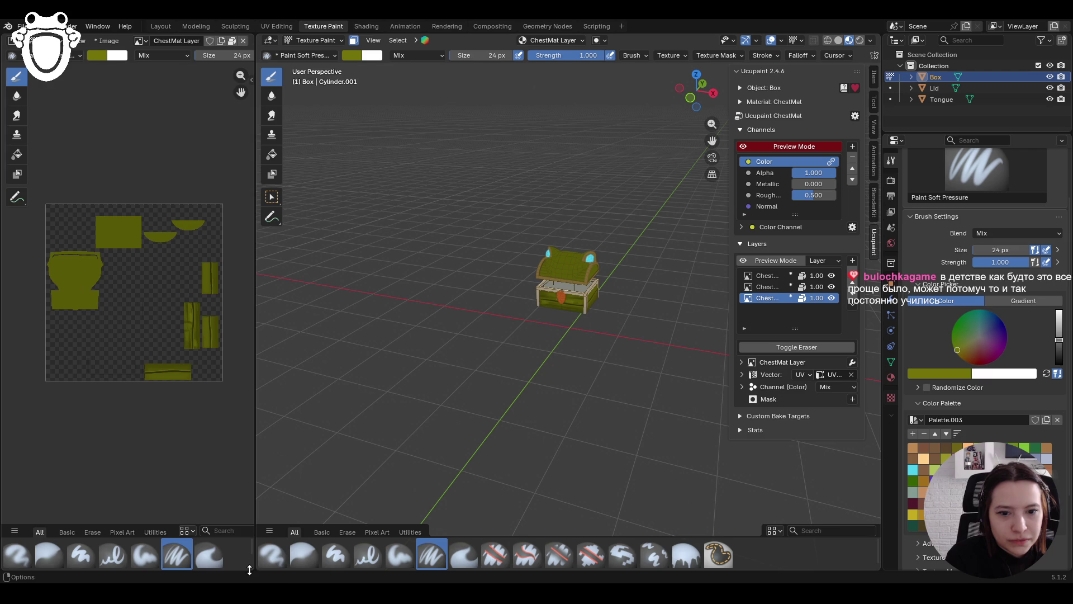
click(187, 345)
click(188, 202)
click(12, 40)
click(30, 73)
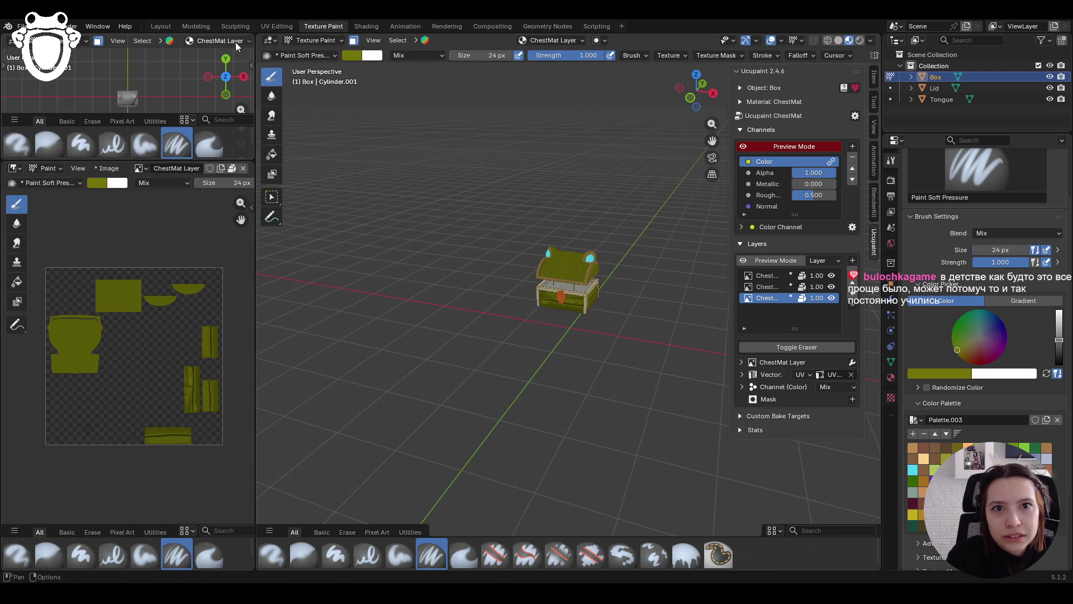
scroll(226, 41, down, 5)
scroll(227, 45, down, 2)
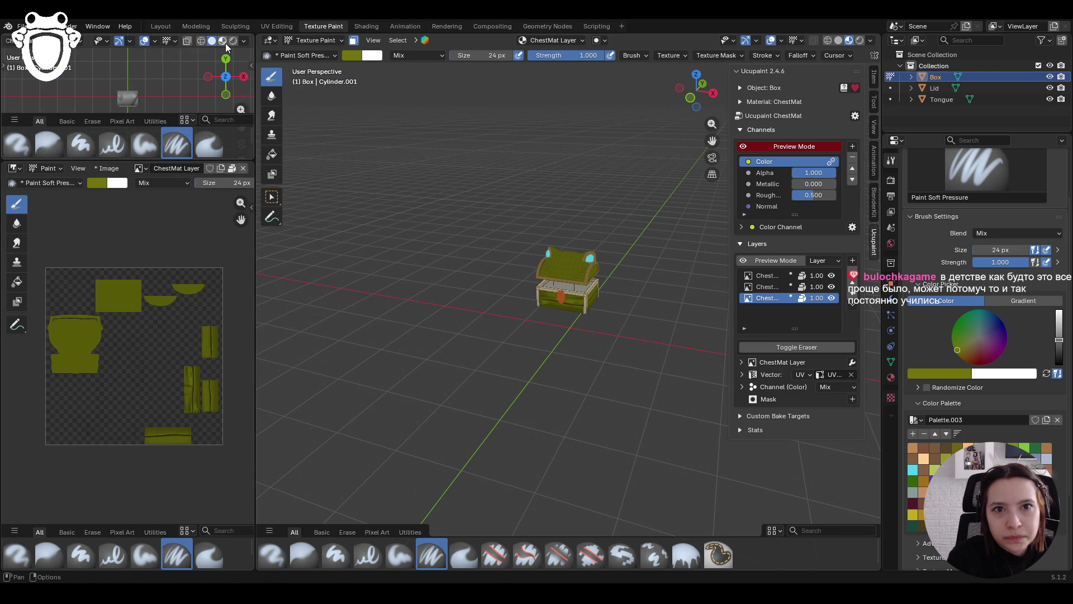
middle_drag(142, 102, 124, 95)
scroll(132, 95, up, 3)
scroll(132, 96, down, 3)
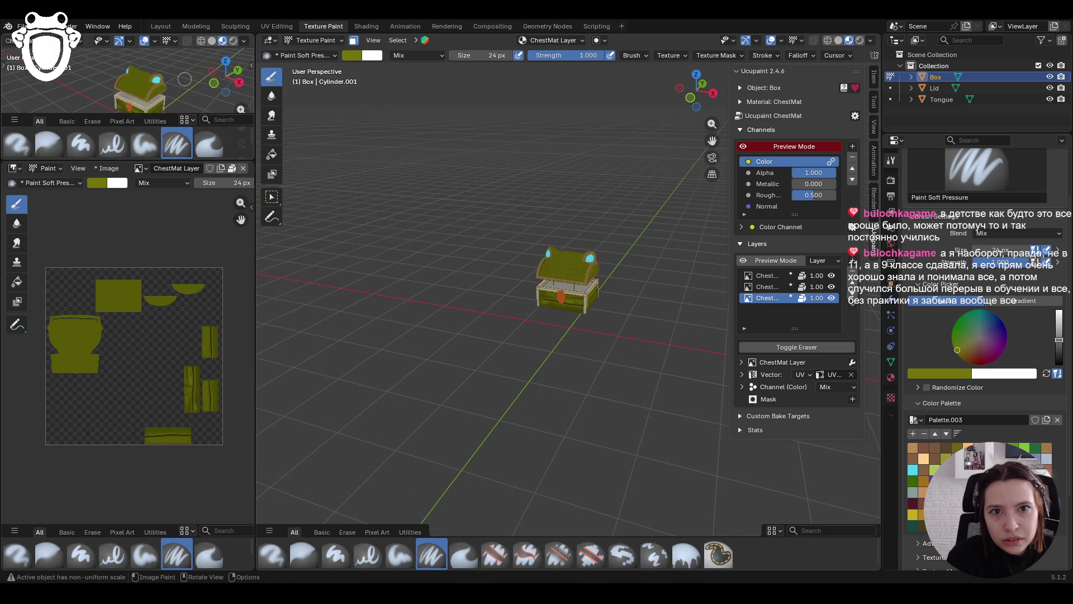
Turn off the face selection mask and collapse the small view's brush shelf
click(353, 41)
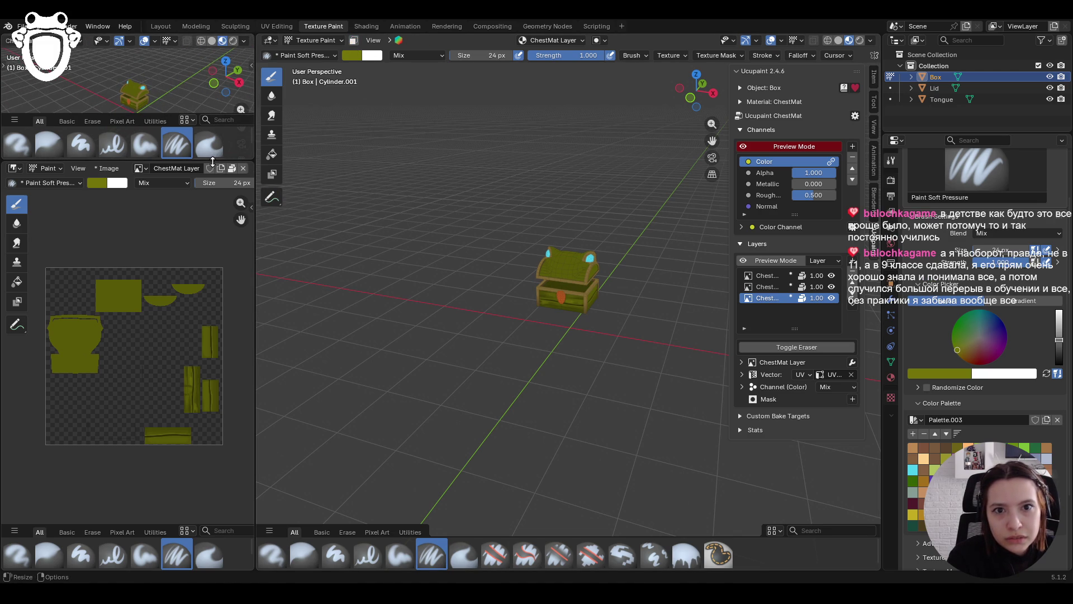
drag(155, 113, 157, 168)
middle_drag(234, 130, 168, 116)
mouse_move(458, 305)
middle_down()
mouse_move(558, 357)
mouse_move(563, 374)
middle_up()
scroll(581, 374, up, 5)
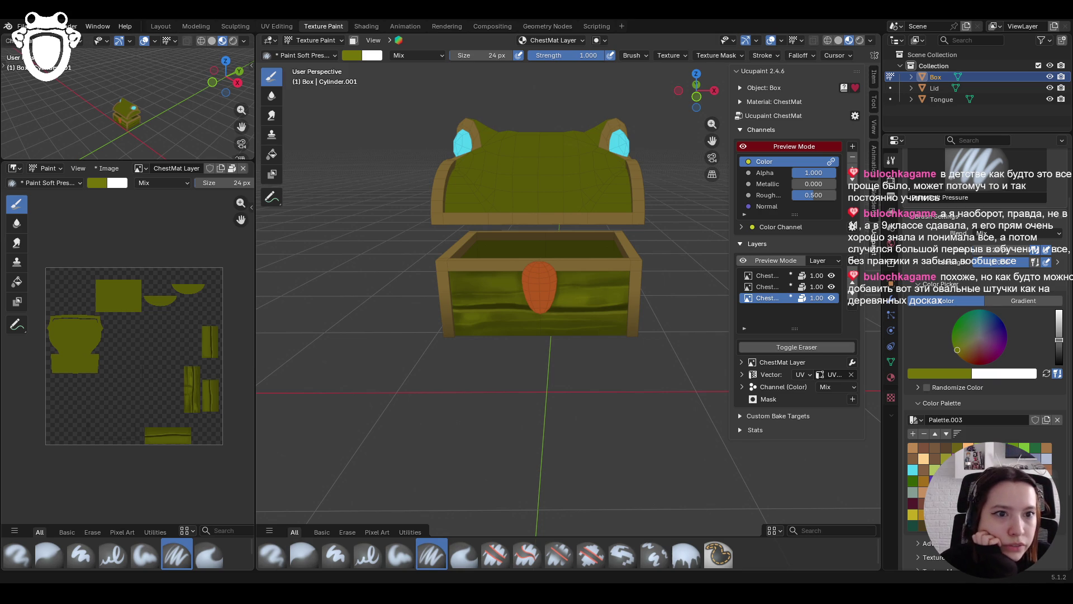
With Paint Soft in deep olive, paint a dark grain stroke on the chest front after undoing trial dabs
middle_drag(606, 371, 594, 352)
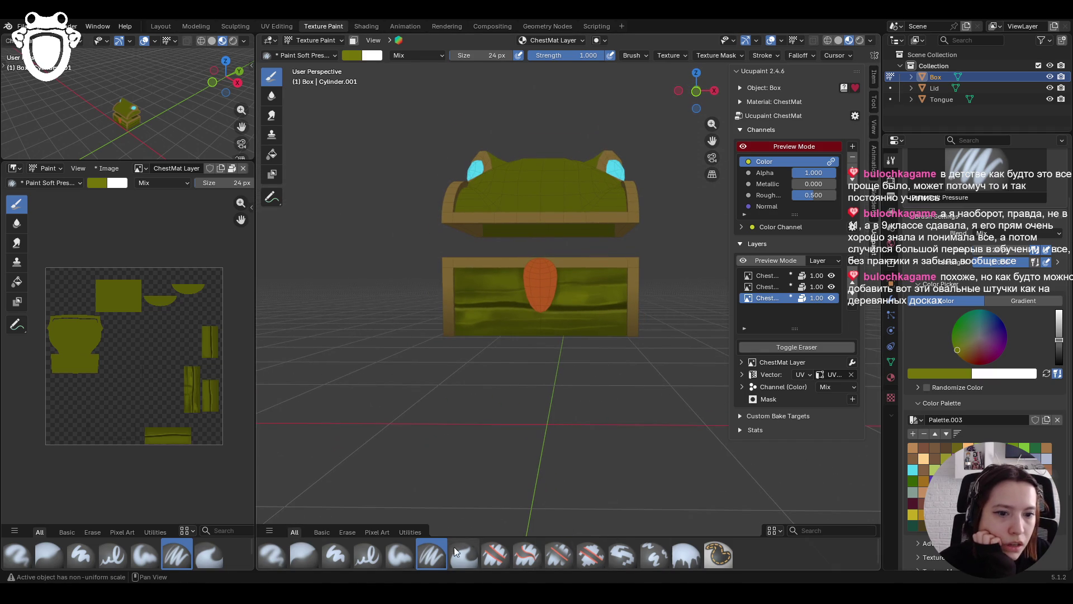
click(399, 555)
drag(1058, 339, 1058, 353)
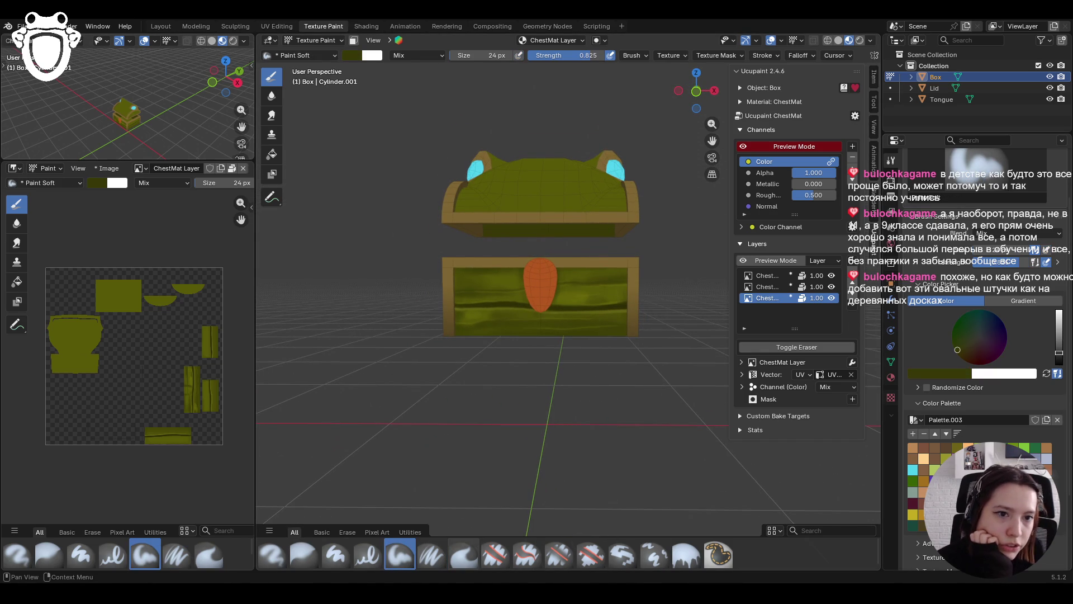
mouse_move(483, 280)
ctrl+middle_down()
mouse_move(479, 235)
mouse_move(475, 263)
ctrl+middle_up()
mouse_move(411, 254)
mouse_down()
mouse_move(401, 260)
mouse_move(428, 266)
mouse_move(417, 256)
mouse_move(436, 254)
mouse_move(441, 272)
mouse_move(472, 265)
mouse_up()
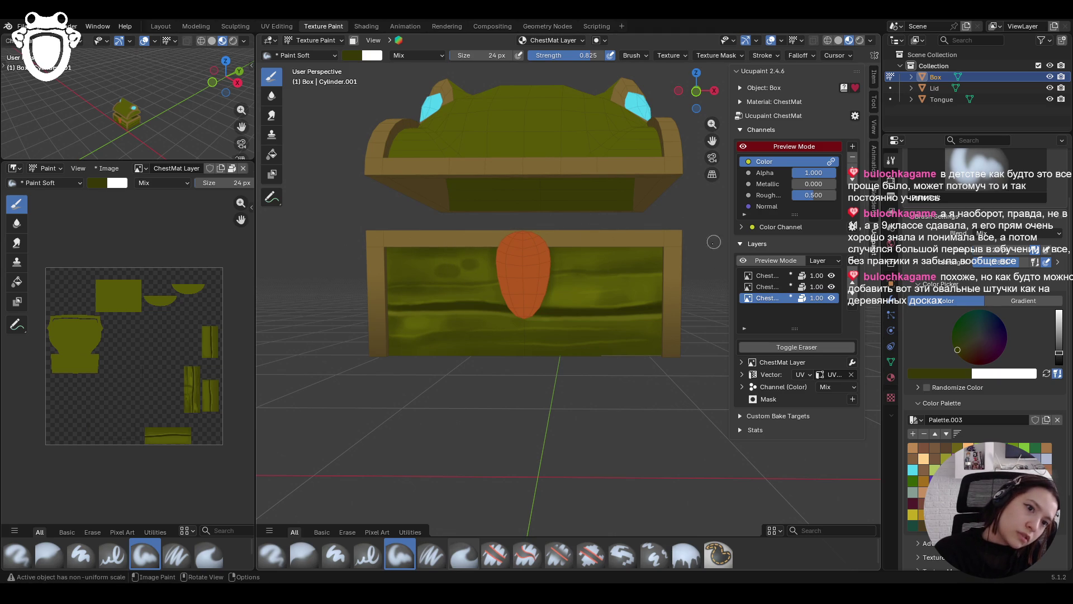
key(ctrl+z)
key(ctrl+z)
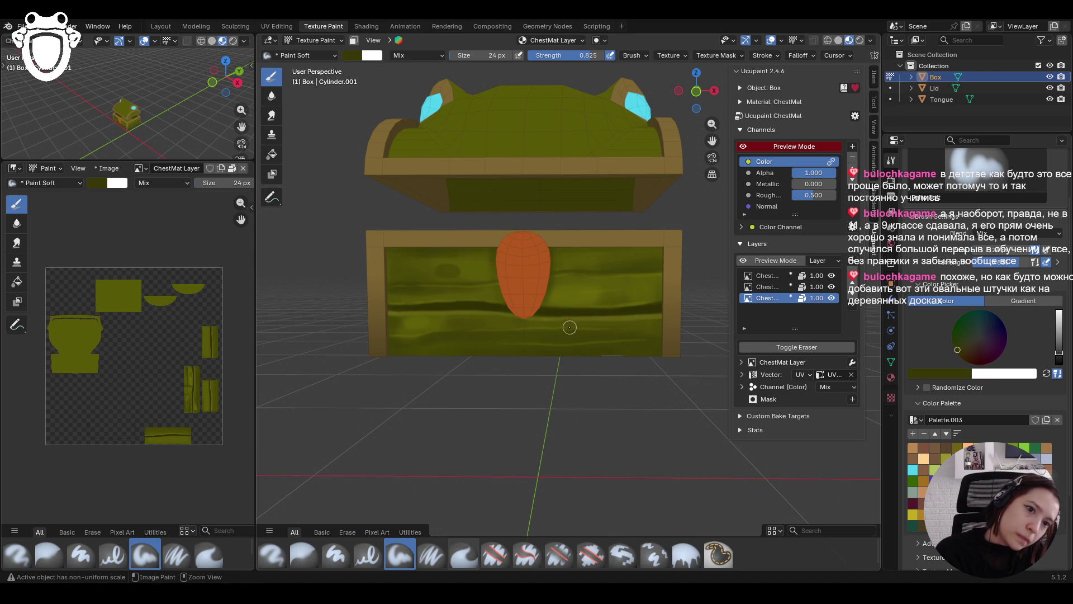
mouse_move(457, 261)
mouse_down()
mouse_move(439, 261)
mouse_move(473, 262)
mouse_move(453, 267)
mouse_up()
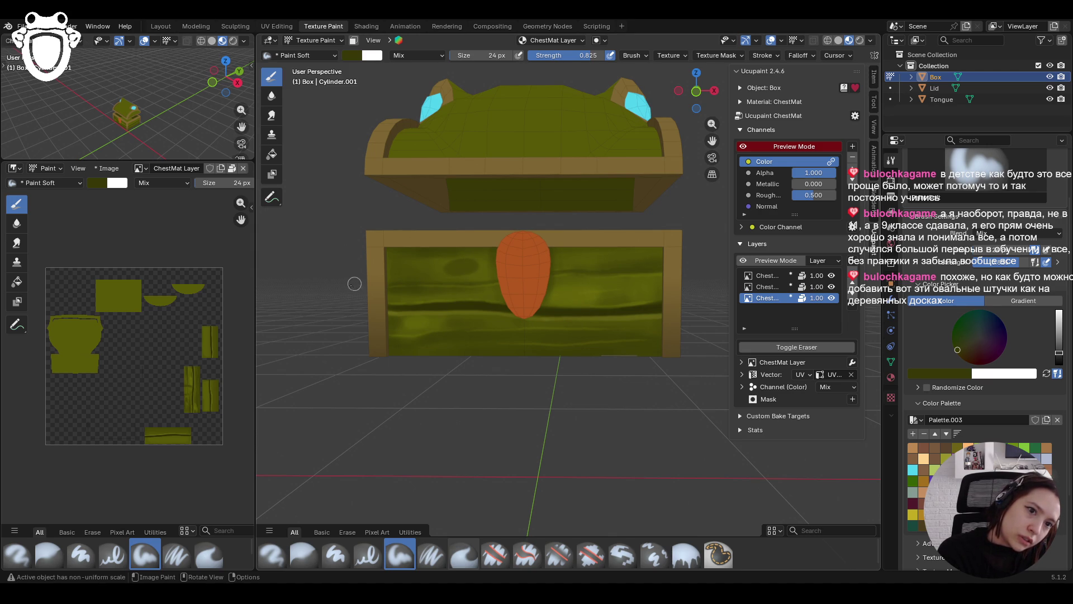
Paint a long streak across the chest front with the Paint Soft Pressure brush
click(430, 555)
drag(382, 265, 609, 254)
mouse_move(487, 302)
ctrl+middle_down()
mouse_move(488, 339)
mouse_move(519, 333)
mouse_move(520, 251)
ctrl+middle_up()
Add more dark grain strokes and a dab on the front with Paint Soft, then select Paint Hard Pressure
click(399, 541)
middle_drag(573, 380, 546, 383)
scroll(586, 357, up, 3)
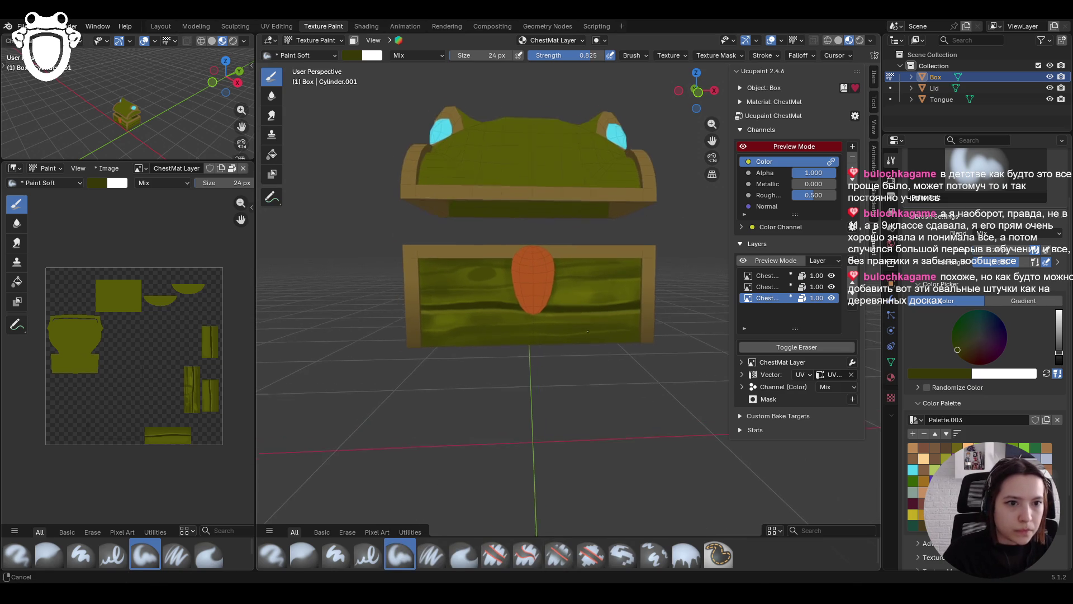
drag(594, 301, 602, 293)
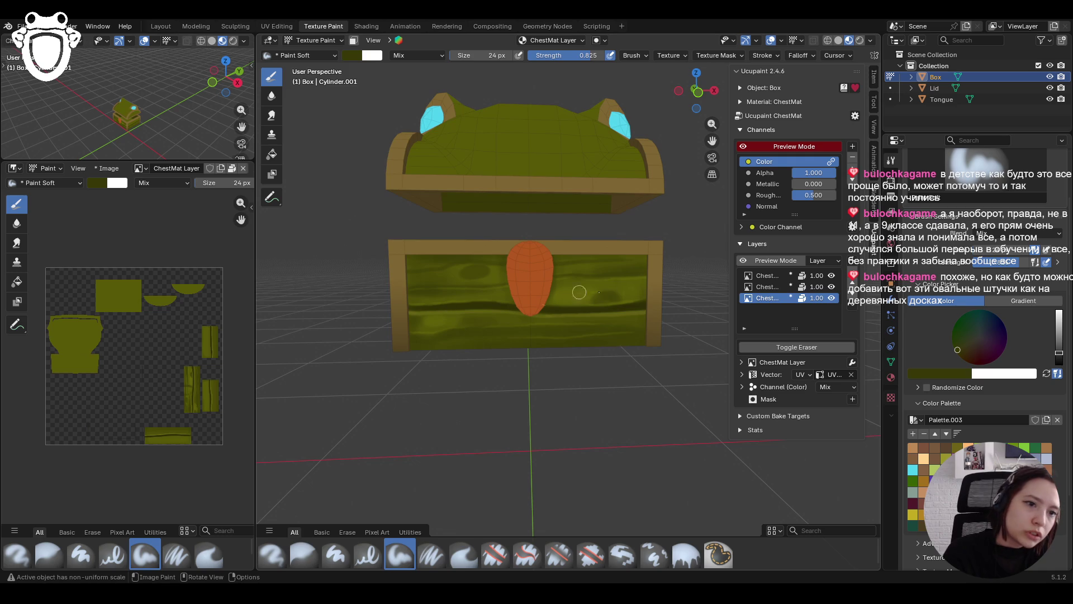
drag(598, 302, 617, 297)
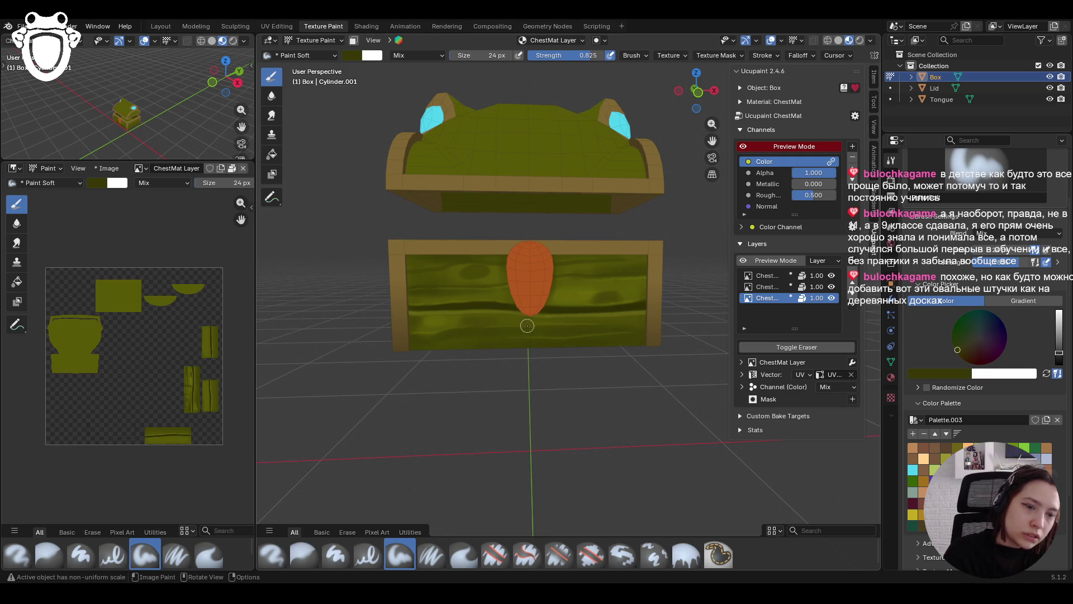
click(478, 320)
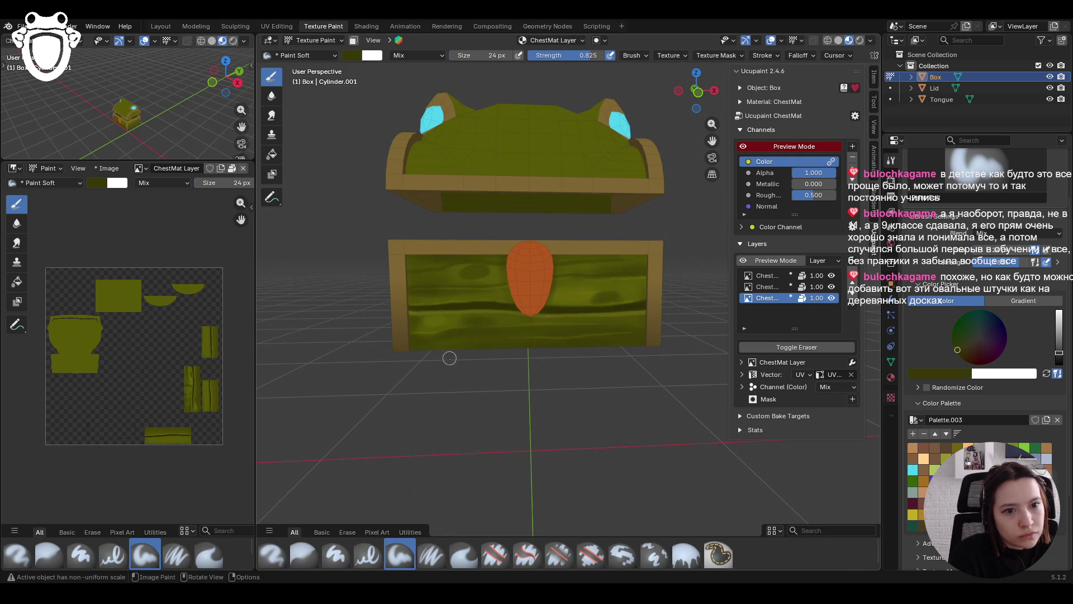
click(367, 554)
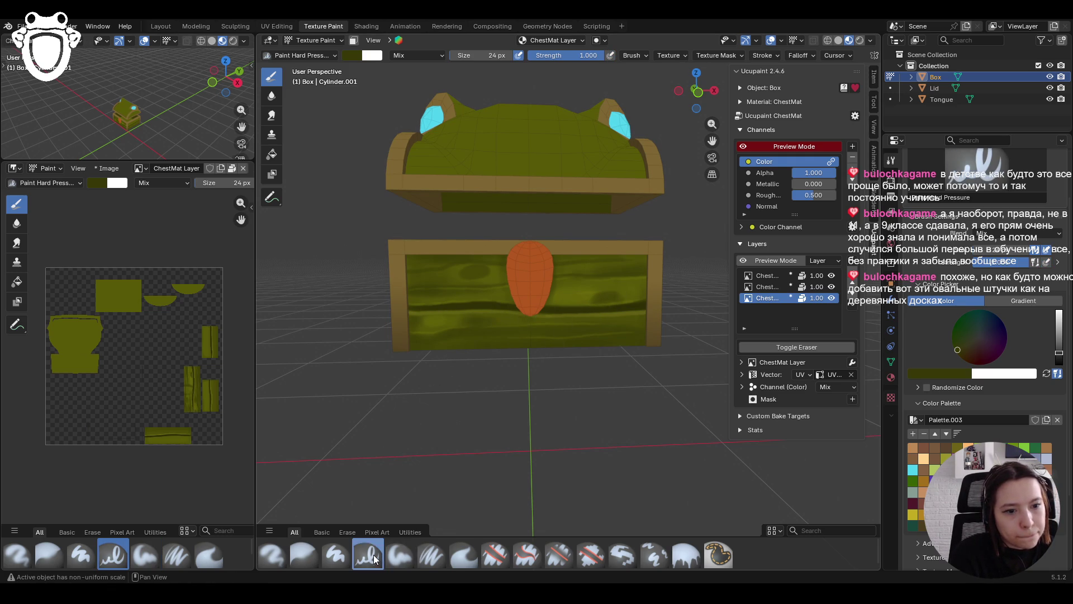
Paint more grain streaks across the chest front with Paint Soft Pressure, including its left side
click(432, 552)
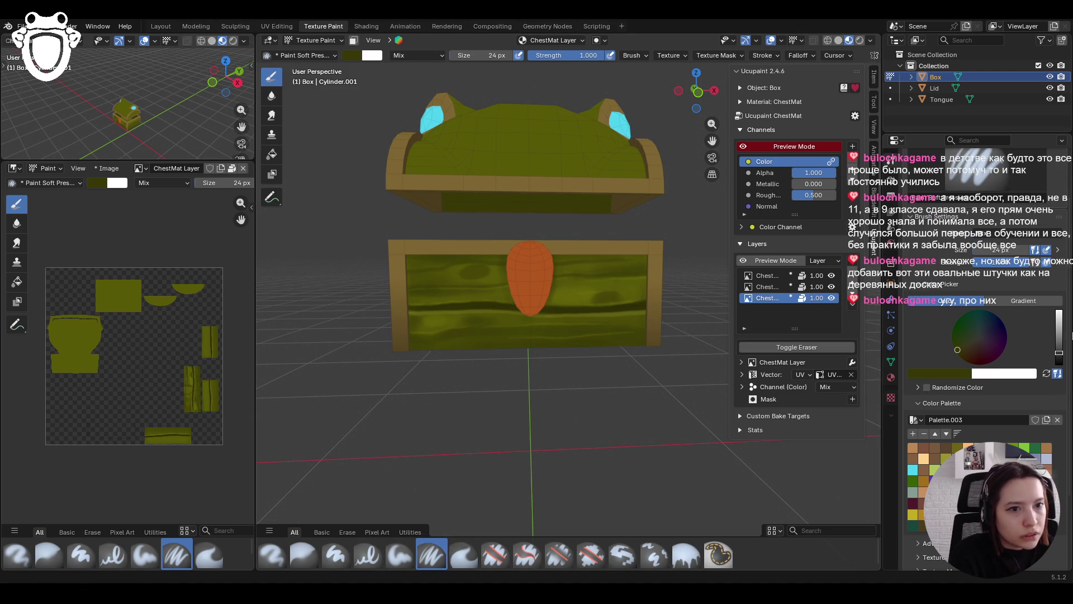
mouse_move(507, 284)
middle_down()
mouse_move(508, 300)
mouse_move(530, 295)
middle_up()
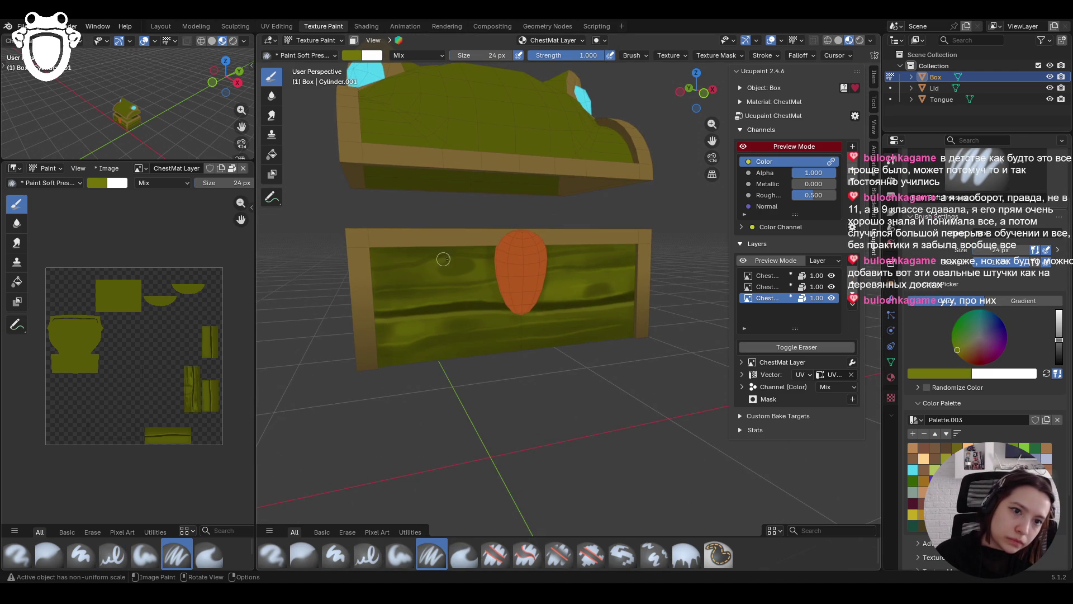
mouse_move(469, 258)
mouse_down()
mouse_move(490, 258)
mouse_move(402, 269)
mouse_up()
drag(402, 269, 481, 267)
mouse_move(583, 283)
mouse_down()
mouse_move(614, 288)
mouse_move(579, 296)
mouse_up()
drag(367, 282, 394, 277)
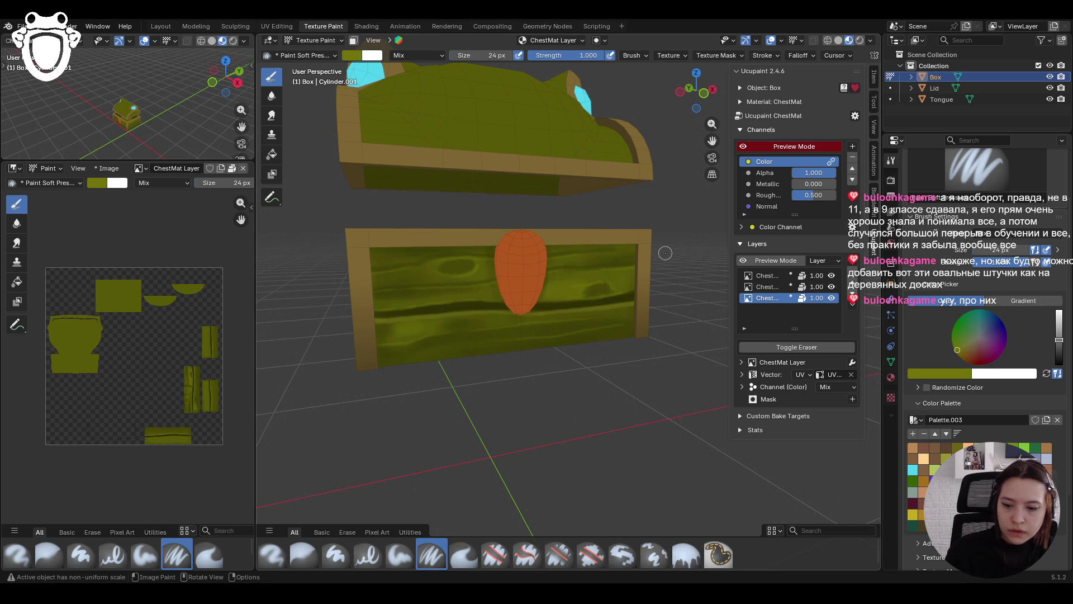
Load the brown palette swatch and darken it to a dark brownish olive paint colour
scroll(416, 232, down, 5)
middle_drag(416, 232, 537, 302)
scroll(503, 329, up, 5)
scroll(500, 283, up, 1)
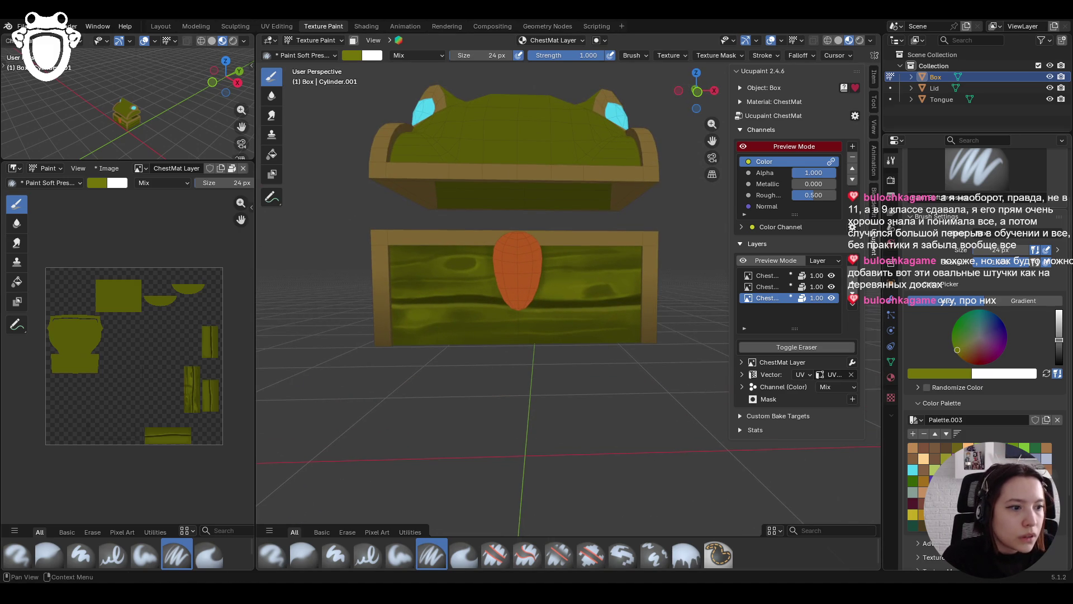
click(944, 453)
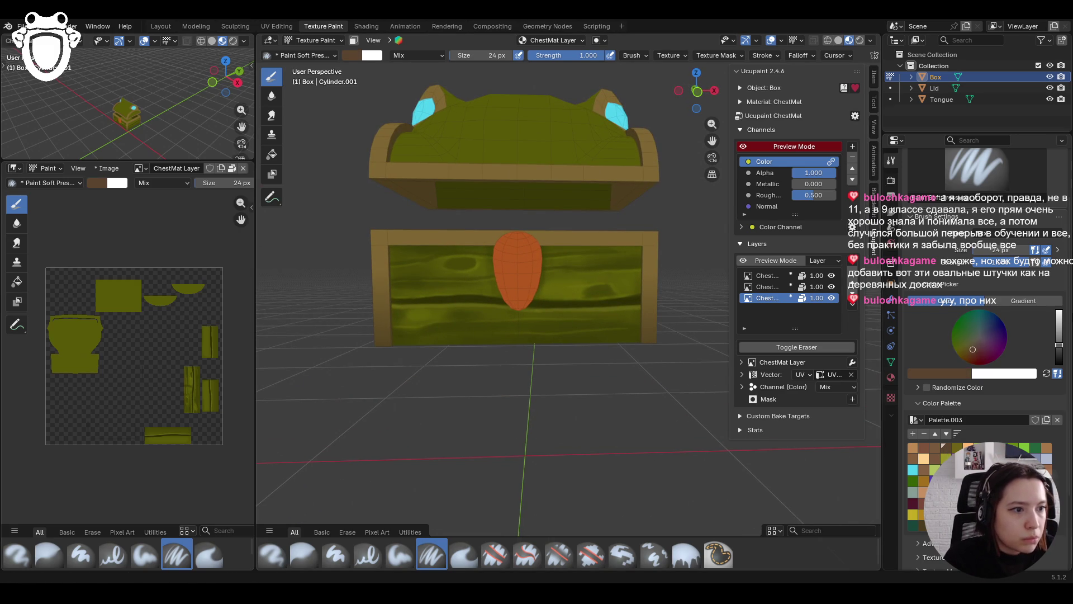
drag(975, 353, 965, 351)
drag(1059, 345, 1059, 348)
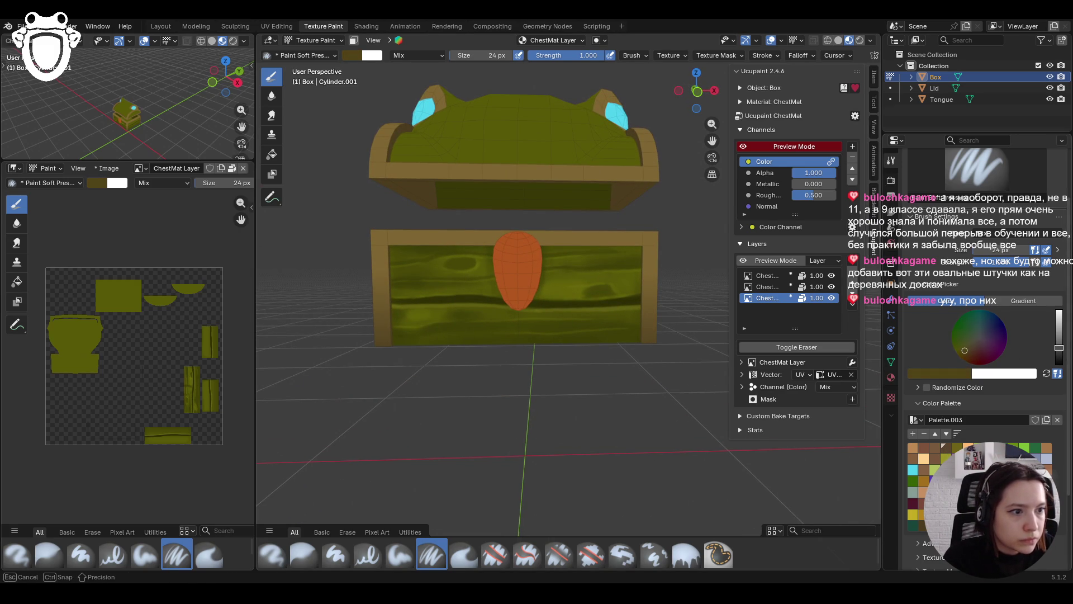
click(399, 554)
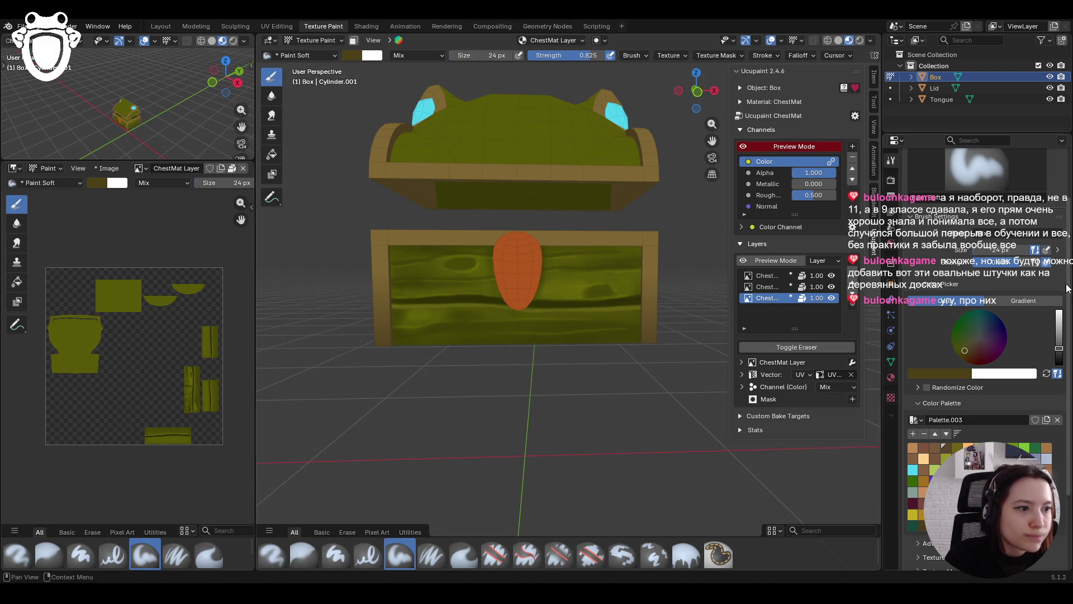
Sample a darker green from the chest's bottom edge and frame the chest from above
key(s)
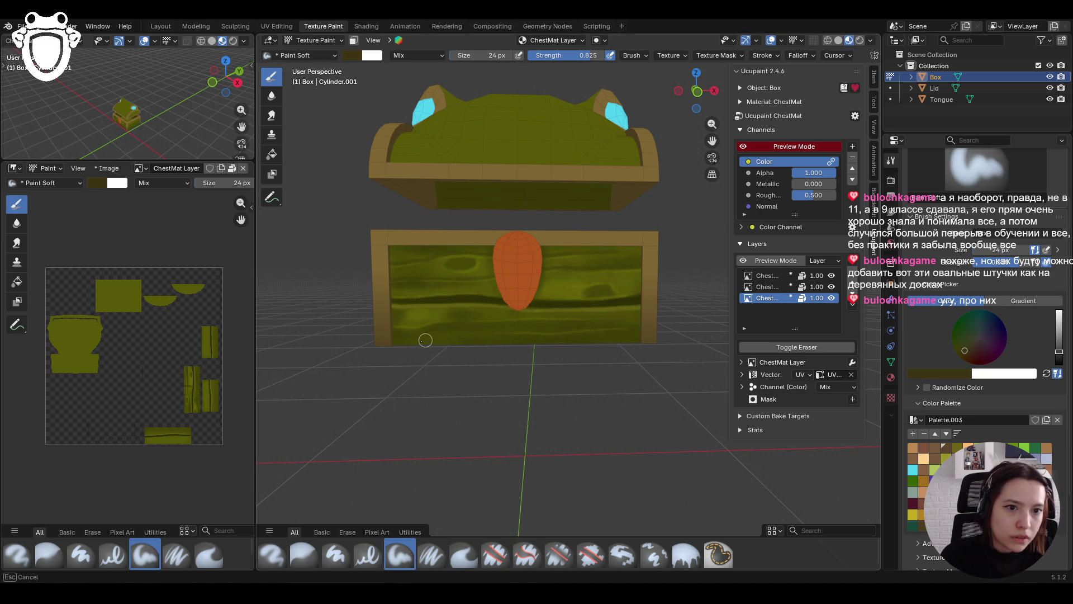
key(s)
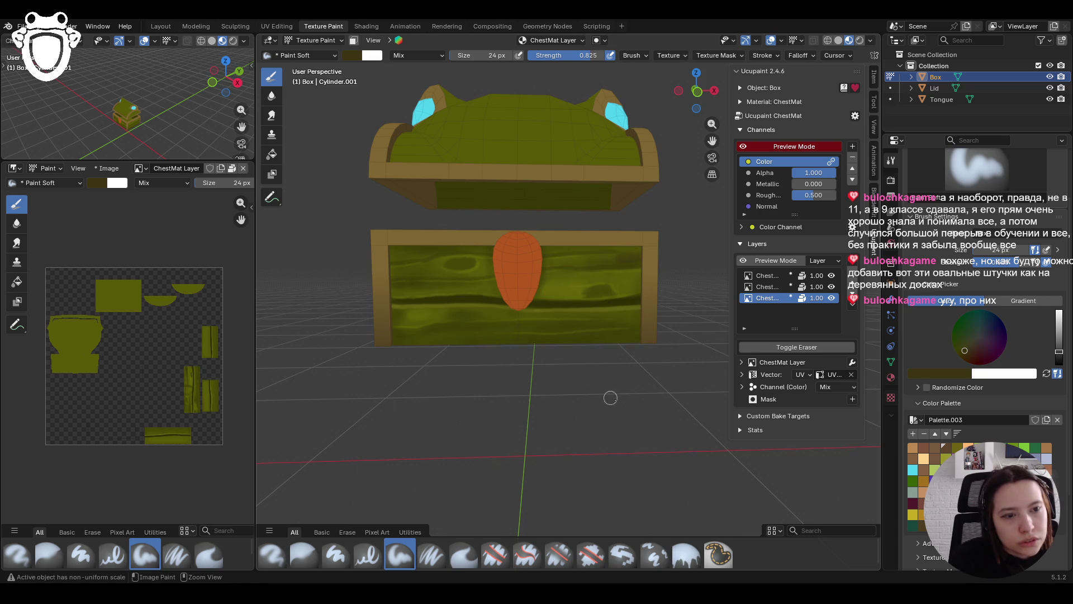
mouse_move(610, 397)
middle_down()
mouse_move(611, 370)
mouse_move(570, 395)
mouse_move(614, 350)
mouse_move(604, 363)
mouse_move(556, 324)
mouse_move(585, 341)
mouse_move(612, 314)
middle_up()
scroll(570, 395, down, 5)
scroll(515, 412, up, 3)
scroll(519, 407, up, 6)
scroll(603, 363, down, 5)
scroll(555, 323, up, 6)
scroll(556, 323, down, 5)
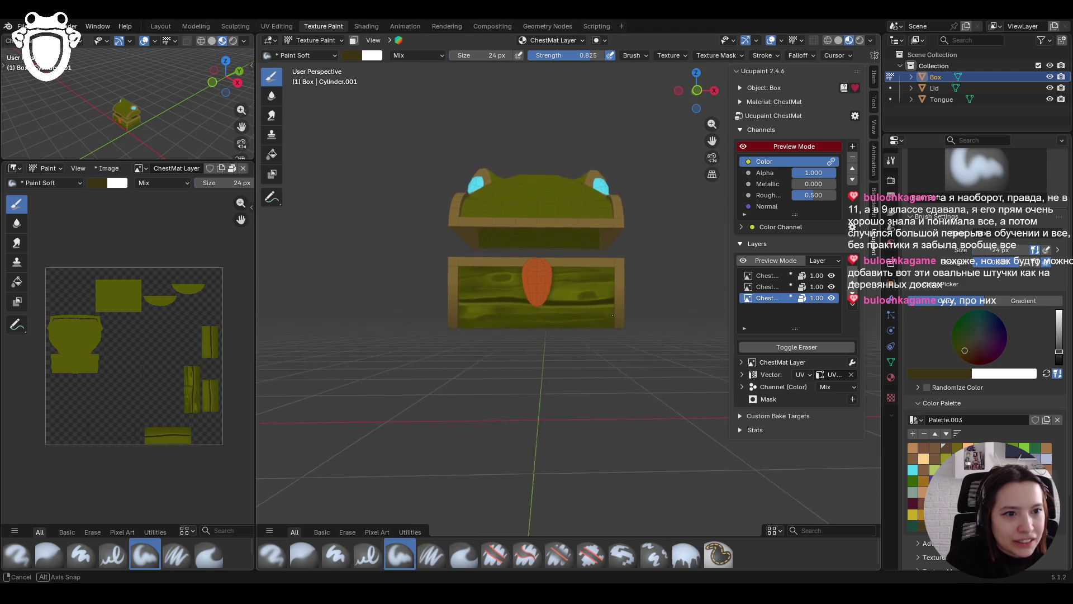
scroll(613, 315, up, 3)
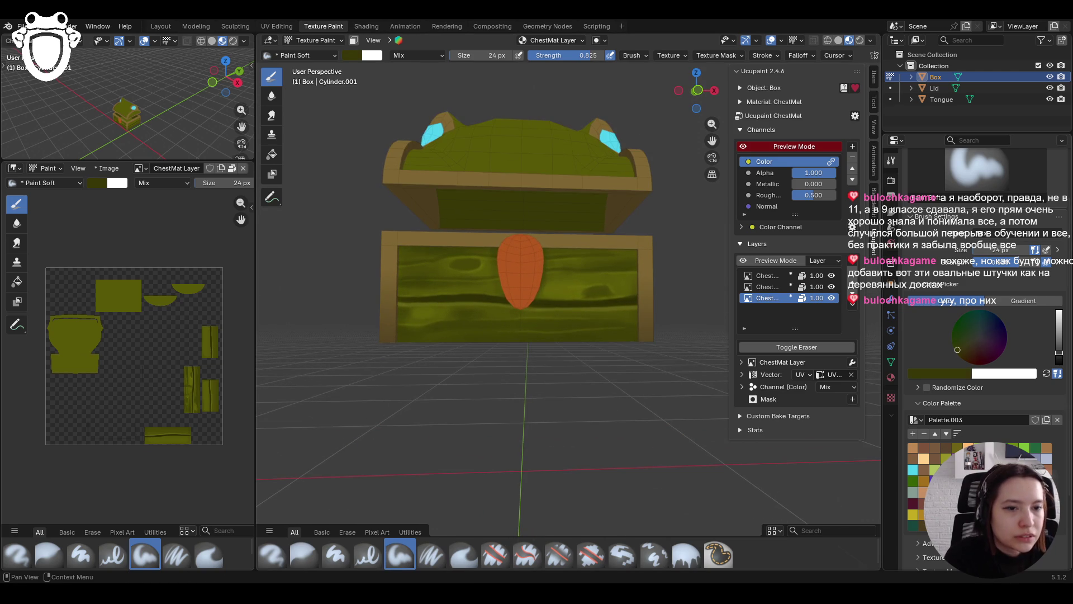
Paint shading strokes along the front rim and across the chest front
mouse_move(626, 244)
mouse_down()
mouse_move(638, 243)
mouse_move(635, 296)
mouse_move(637, 249)
mouse_up()
mouse_move(393, 302)
mouse_down()
mouse_move(402, 279)
mouse_move(395, 335)
mouse_up()
drag(641, 337, 358, 337)
mouse_move(378, 244)
middle_down()
mouse_move(552, 311)
mouse_move(564, 291)
mouse_move(542, 295)
middle_up()
click(432, 554)
Raise the colour value to a brighter olive and swing the view toward the chest's left side
drag(1058, 352, 1058, 339)
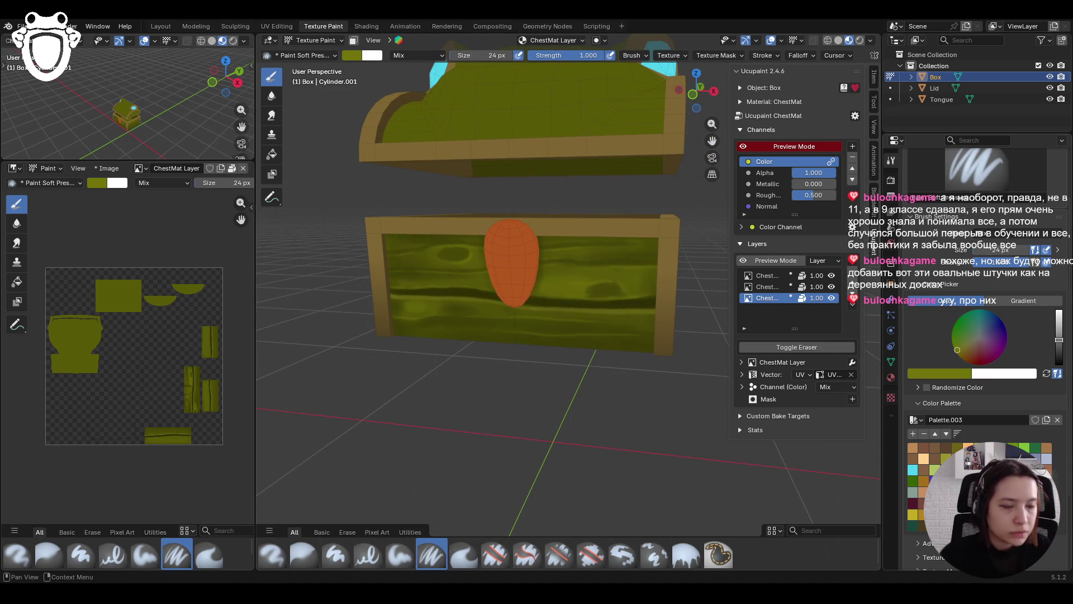
middle_drag(573, 267, 604, 267)
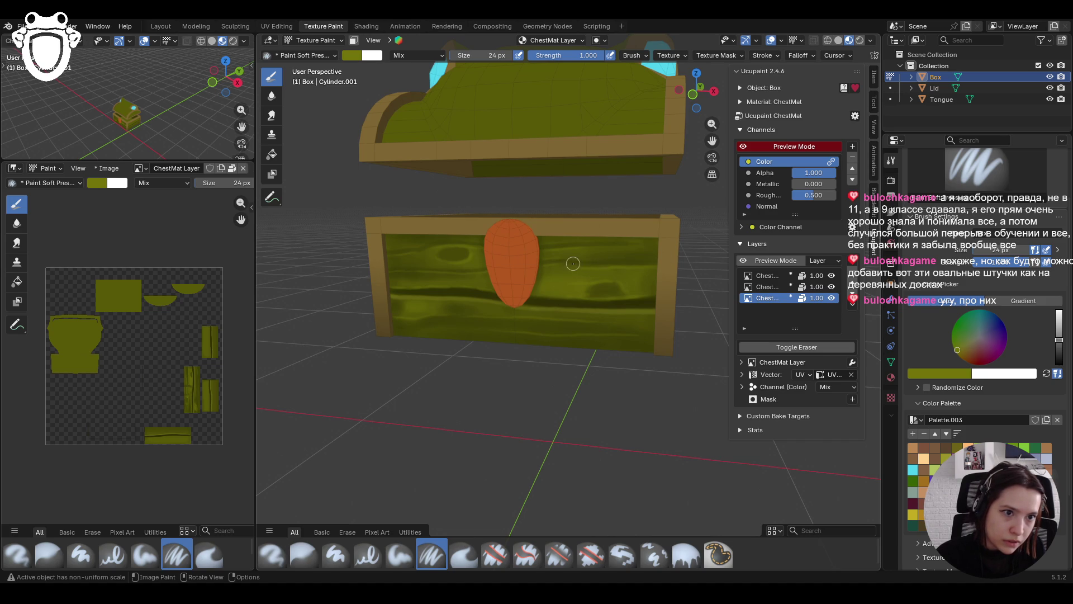
scroll(493, 241, down, 5)
middle_drag(653, 219, 763, 210)
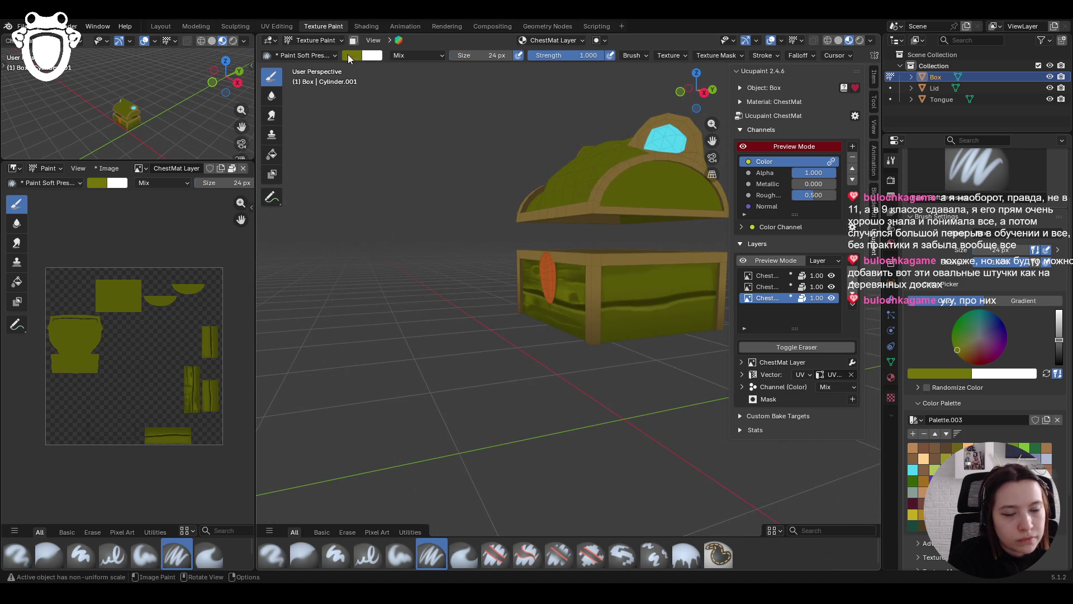
drag(712, 141, 628, 143)
middle_drag(633, 200, 710, 142)
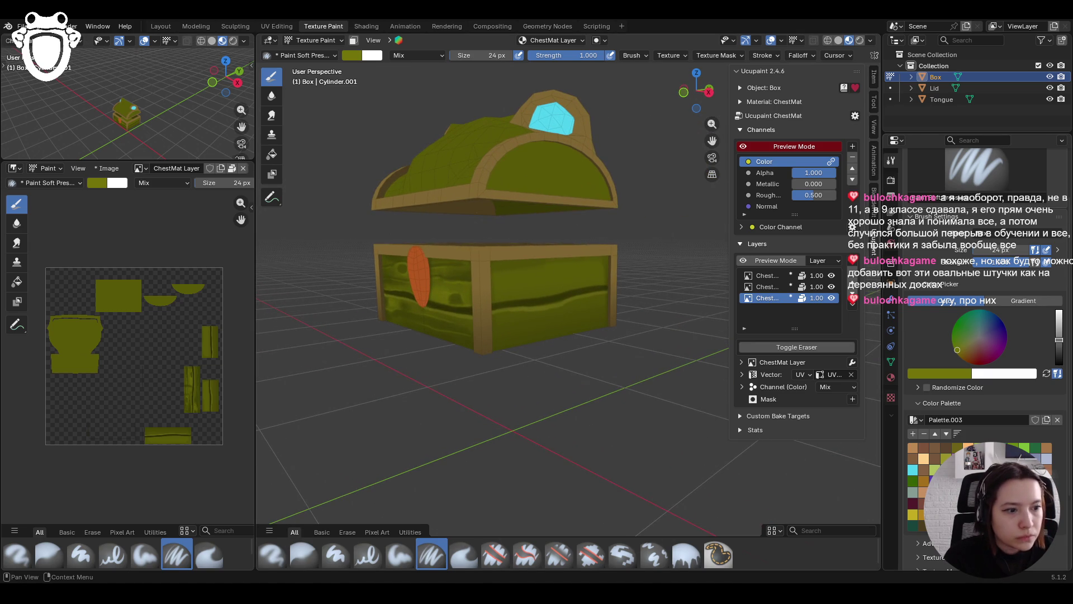
Paint short light-olive highlight strokes across the box's front panel
drag(1058, 339, 1058, 353)
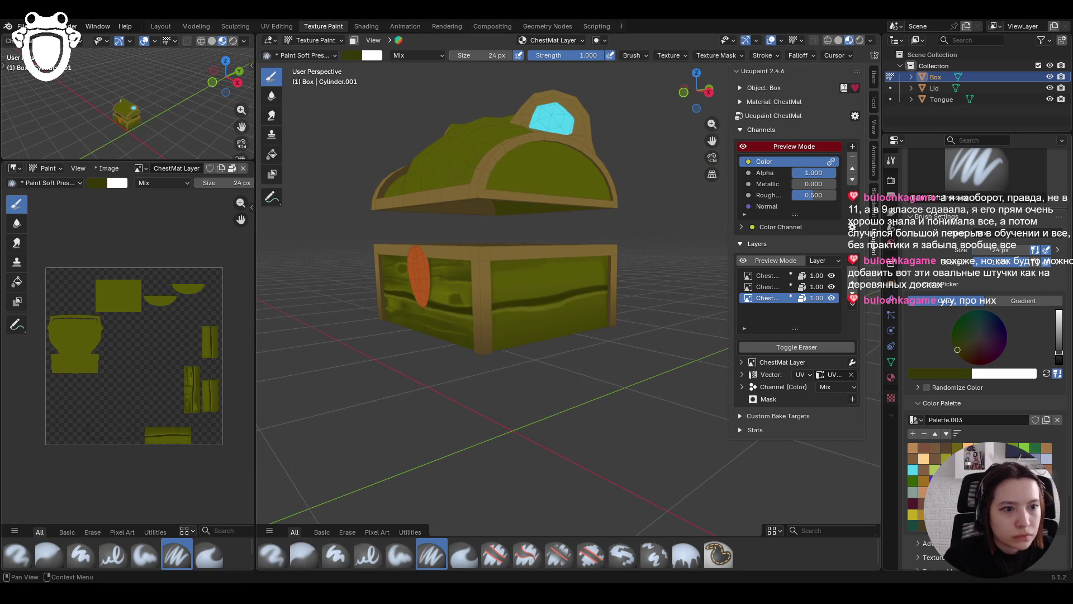
drag(1059, 353, 1058, 339)
middle_drag(503, 280, 507, 346)
drag(467, 307, 626, 281)
middle_drag(554, 387, 609, 380)
click(399, 555)
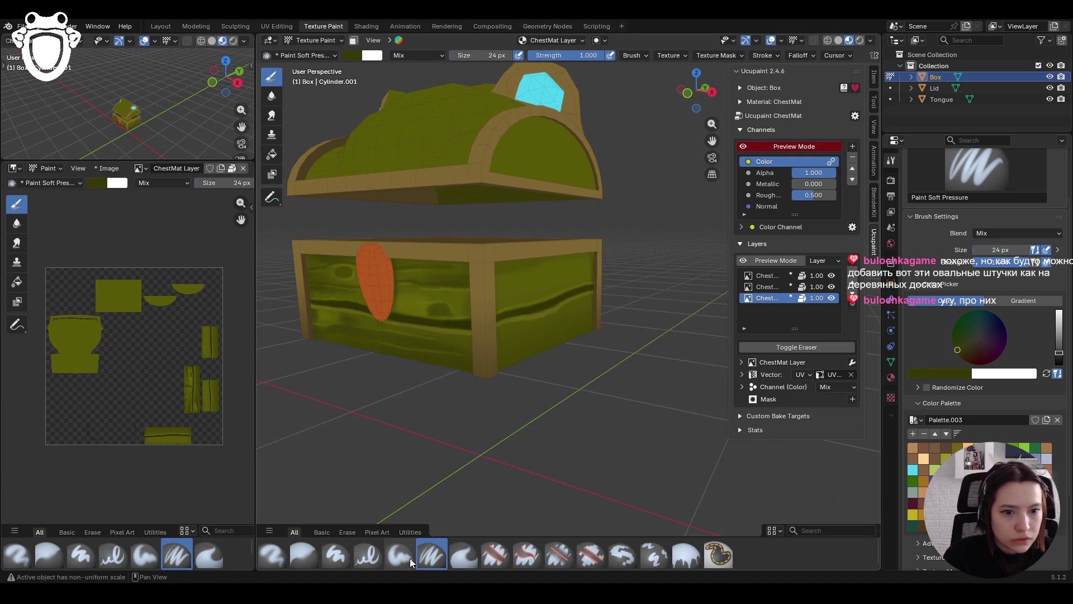
Paint several dark Paint Soft strokes across the chest panel from a frontal angle
middle_drag(458, 436, 502, 412)
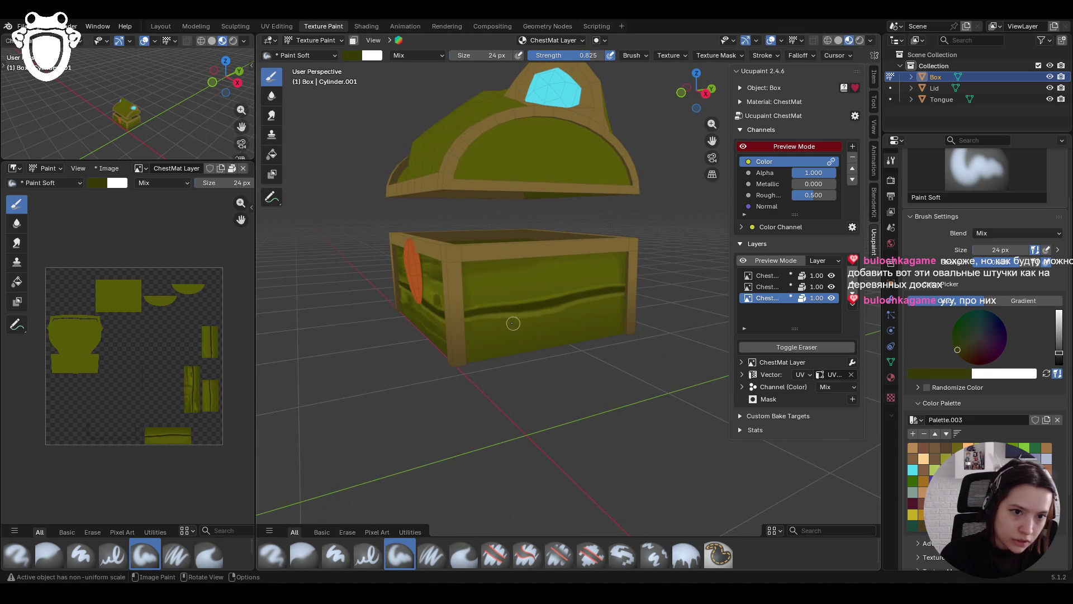
middle_drag(461, 376, 519, 355)
middle_drag(507, 382, 506, 379)
mouse_move(585, 325)
mouse_down()
mouse_move(607, 315)
mouse_move(522, 343)
mouse_move(586, 329)
mouse_move(558, 330)
mouse_up()
mouse_move(515, 286)
mouse_down()
mouse_move(605, 284)
mouse_move(522, 296)
mouse_up()
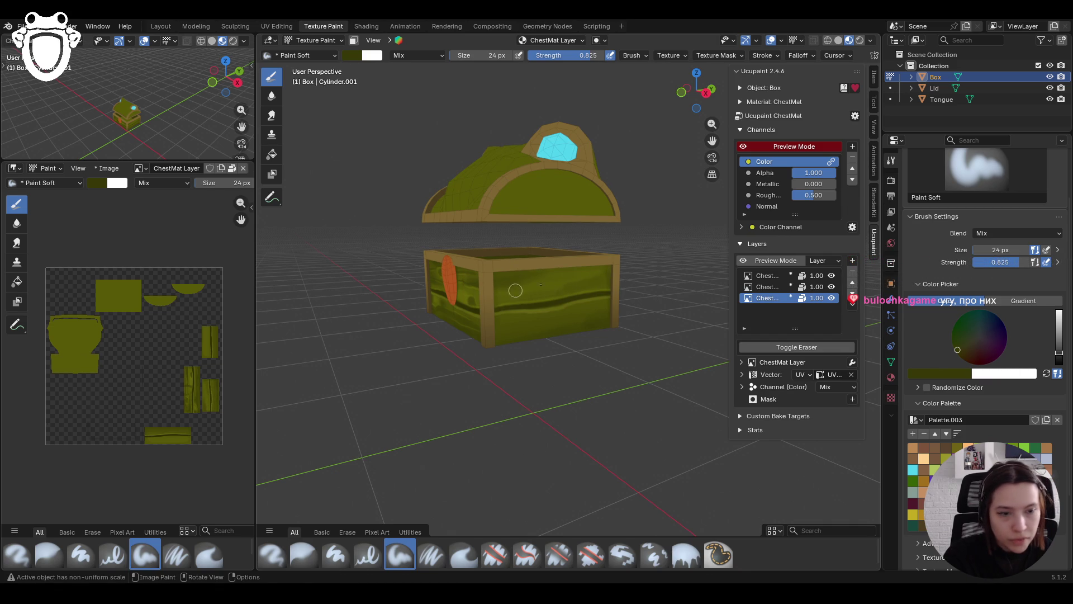
mouse_move(495, 299)
mouse_down()
mouse_move(537, 302)
mouse_move(513, 325)
mouse_move(497, 320)
mouse_move(567, 313)
mouse_up()
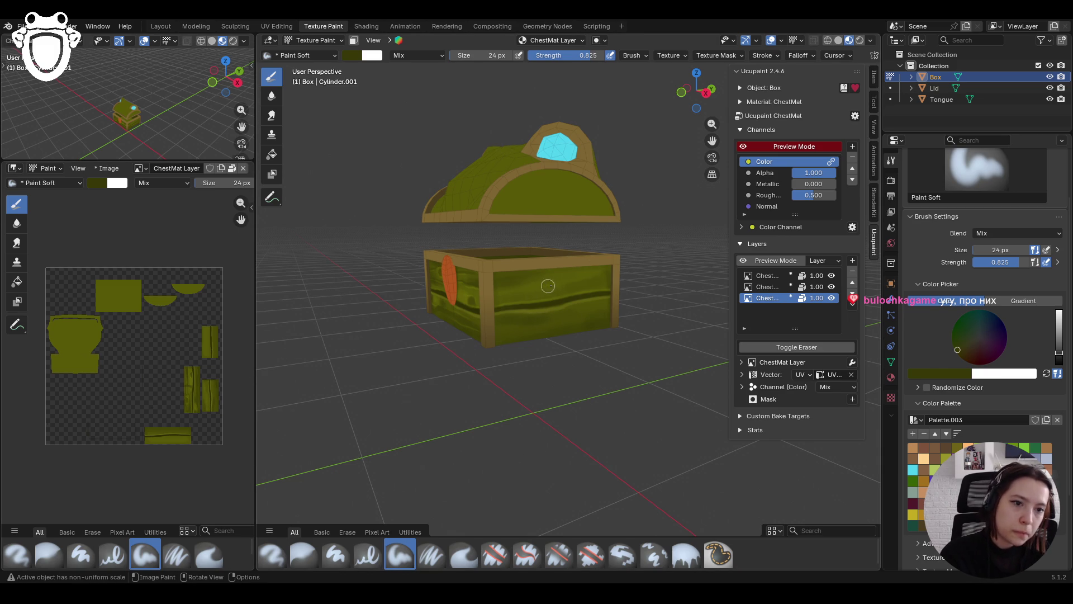
Paint dark grain streaks across the plain side panel, including its lower left
middle_drag(476, 304, 467, 317)
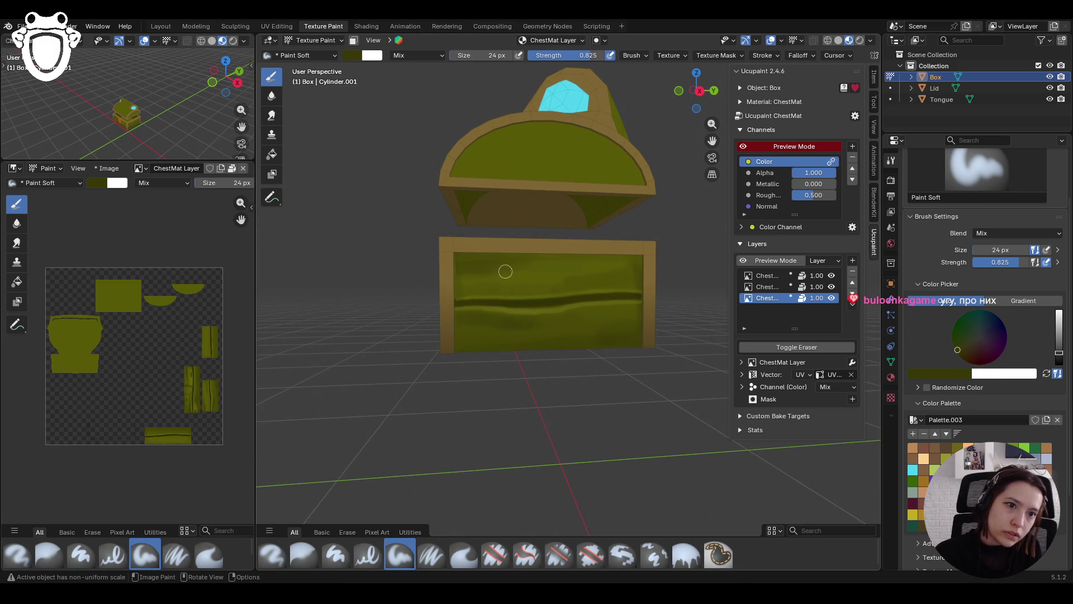
drag(495, 273, 500, 273)
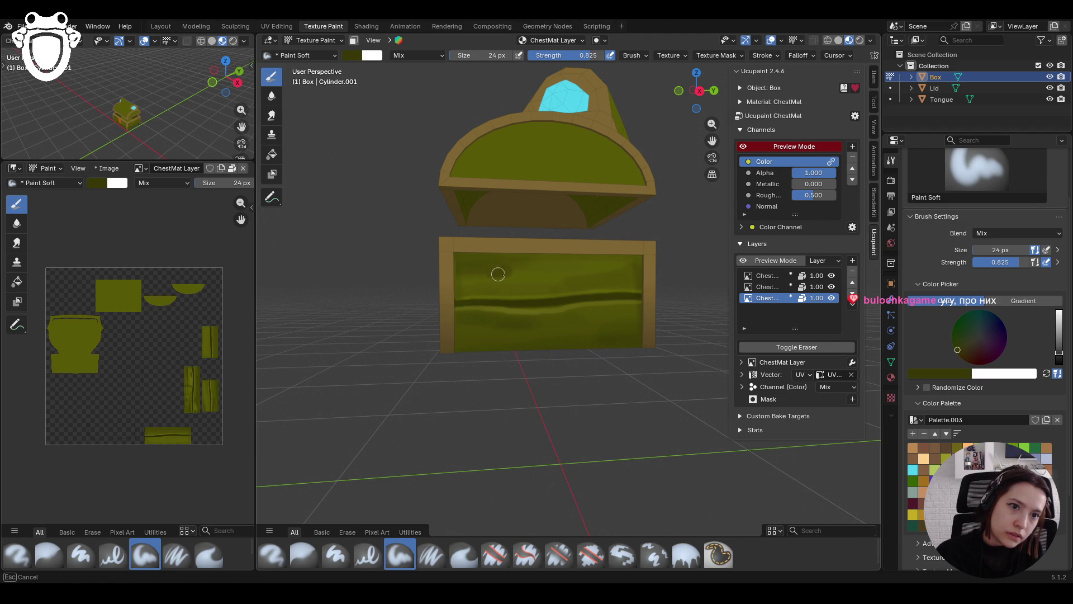
mouse_move(497, 274)
mouse_down()
mouse_move(529, 277)
mouse_move(491, 268)
mouse_up()
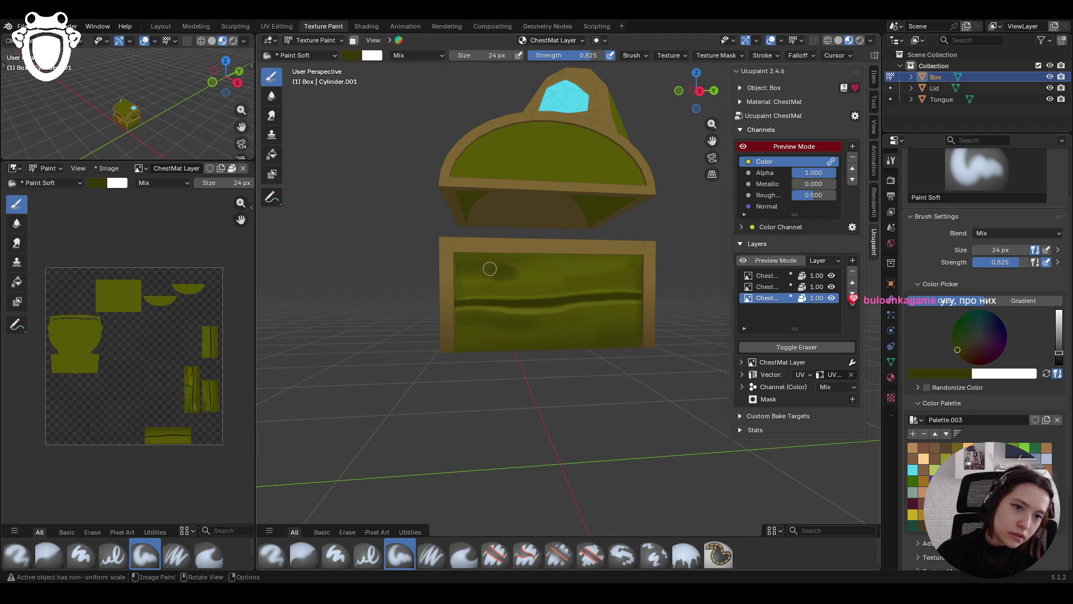
drag(604, 326, 626, 324)
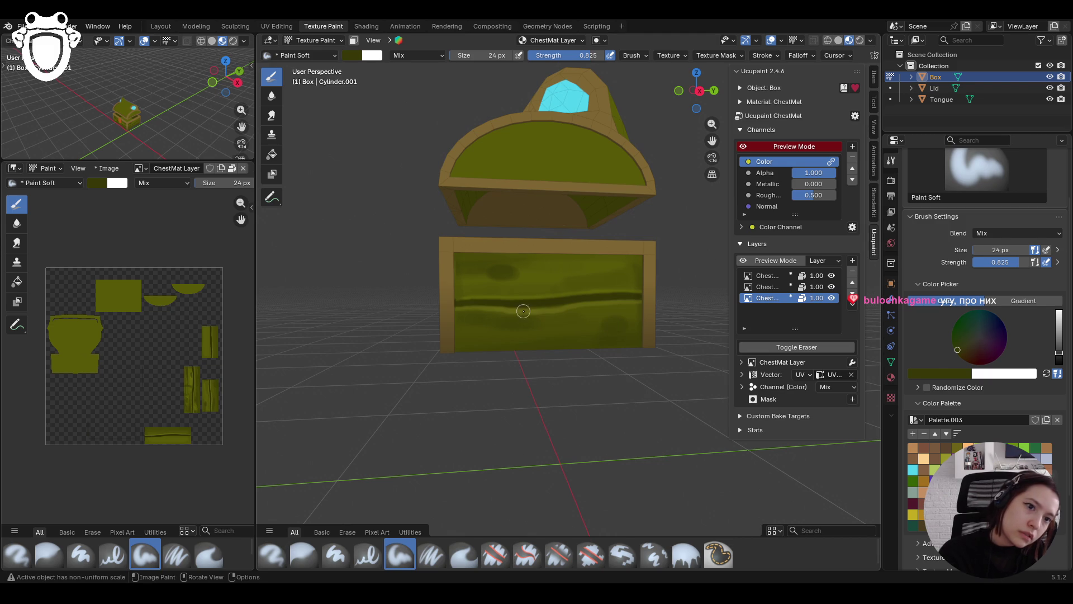
drag(471, 325, 452, 327)
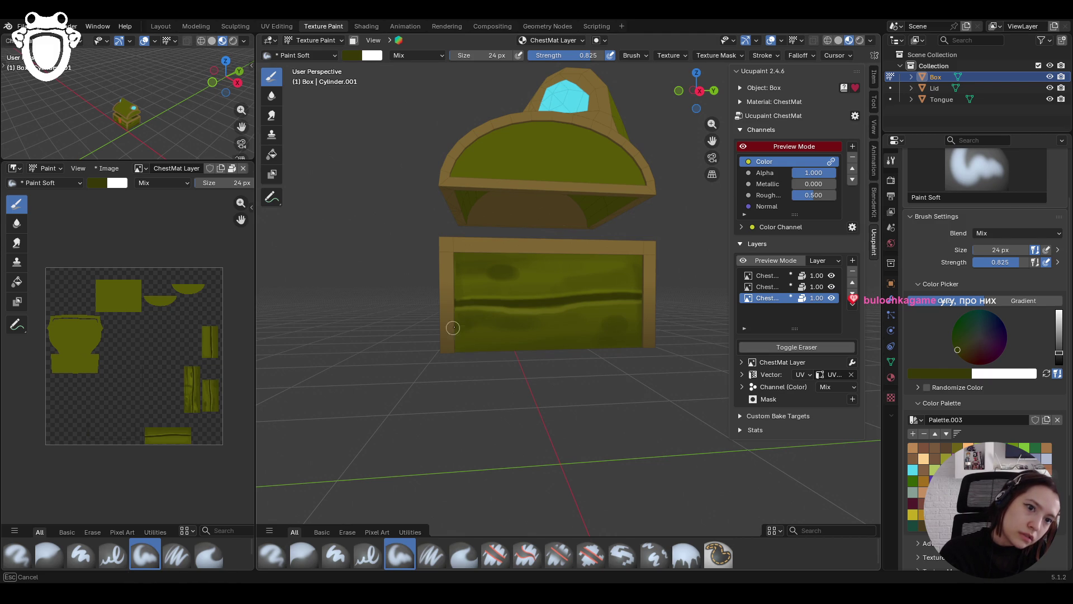
drag(469, 323, 434, 333)
Zoom out and raise the brush colour value to a brighter olive
mouse_move(454, 250)
middle_down()
mouse_move(449, 302)
mouse_move(480, 310)
mouse_move(551, 288)
middle_up()
scroll(448, 322, down, 5)
scroll(448, 322, up, 3)
drag(1059, 352, 1059, 340)
middle_drag(492, 338, 515, 341)
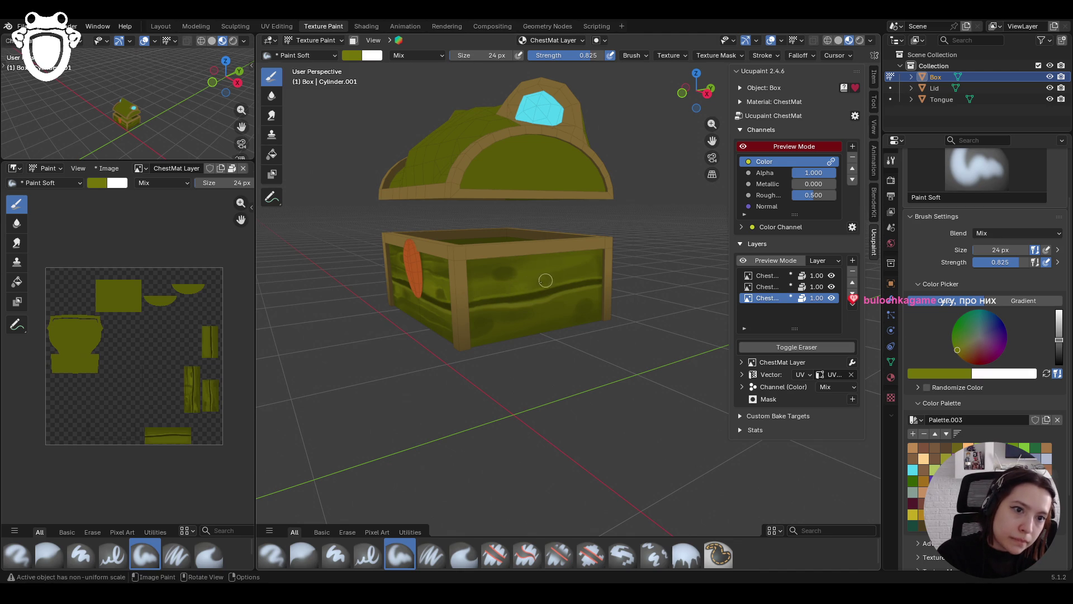
Paint darker grain strokes on the chest front with Paint Soft
mouse_move(527, 287)
mouse_down()
mouse_move(500, 289)
mouse_move(561, 279)
mouse_move(580, 260)
mouse_move(552, 260)
mouse_up()
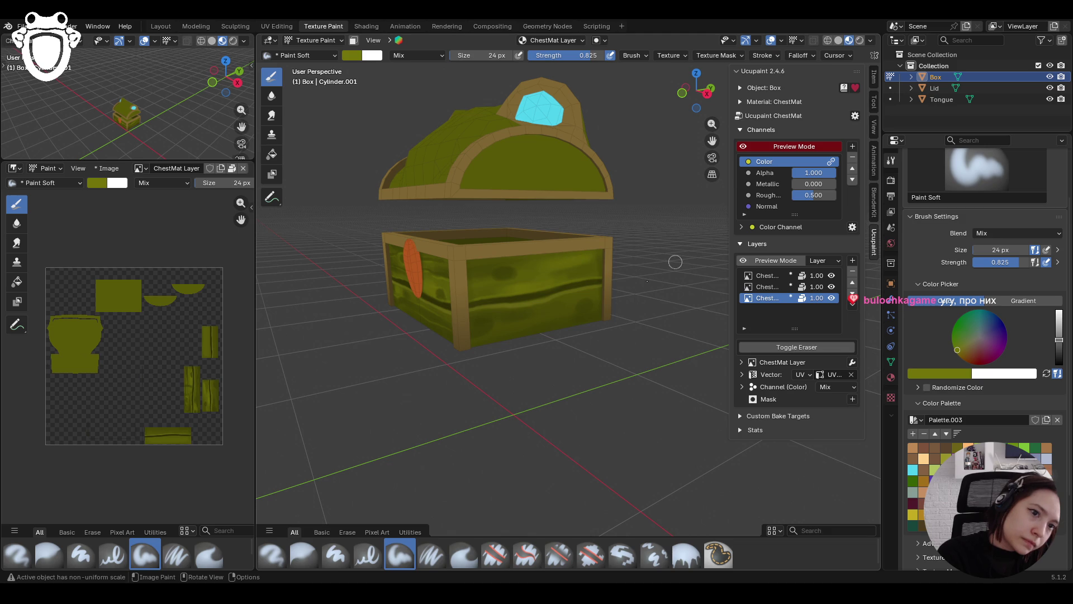
mouse_move(544, 315)
mouse_down()
mouse_move(522, 322)
mouse_move(586, 293)
mouse_move(583, 304)
mouse_up()
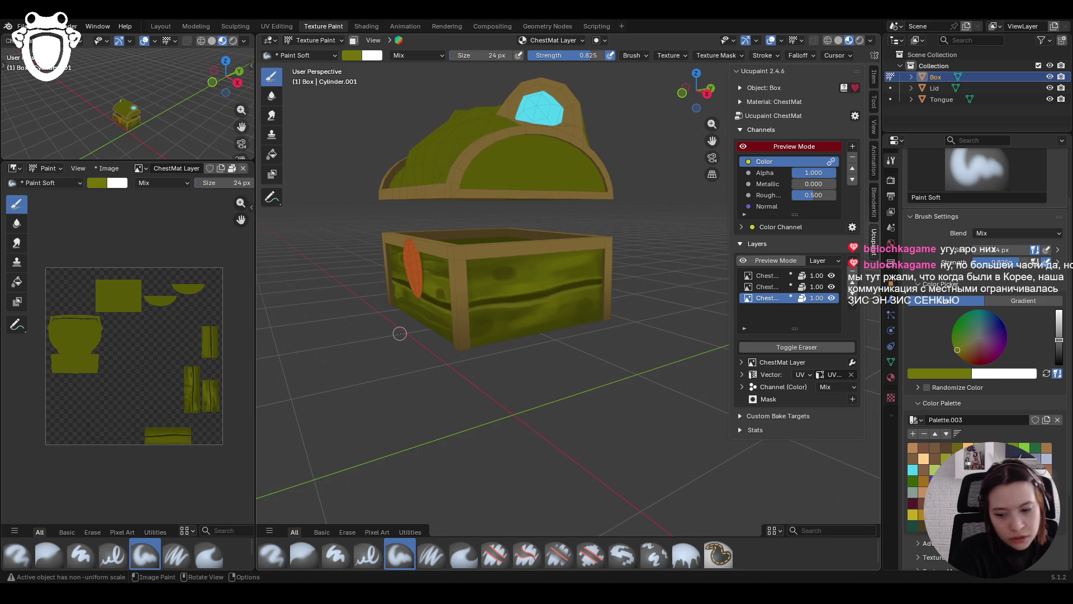
scroll(394, 329, up, 3)
mouse_move(539, 324)
middle_down()
mouse_move(508, 322)
mouse_move(485, 370)
mouse_move(677, 300)
middle_up()
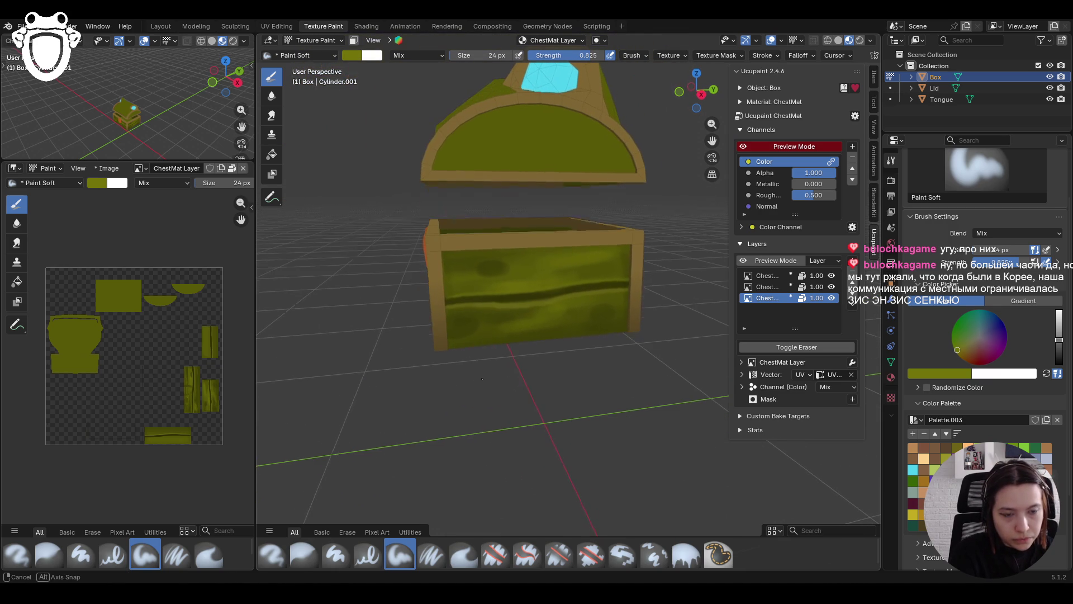
With Paint Soft Pressure, paint dark oval knots and grain lines across the chest front
click(431, 555)
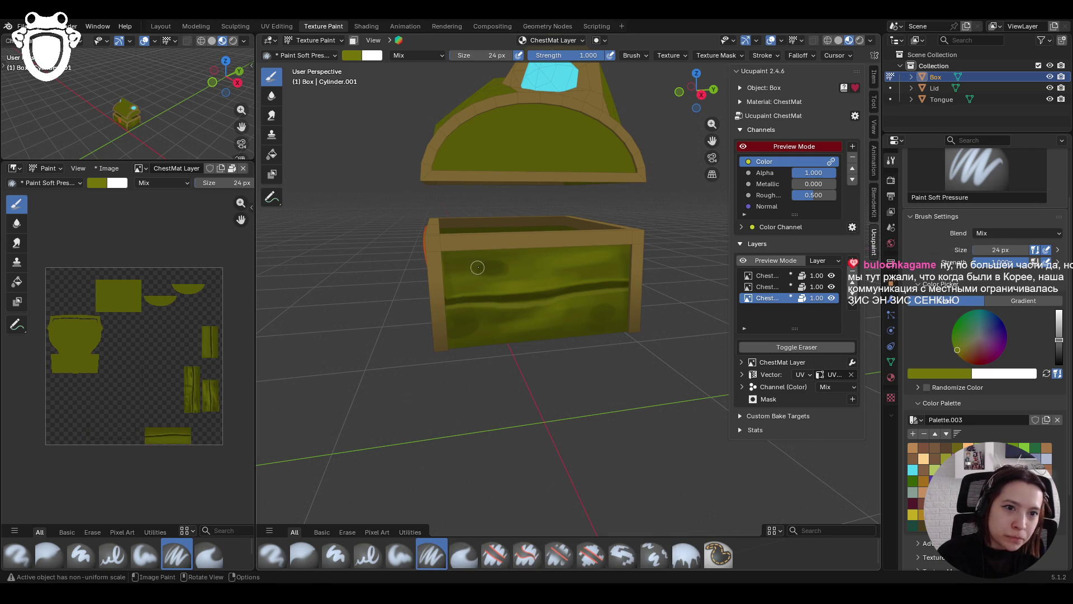
drag(479, 275, 485, 263)
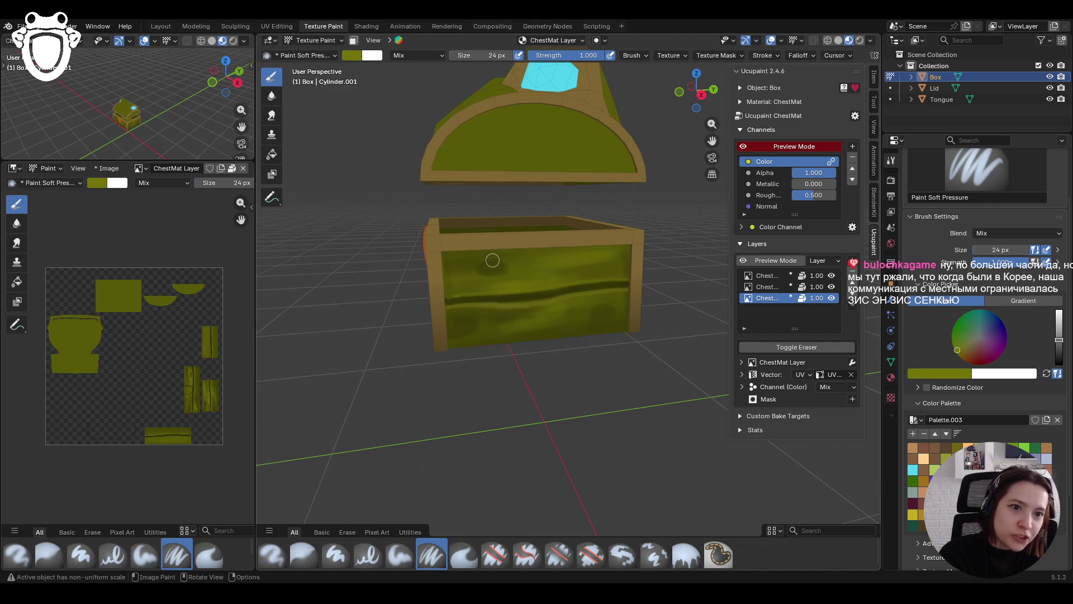
mouse_move(481, 267)
mouse_down()
mouse_move(497, 277)
mouse_move(480, 264)
mouse_up()
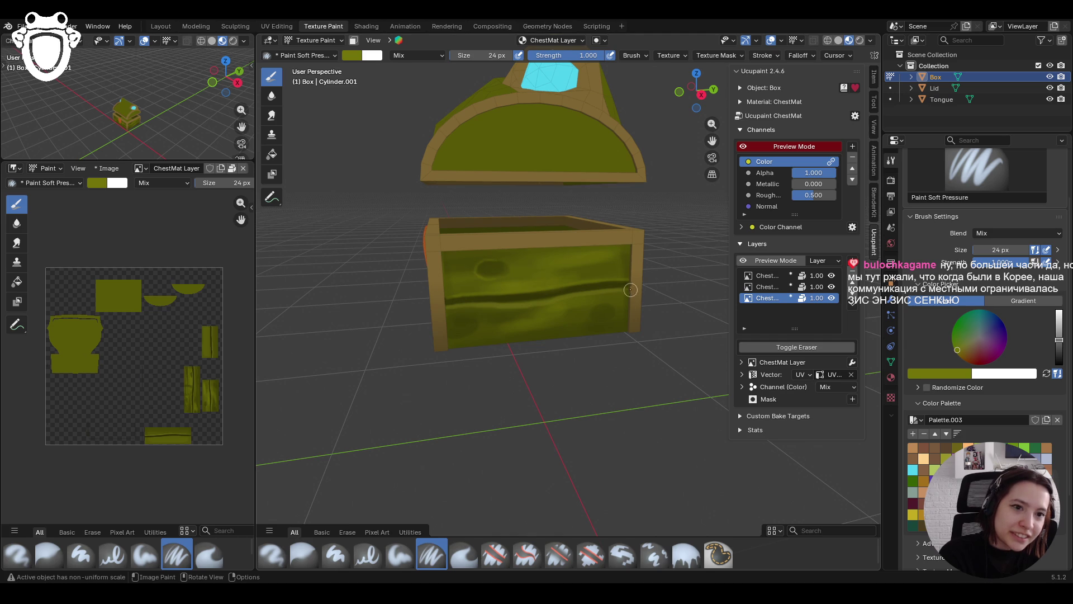
mouse_move(597, 302)
mouse_down()
mouse_move(618, 308)
mouse_move(596, 320)
mouse_move(611, 318)
mouse_up()
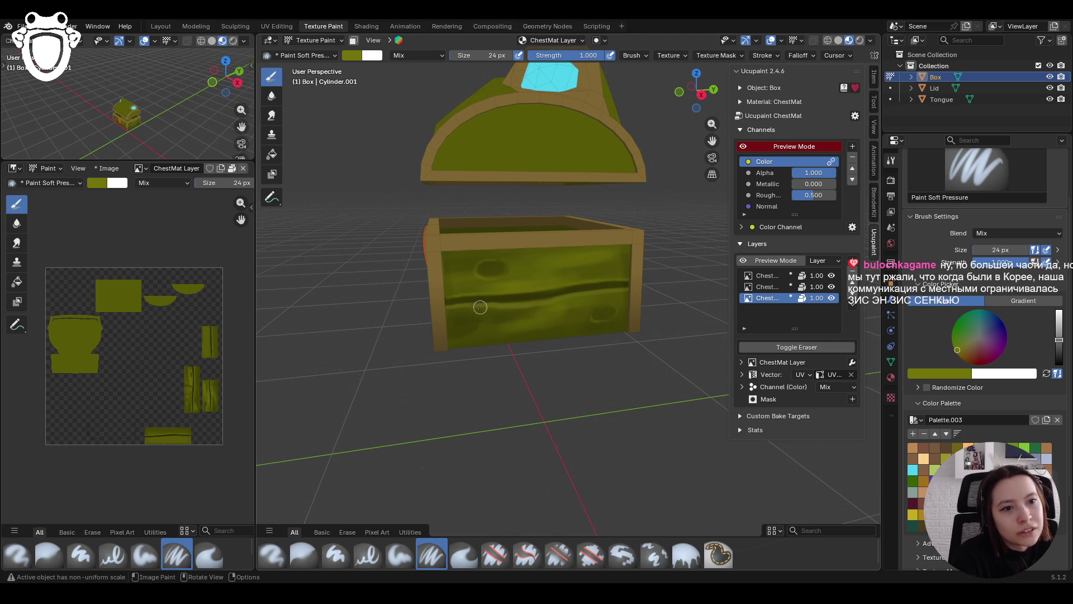
drag(595, 308, 625, 306)
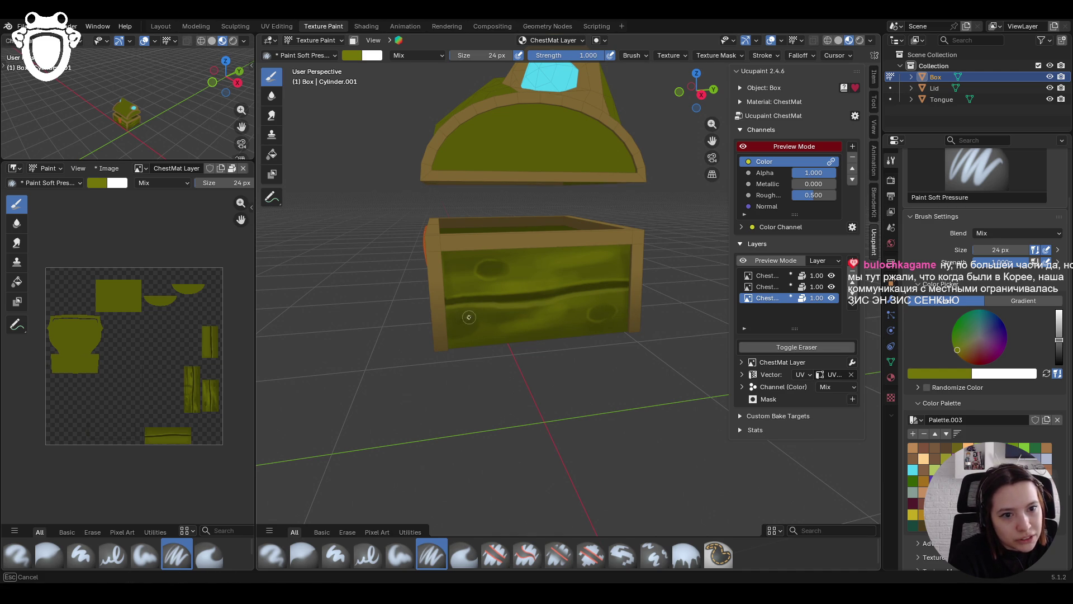
mouse_move(450, 337)
mouse_down()
mouse_move(479, 327)
mouse_move(472, 317)
mouse_up()
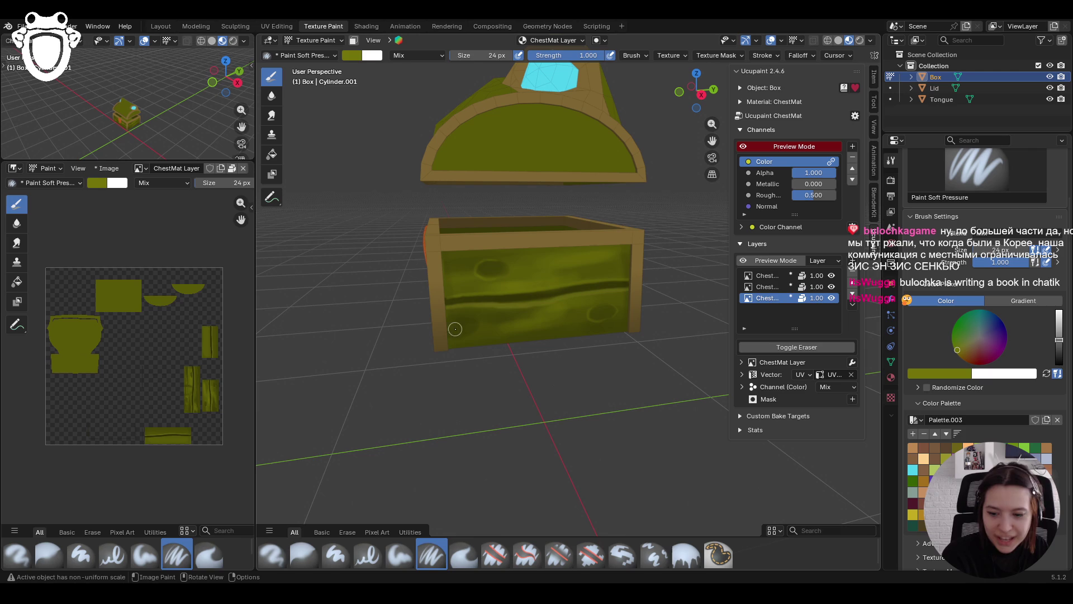
mouse_move(462, 315)
mouse_down()
mouse_move(475, 329)
mouse_move(464, 338)
mouse_up()
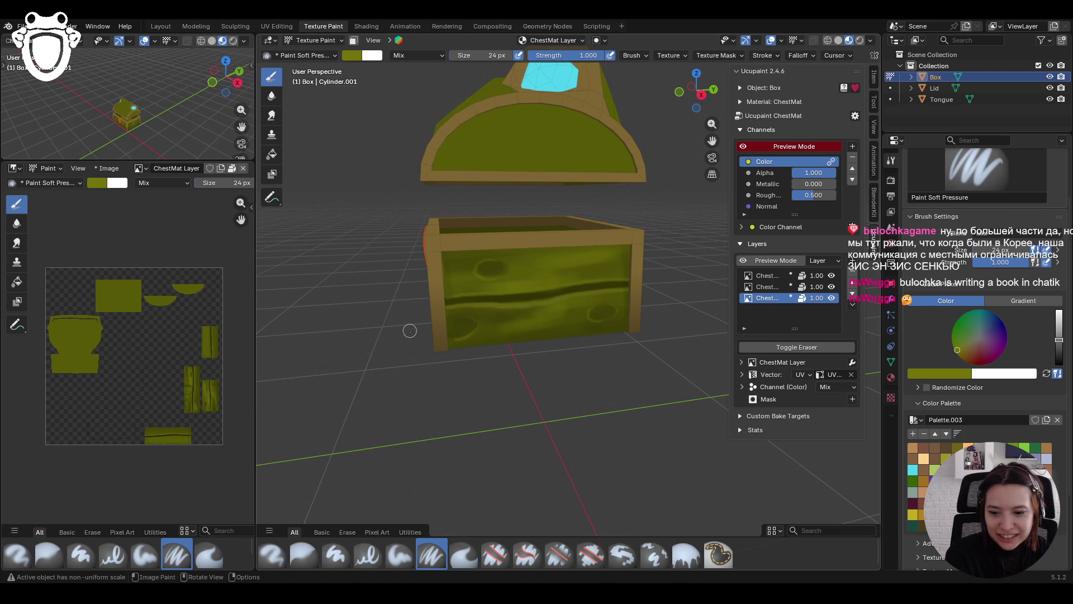
drag(447, 337, 474, 332)
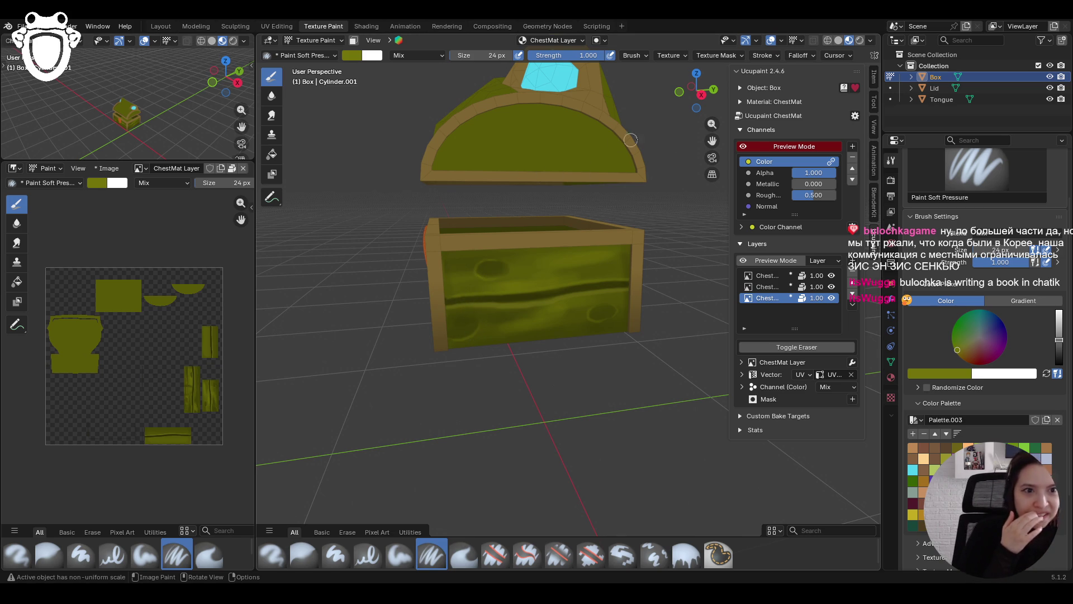
click(399, 553)
mouse_move(640, 395)
middle_down()
mouse_move(604, 387)
mouse_move(554, 405)
middle_up()
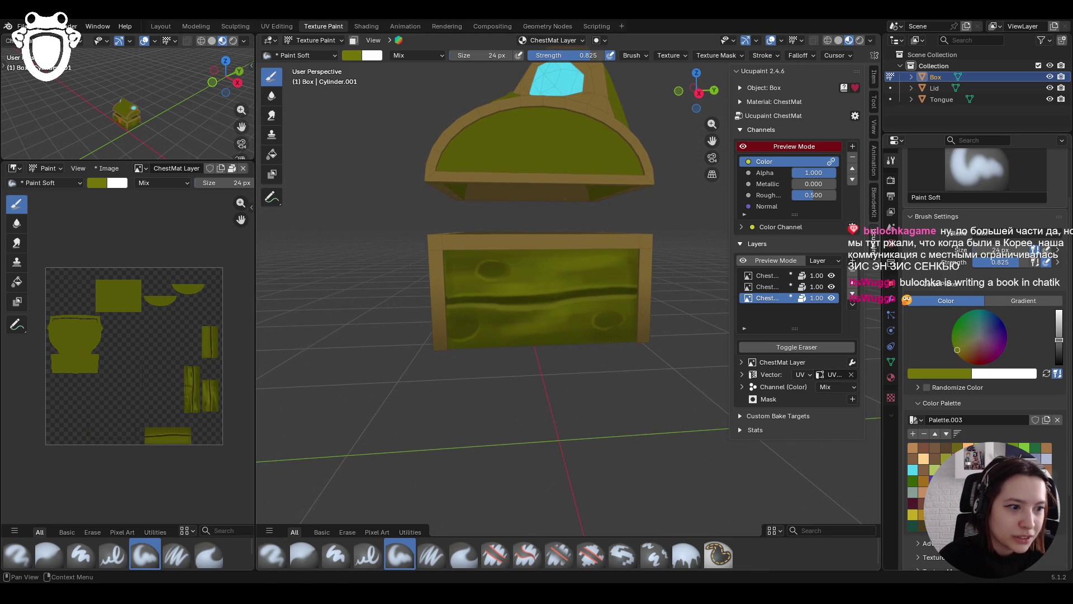
middle_drag(559, 463, 555, 476)
Darken the colour and paint dark grain strokes over the chest front's left side with Paint Soft Pressure
click(432, 555)
middle_drag(592, 370, 593, 380)
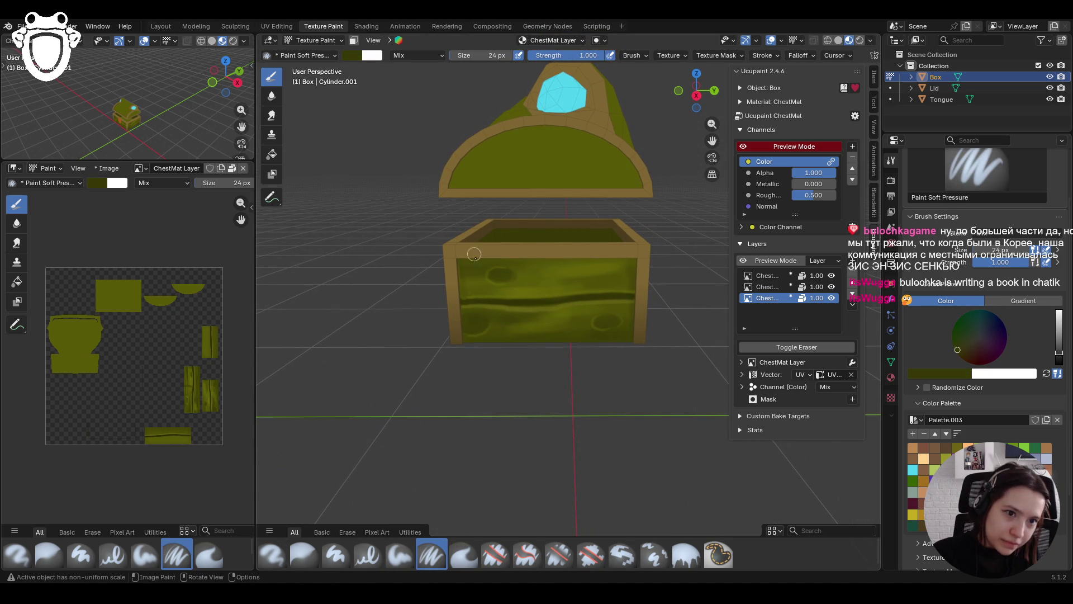
drag(450, 277, 488, 290)
mouse_move(606, 272)
mouse_down()
mouse_move(531, 280)
mouse_move(605, 273)
mouse_up()
drag(449, 269, 523, 262)
drag(458, 271, 637, 262)
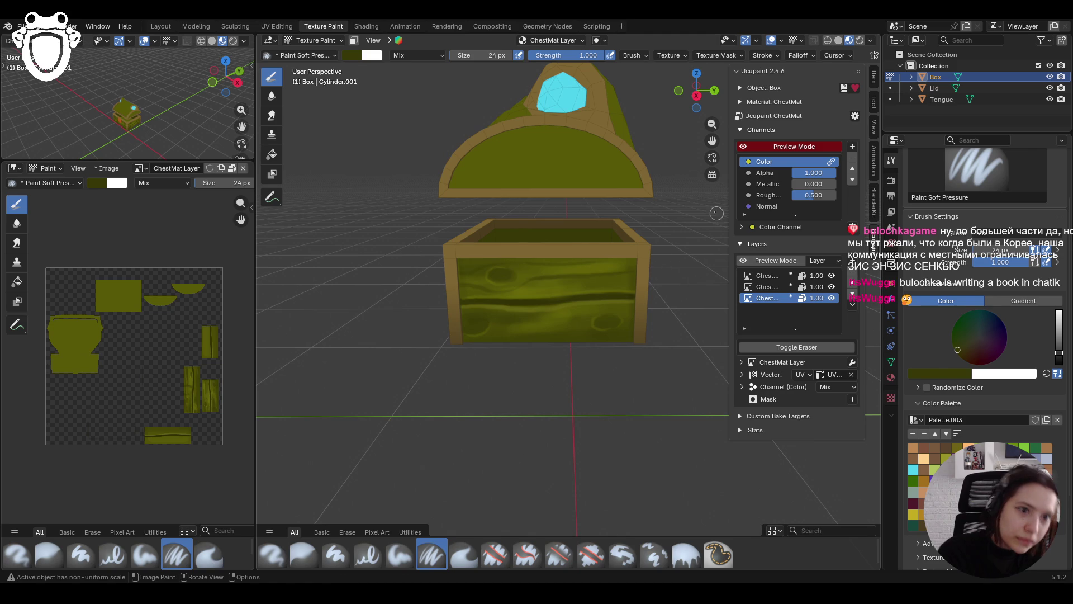
Paint long grain lines along the chest front, down to its lower edge
drag(520, 264, 537, 266)
drag(615, 257, 637, 274)
drag(525, 268, 647, 260)
drag(522, 267, 637, 260)
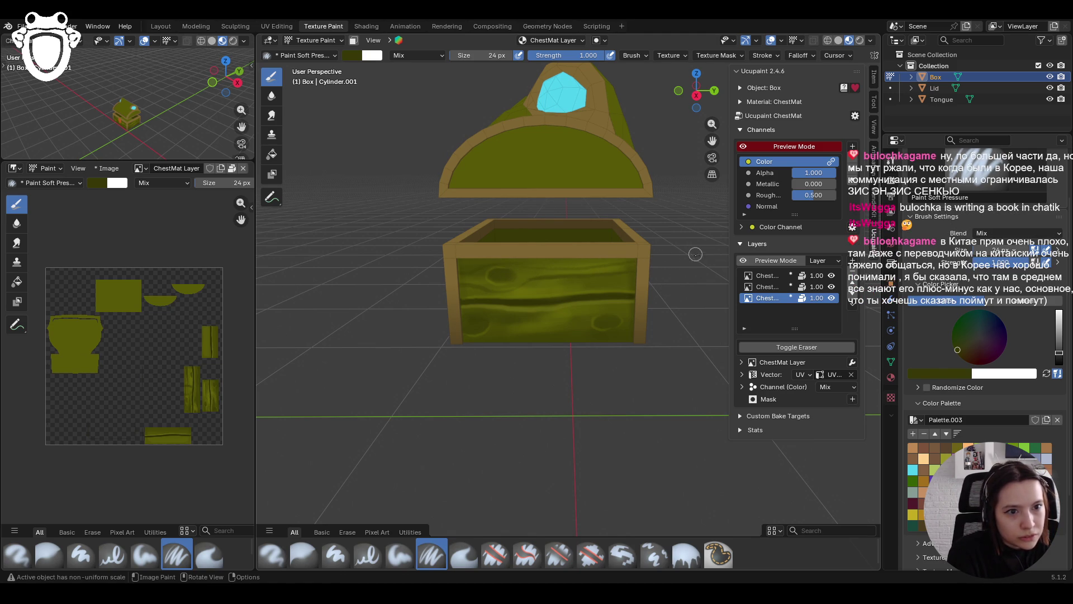
drag(458, 344, 648, 305)
drag(525, 347, 646, 327)
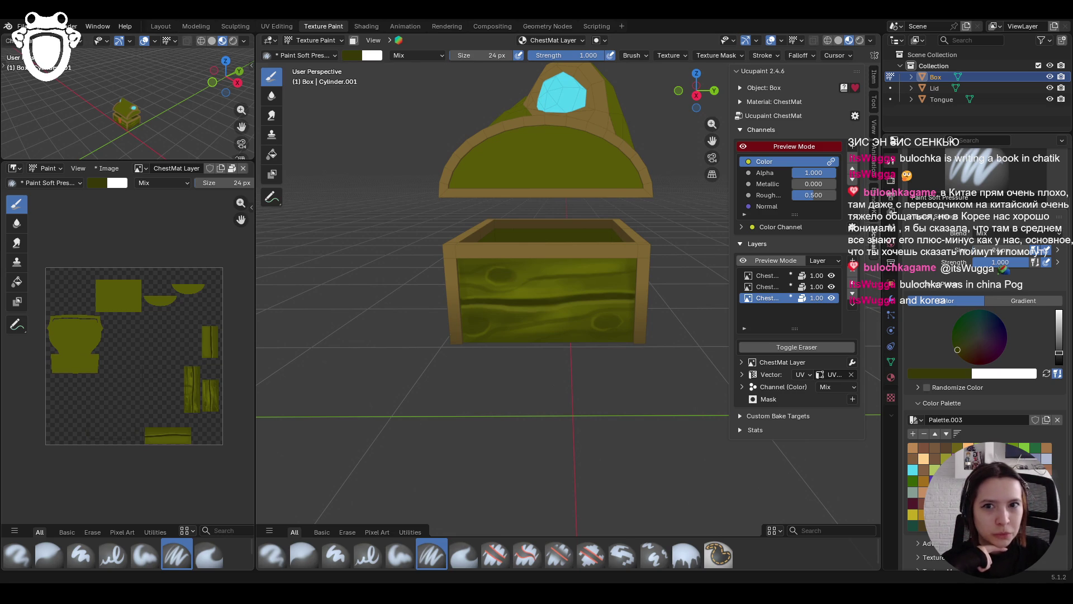
mouse_move(558, 346)
middle_down()
mouse_move(691, 346)
mouse_move(496, 505)
middle_up()
Lighten the colour and paint light olive highlight strokes and dabs on the chest front with Paint Soft
click(399, 555)
drag(1058, 352, 1058, 345)
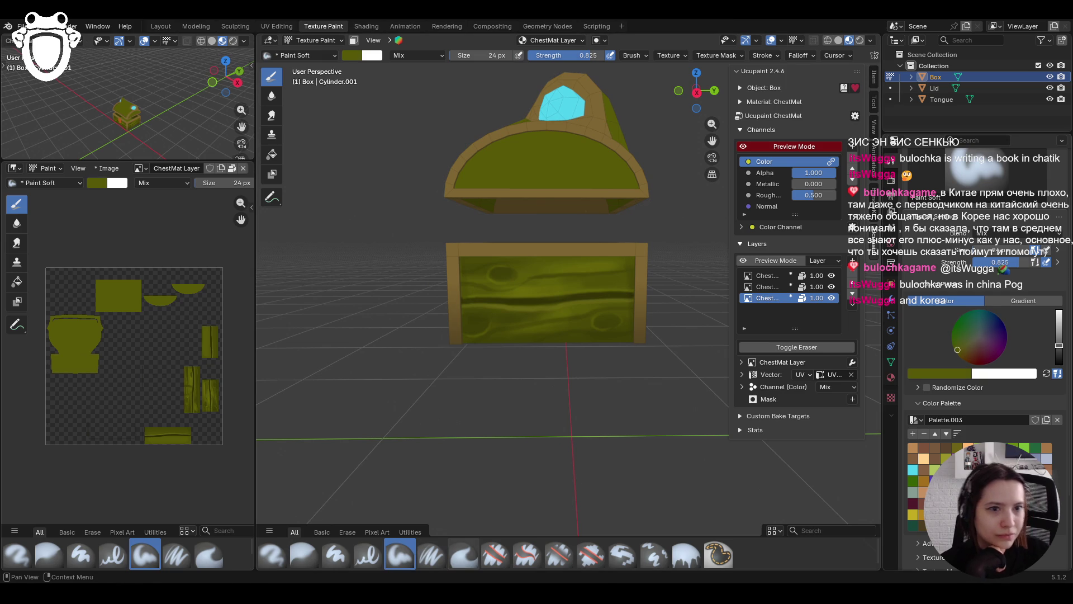
drag(467, 329, 630, 323)
click(602, 323)
click(595, 323)
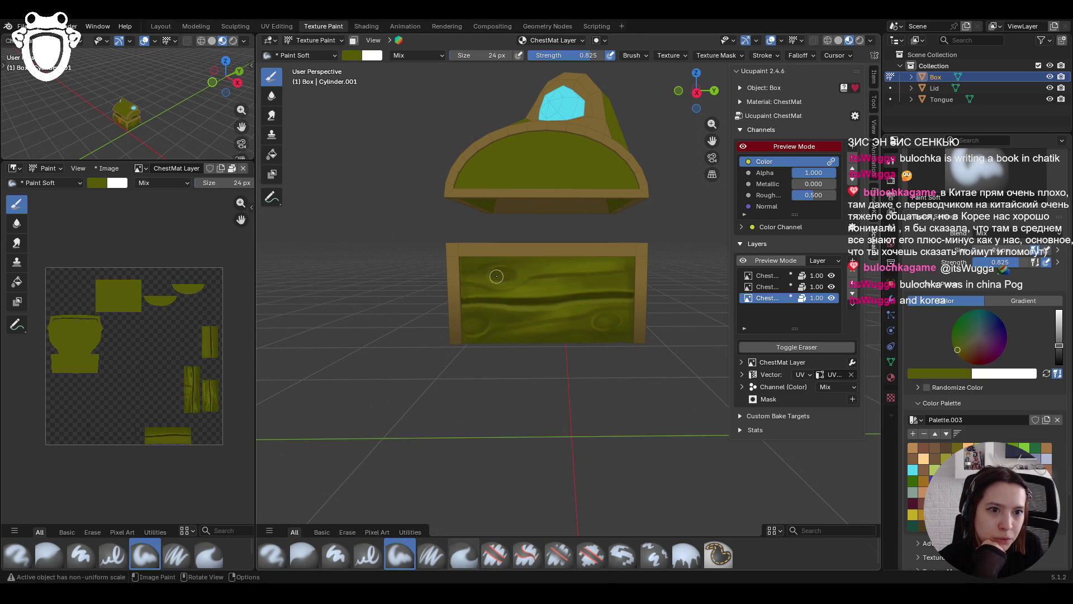
Save the file as chest.blend and orbit around to review the painted chest
scroll(384, 179, down, 2)
middle_drag(379, 252, 548, 243)
scroll(518, 280, up, 3)
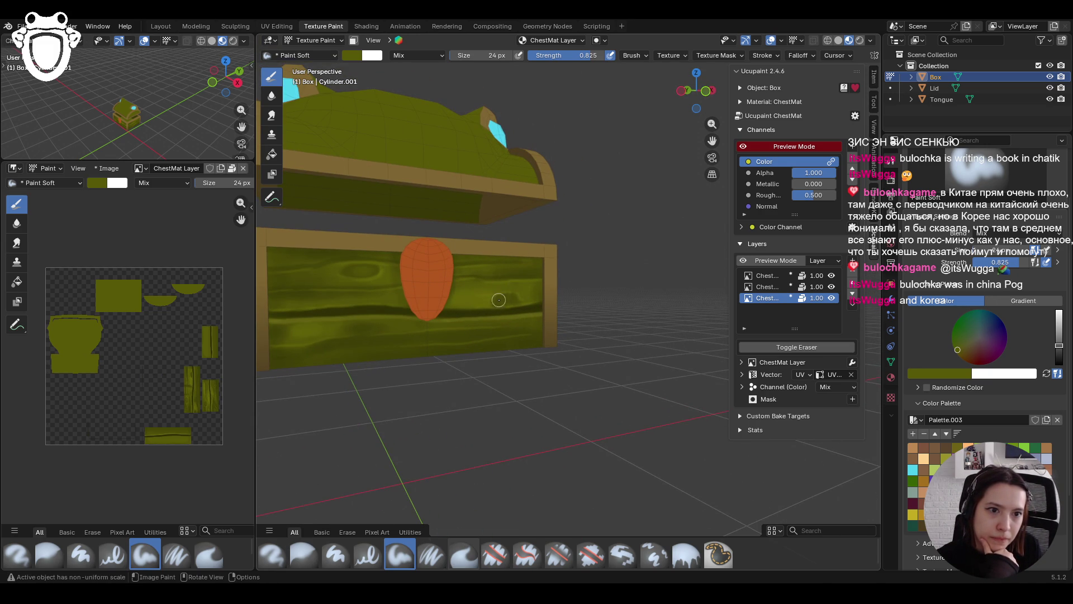
scroll(533, 299, down, 5)
middle_drag(533, 299, 713, 158)
drag(712, 140, 574, 272)
key(ctrl+s)
middle_drag(576, 276, 510, 390)
scroll(607, 424, up, 2)
mouse_move(606, 424)
middle_down()
mouse_move(592, 386)
mouse_move(602, 392)
mouse_move(637, 340)
middle_up()
scroll(592, 385, down, 3)
scroll(614, 366, up, 4)
scroll(588, 348, down, 3)
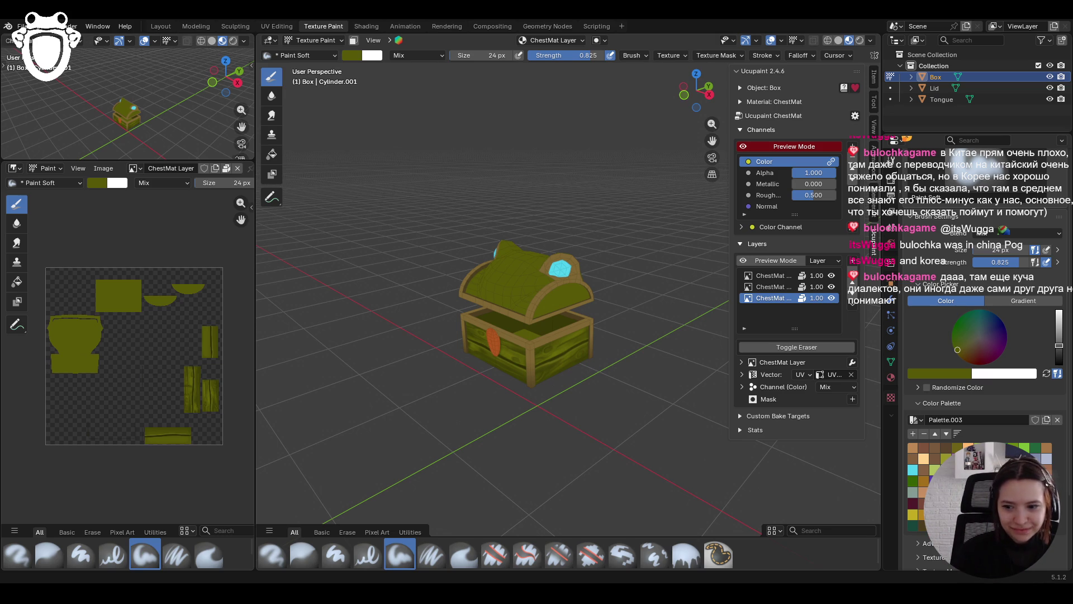
mouse_move(528, 385)
middle_down()
mouse_move(552, 365)
mouse_move(661, 434)
mouse_move(287, 435)
mouse_move(573, 269)
mouse_move(554, 297)
mouse_move(572, 366)
mouse_move(577, 353)
middle_up()
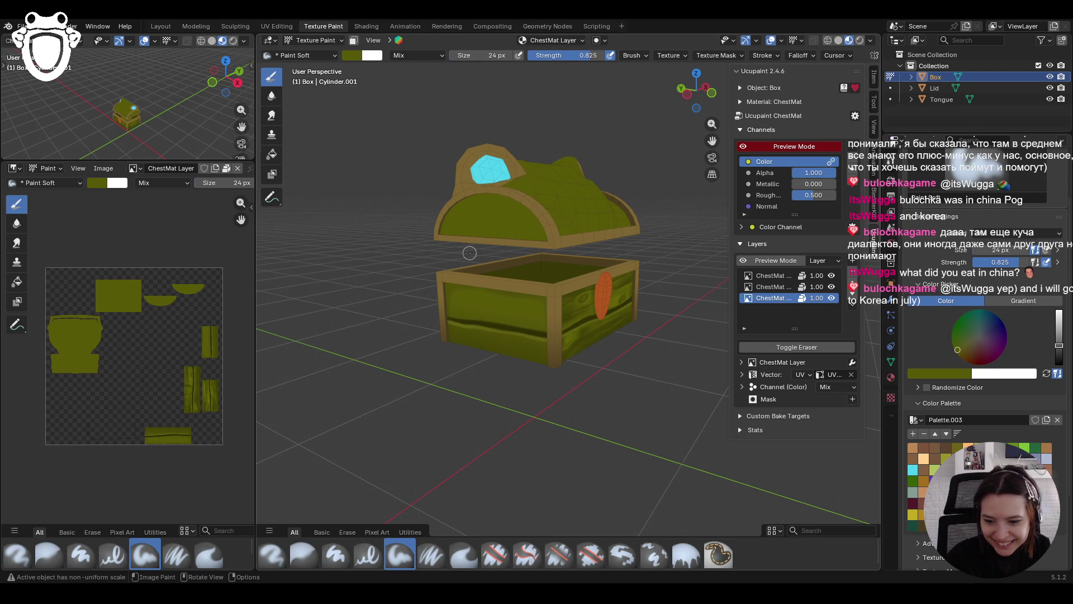
Darken the paint to dark olive and paint a dark grain band across the chest front
middle_drag(469, 253, 481, 235)
click(438, 276)
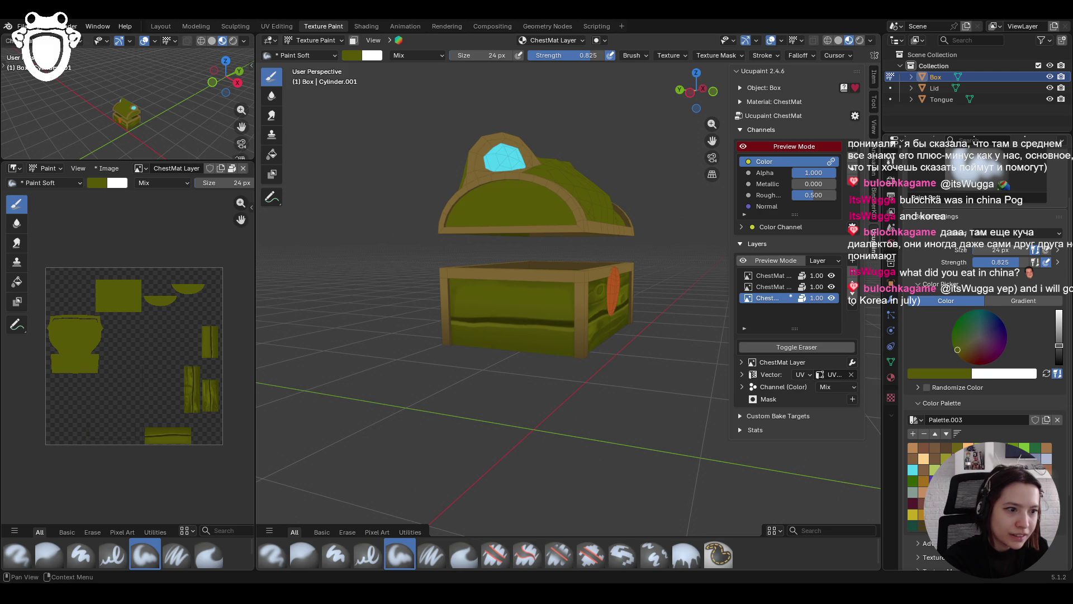
drag(1058, 345, 1058, 353)
drag(454, 339, 449, 330)
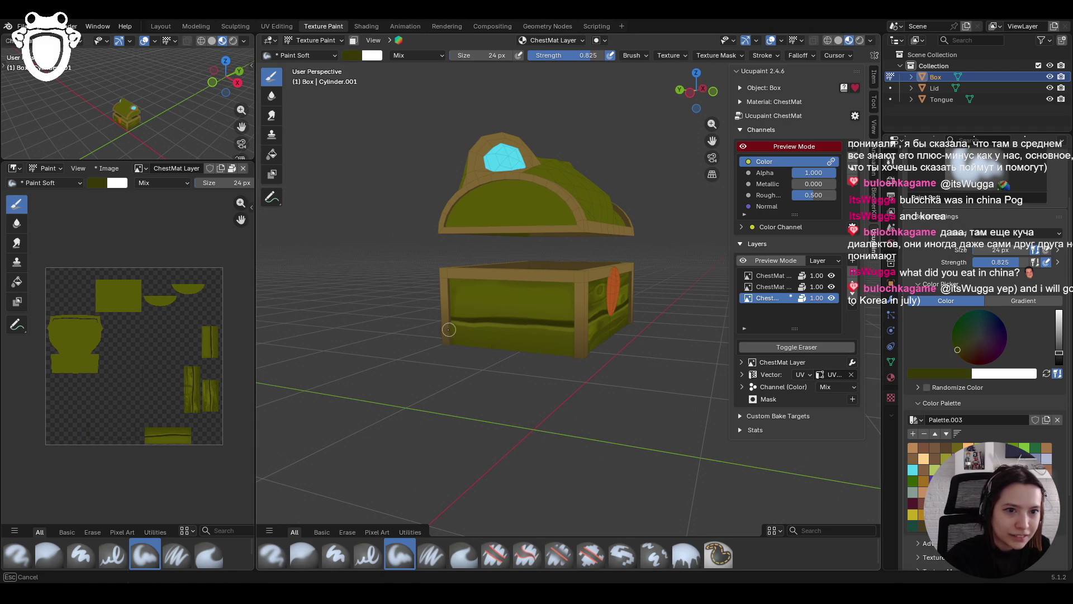
mouse_move(472, 332)
mouse_down()
mouse_move(447, 325)
mouse_move(576, 322)
mouse_move(533, 307)
mouse_move(567, 303)
mouse_move(542, 305)
mouse_up()
click(590, 240)
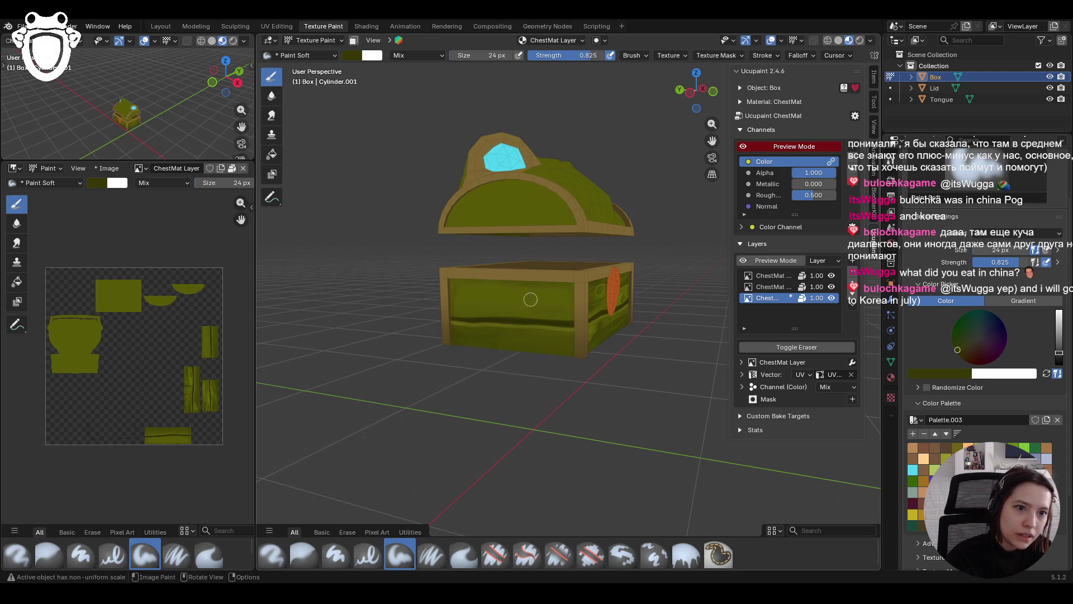
Add dark strokes along the front and bottom edge, then smooth them with the Blur brush
middle_drag(528, 303, 572, 338)
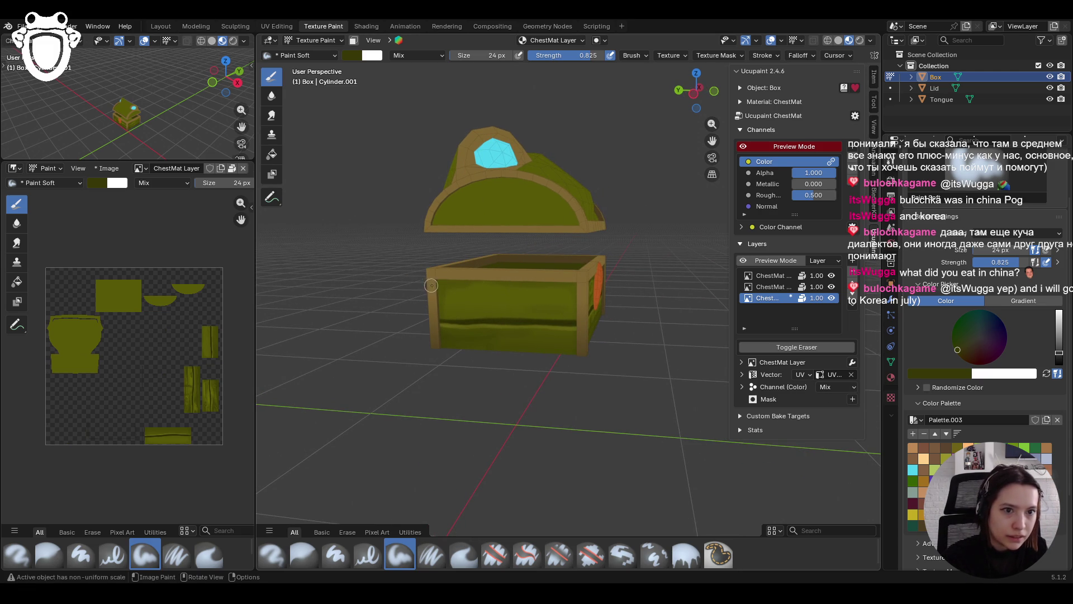
mouse_move(583, 280)
middle_down()
mouse_move(560, 239)
mouse_move(594, 235)
middle_up()
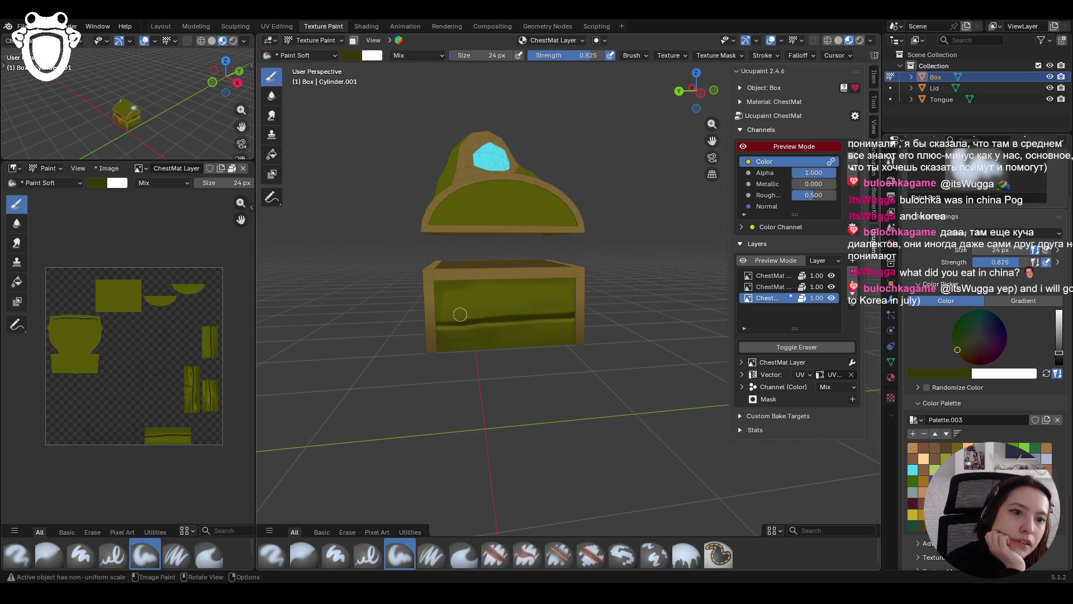
drag(435, 316, 567, 300)
drag(481, 313, 564, 309)
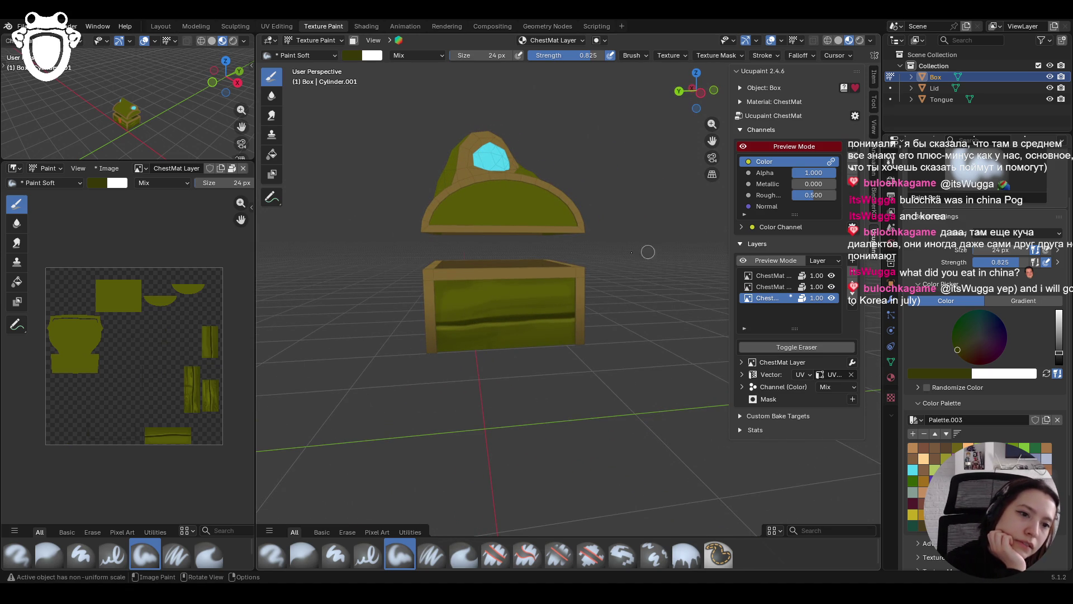
mouse_move(509, 356)
mouse_down()
mouse_move(576, 338)
mouse_move(495, 353)
mouse_up()
drag(457, 301, 458, 302)
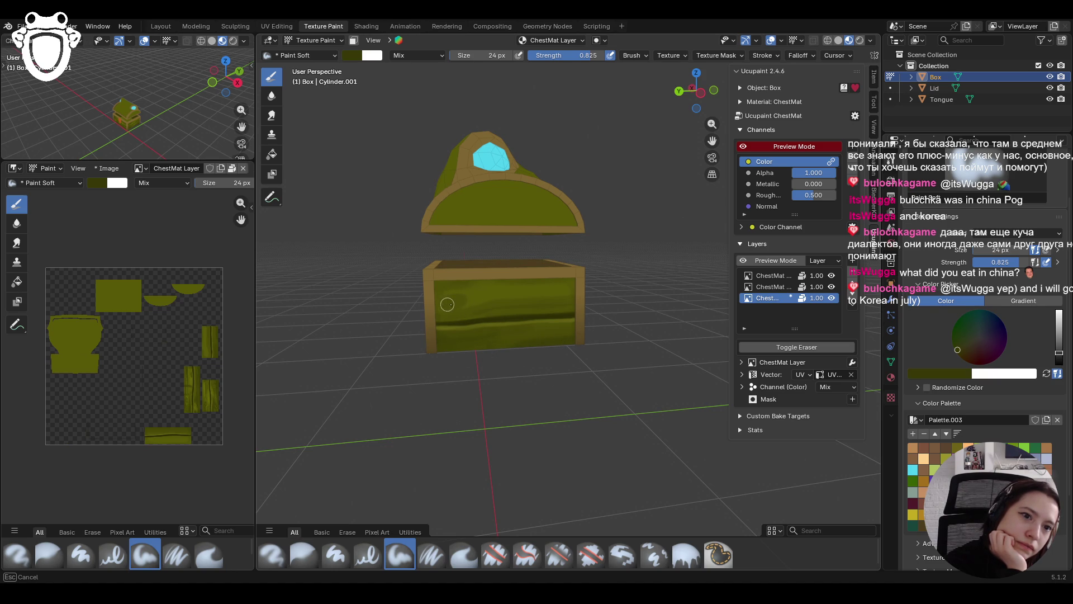
mouse_move(444, 303)
mouse_down()
mouse_move(561, 304)
mouse_move(510, 348)
mouse_move(447, 349)
mouse_up()
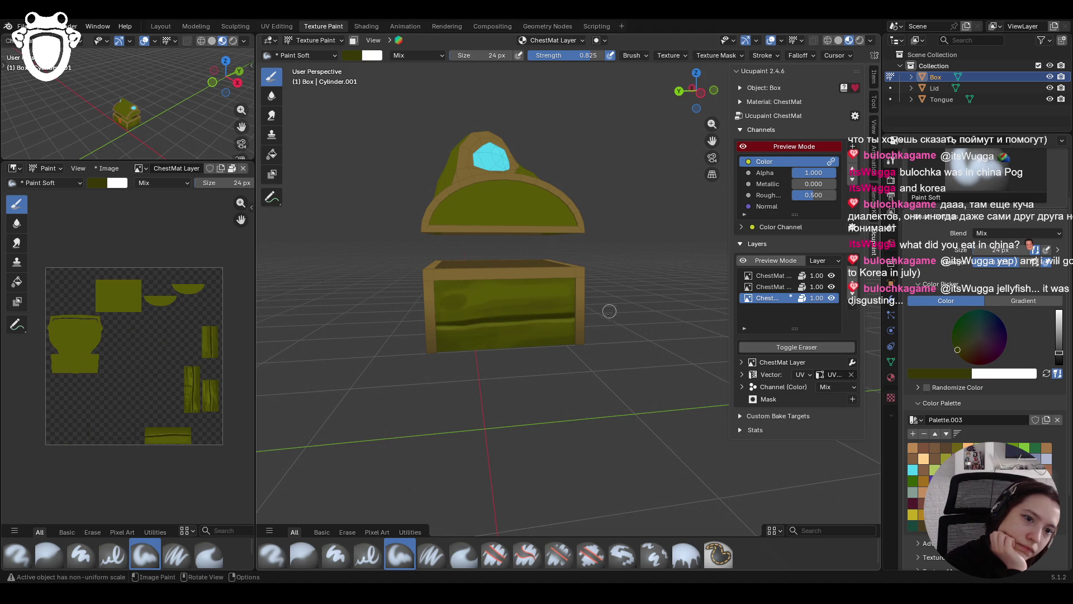
click(303, 553)
drag(491, 311, 551, 306)
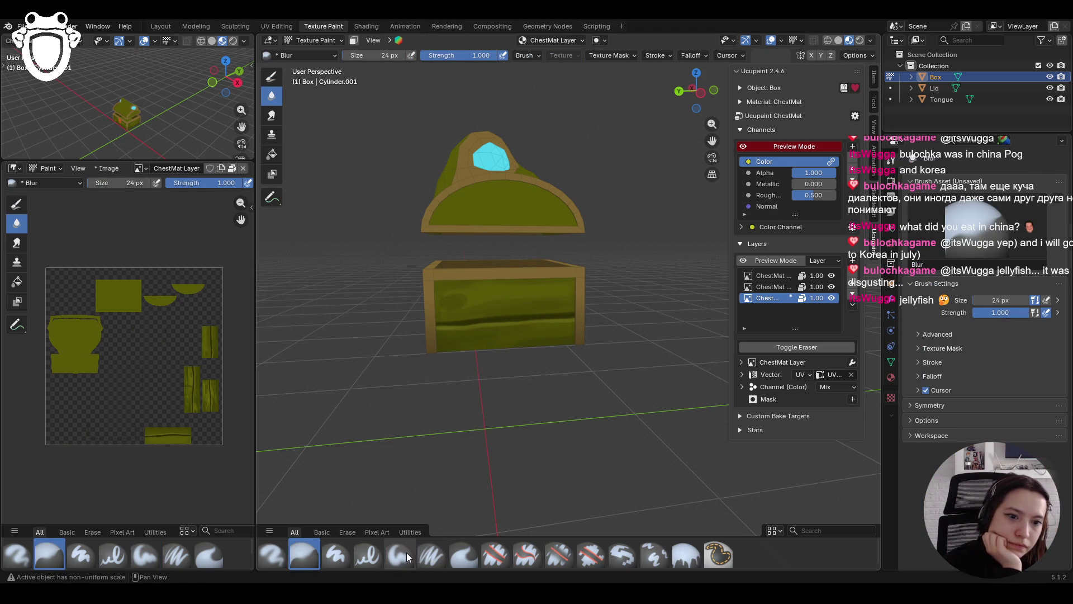
With Paint Soft Pressure and a brighter olive colour, paint light streaks and dabs across the chest front
click(431, 554)
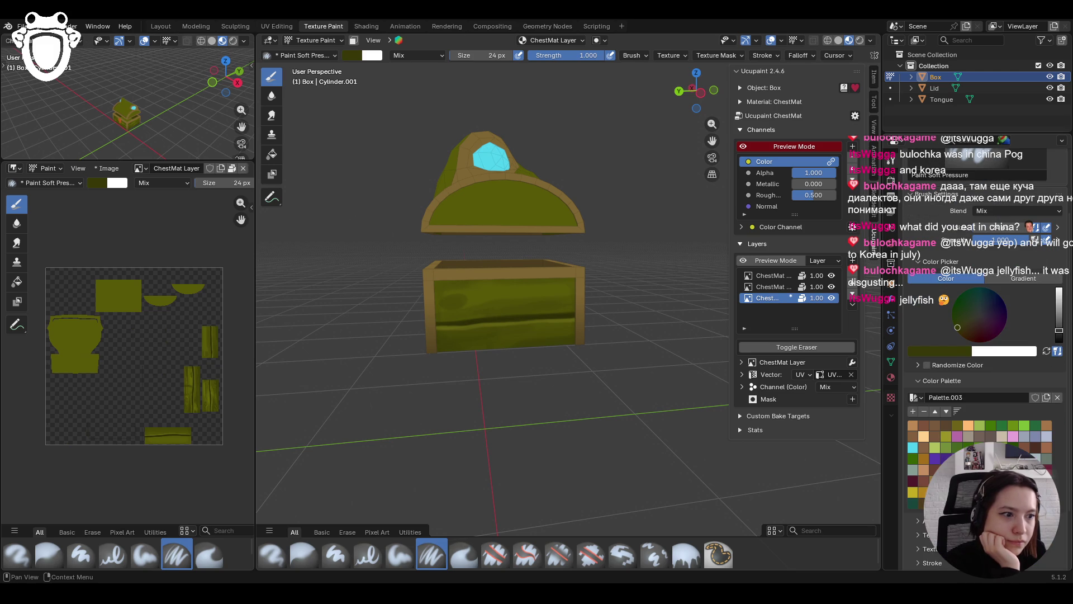
drag(1058, 330, 1059, 317)
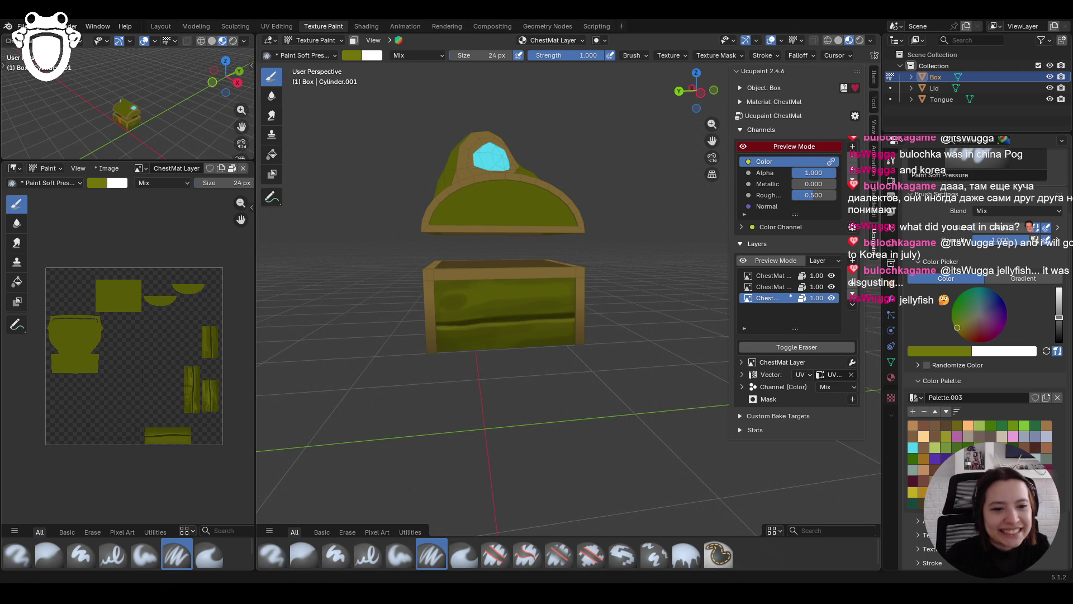
middle_drag(441, 391, 463, 391)
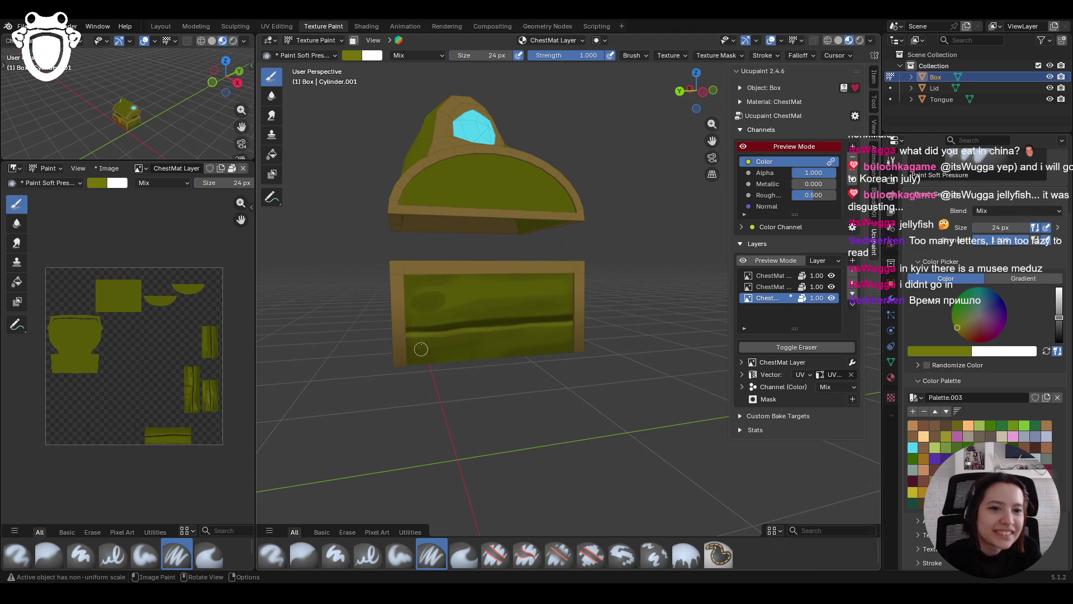
drag(407, 325, 572, 311)
click(431, 301)
mouse_move(411, 302)
mouse_down()
mouse_move(409, 310)
mouse_move(432, 313)
mouse_move(442, 288)
mouse_move(418, 312)
mouse_move(440, 308)
mouse_move(428, 291)
mouse_move(450, 302)
mouse_up()
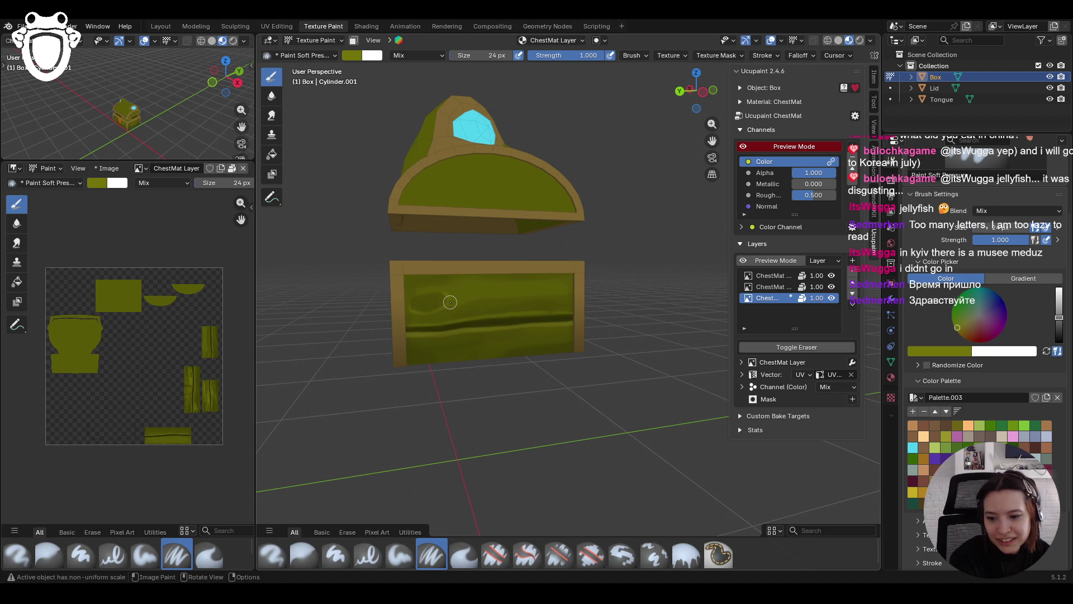
Paint two long light grain strokes across the chest front
middle_drag(507, 377, 511, 375)
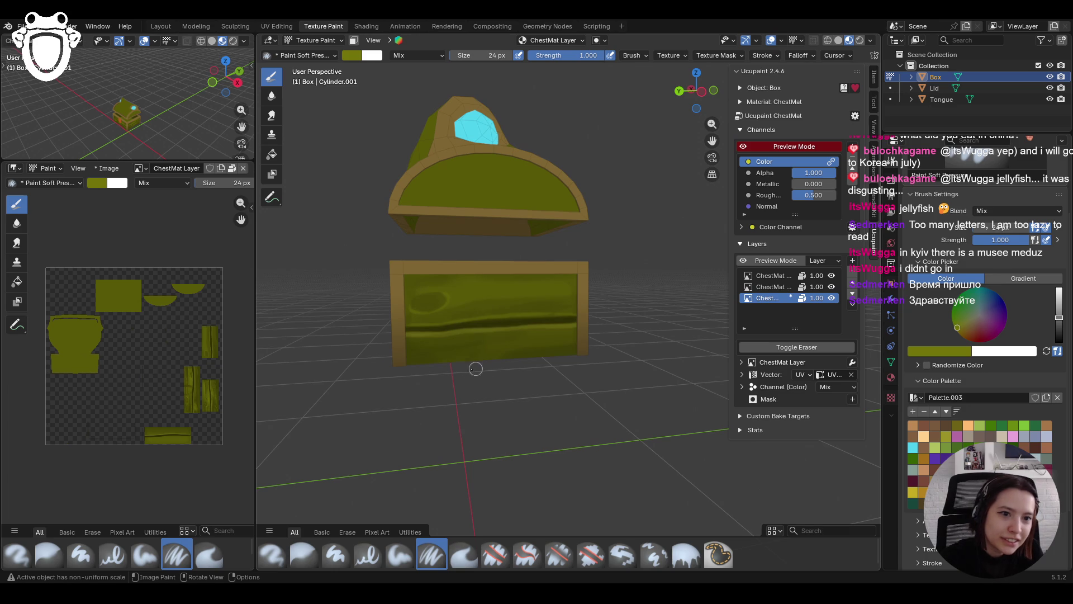
drag(472, 367, 501, 355)
drag(573, 342, 666, 246)
mouse_move(436, 311)
mouse_down()
mouse_move(487, 296)
mouse_move(449, 299)
mouse_up()
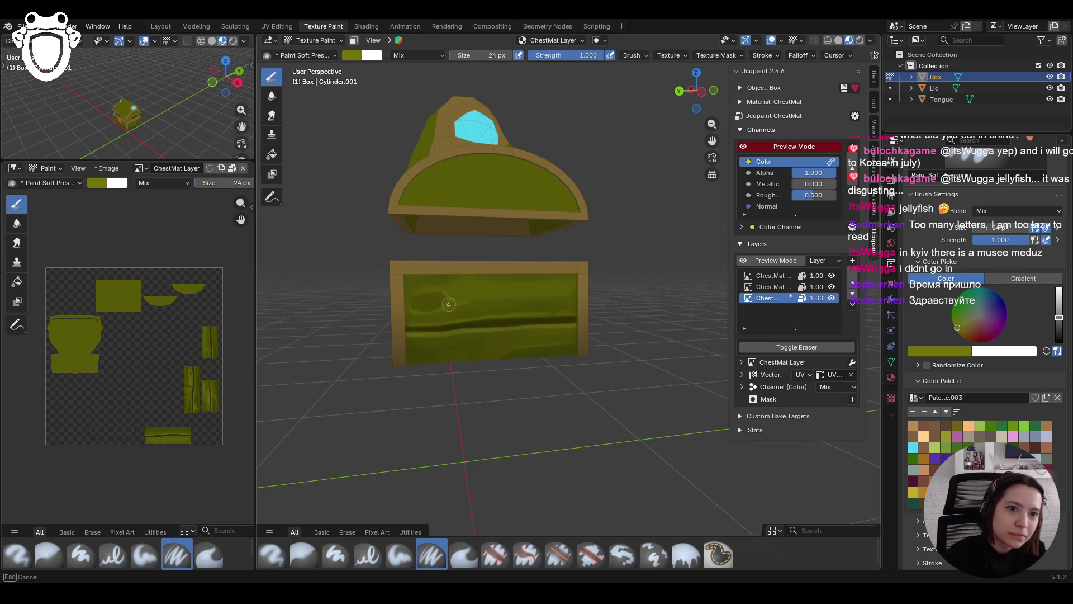
drag(516, 295, 592, 292)
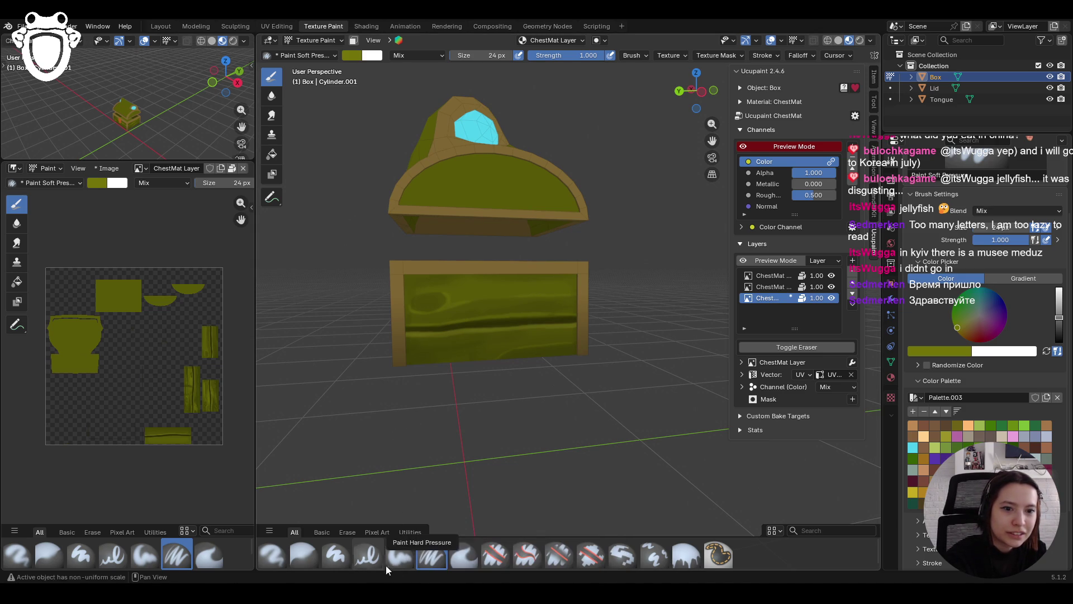
Switch to dark olive and paint three dark grain lines across the front
drag(1059, 317, 1059, 329)
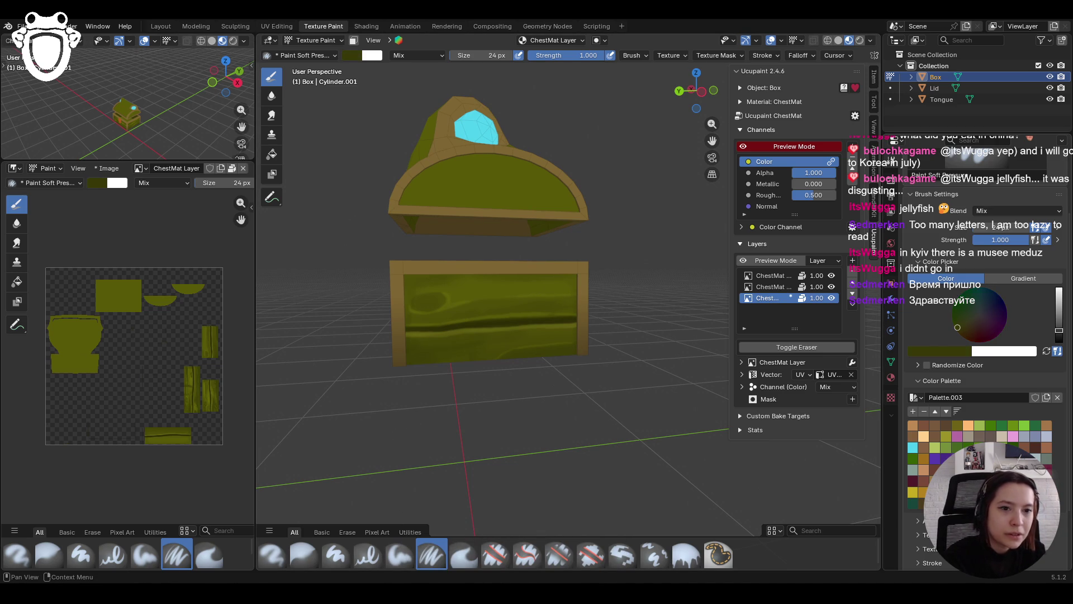
mouse_move(405, 318)
mouse_down()
mouse_move(444, 318)
mouse_move(394, 319)
mouse_move(627, 303)
mouse_up()
drag(403, 286, 604, 284)
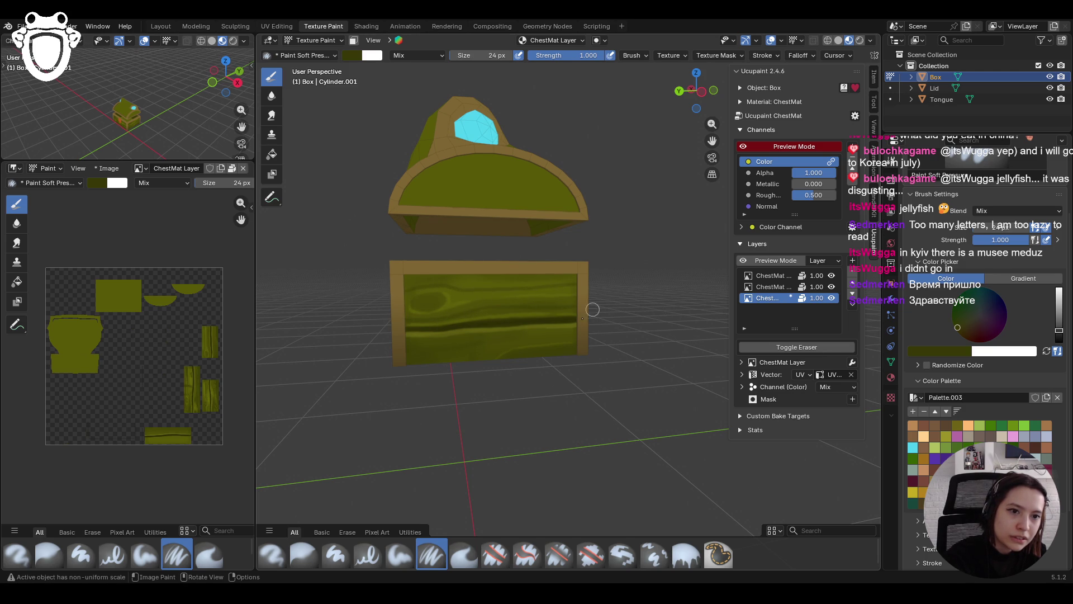
mouse_move(405, 353)
mouse_down()
mouse_move(582, 337)
mouse_move(388, 364)
mouse_move(487, 332)
mouse_up()
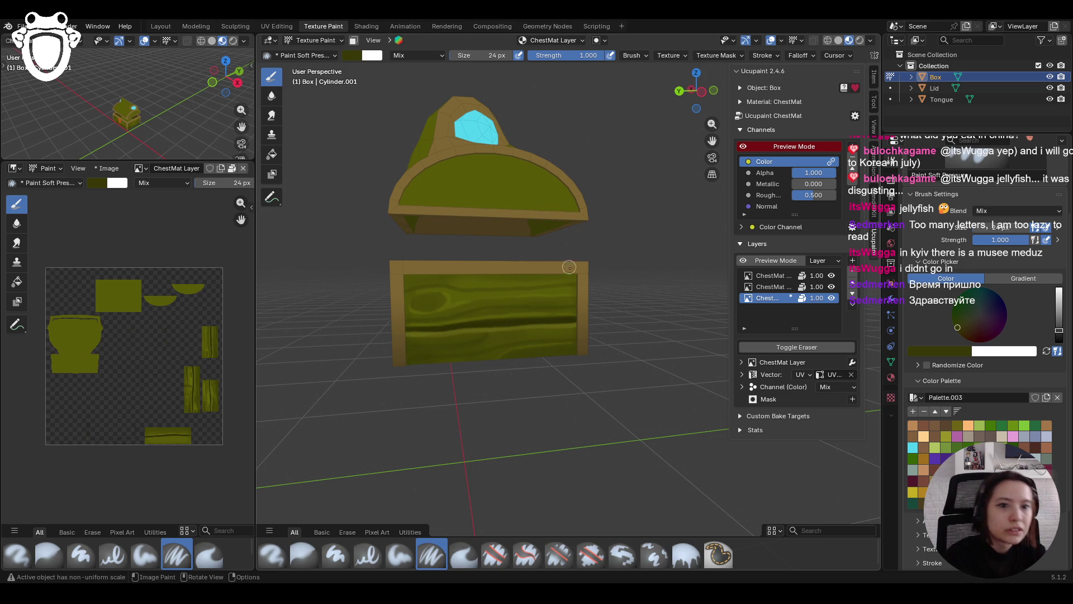
Brighten the colour again and paint two light highlight strokes on the chest front
mouse_move(636, 314)
middle_down()
mouse_move(588, 311)
mouse_move(643, 313)
middle_up()
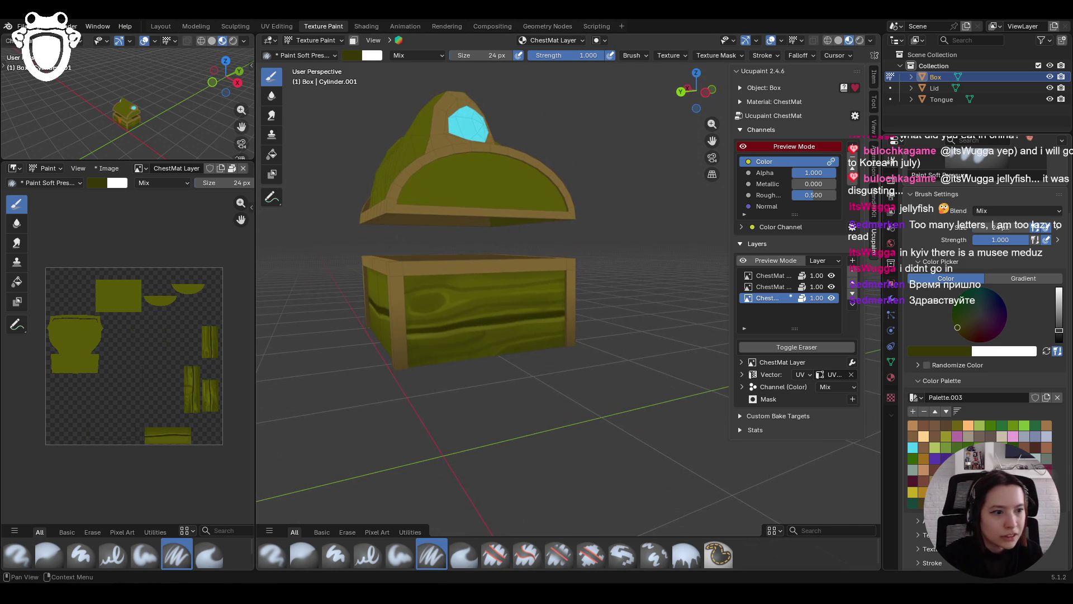
drag(1059, 329, 1059, 317)
scroll(528, 421, up, 3)
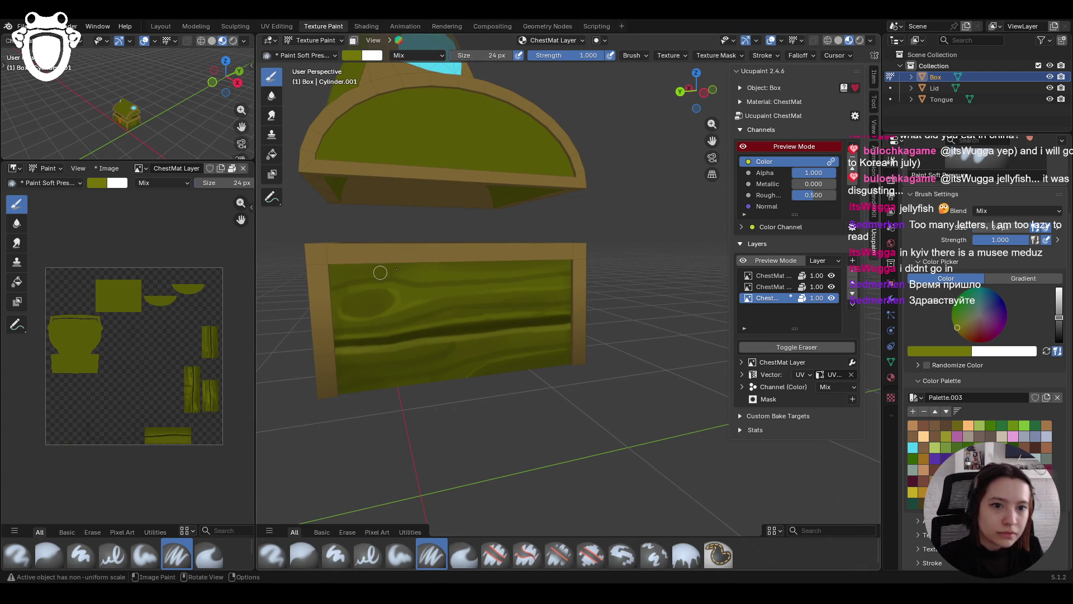
mouse_move(333, 292)
mouse_down()
mouse_move(562, 277)
mouse_move(581, 288)
mouse_up()
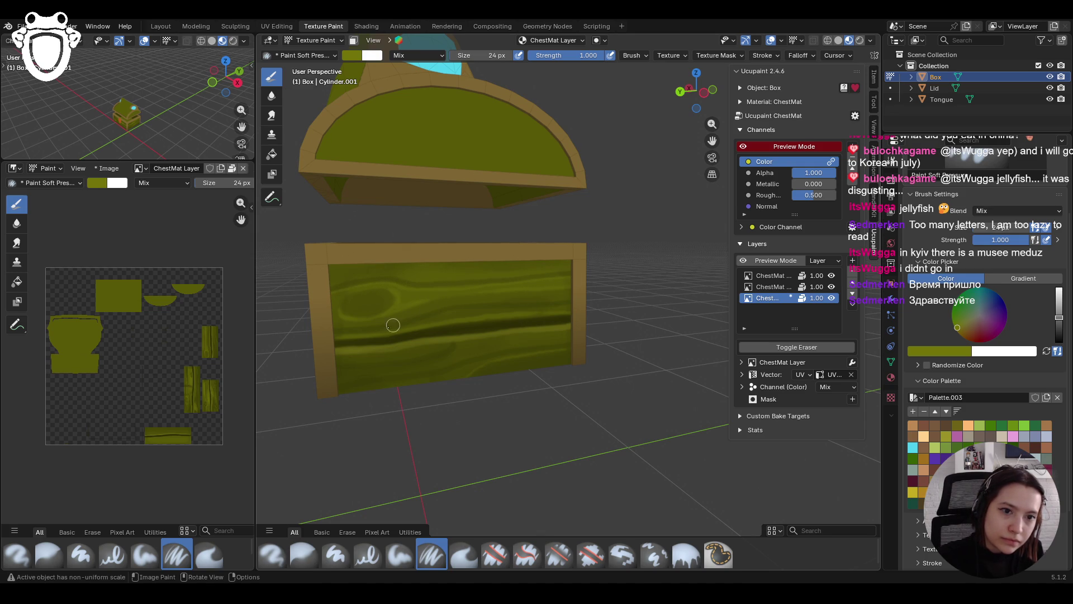
drag(366, 334, 385, 332)
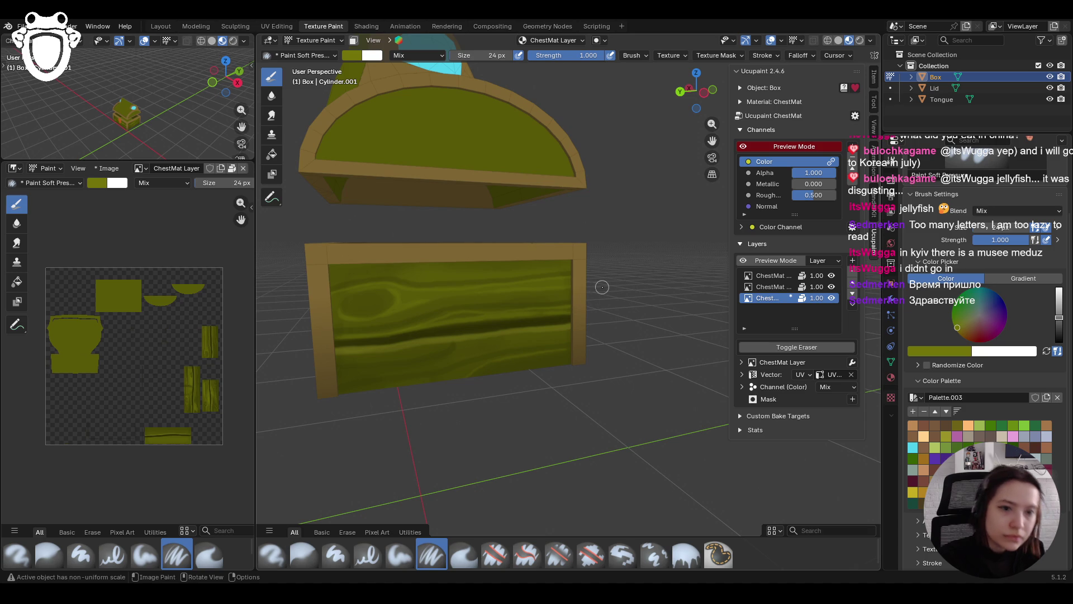
Blend the fresh strokes on the chest front with the Blur brush
click(304, 555)
mouse_move(447, 313)
mouse_down()
mouse_move(556, 313)
mouse_move(542, 310)
mouse_up()
click(463, 555)
Paint four more Paint Soft Pressure grain strokes lower on the front, then blur the lower-left edge
click(435, 560)
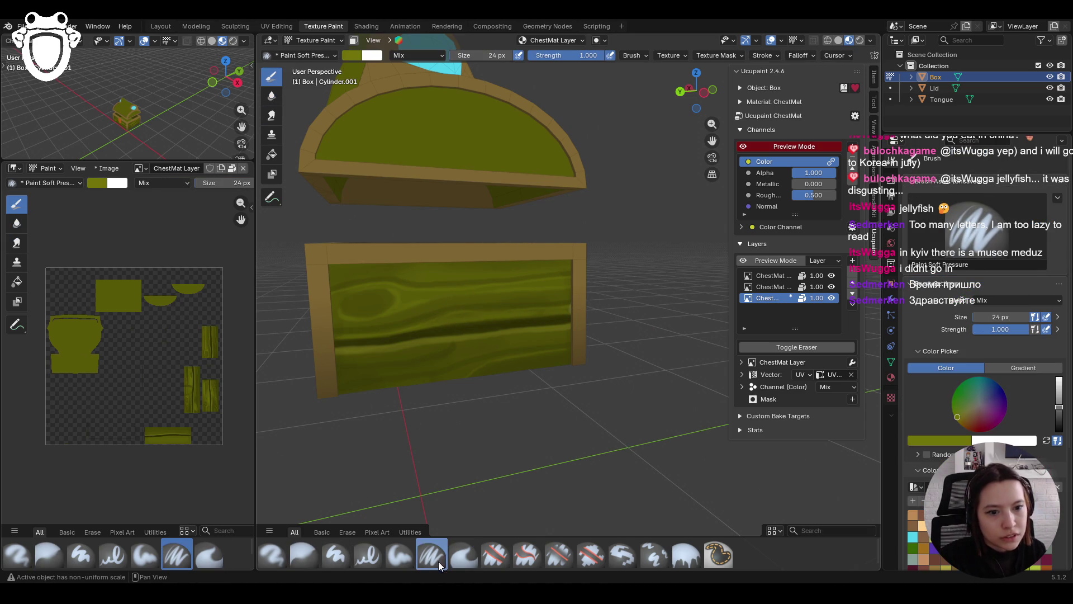
mouse_move(336, 370)
mouse_down()
mouse_move(391, 368)
mouse_move(463, 340)
mouse_up()
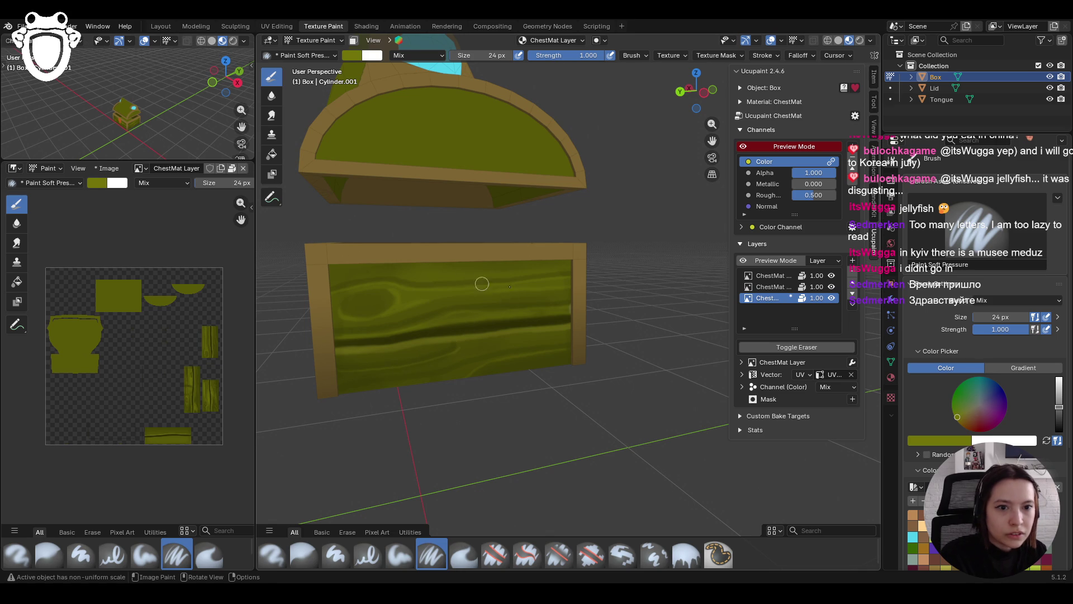
mouse_move(360, 371)
mouse_down()
mouse_move(339, 373)
mouse_move(441, 359)
mouse_move(462, 338)
mouse_up()
drag(335, 388, 495, 351)
drag(345, 388, 485, 361)
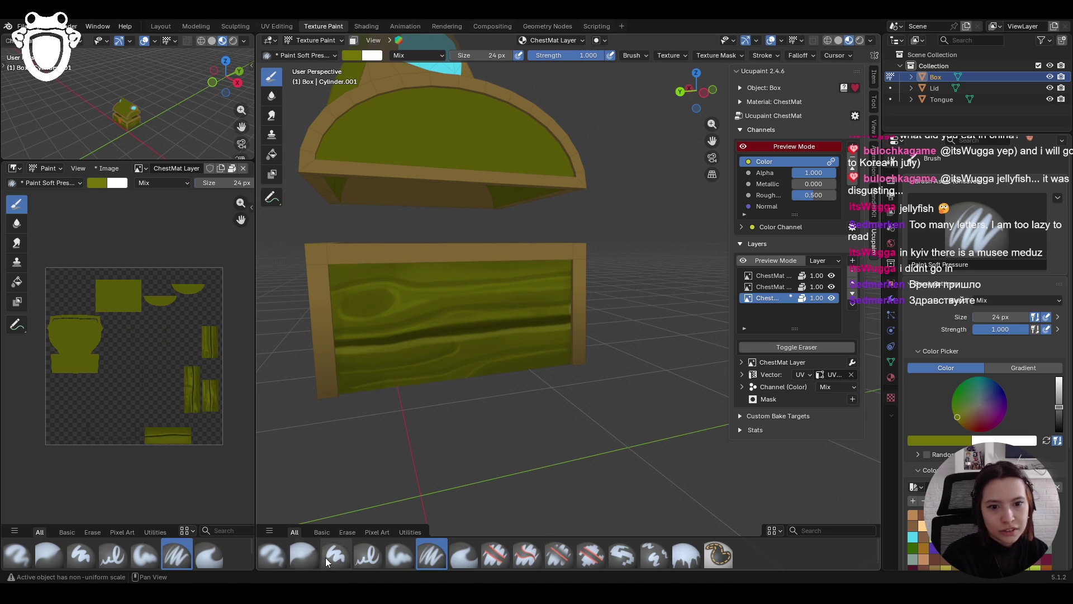
click(304, 553)
drag(342, 376, 365, 386)
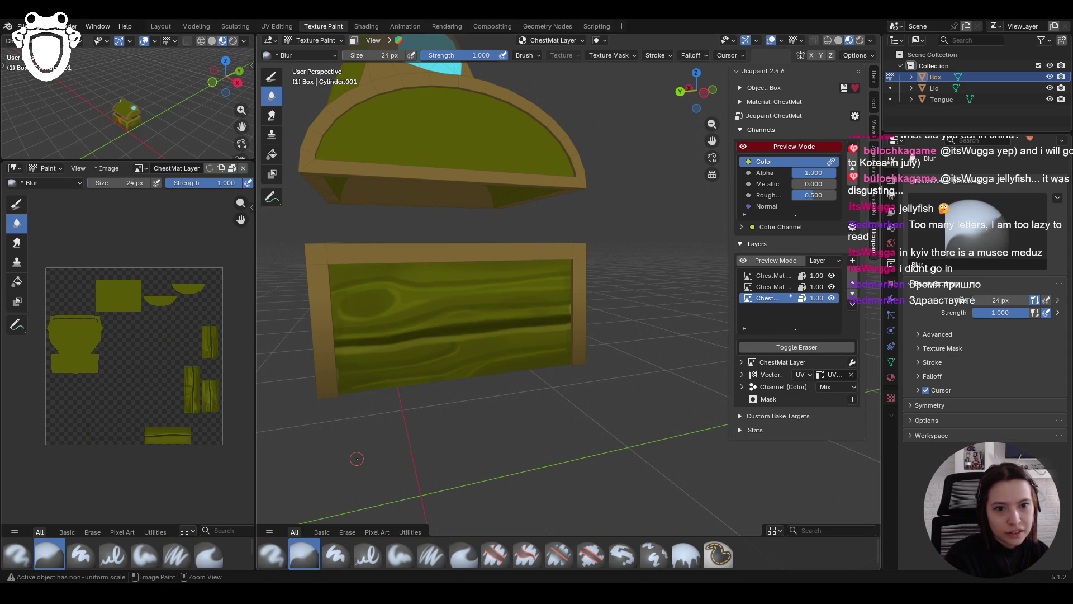
With Face Selection Masking on, blur the chest front's lower-left edge, then turn masking off
click(353, 40)
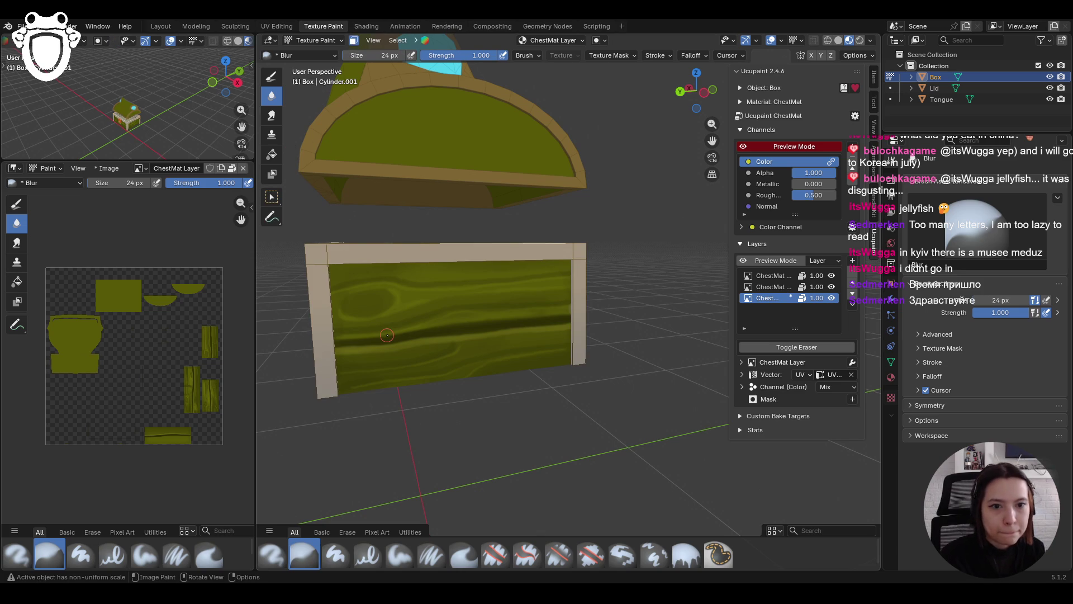
mouse_move(342, 374)
mouse_down()
mouse_move(361, 390)
mouse_move(307, 386)
mouse_up()
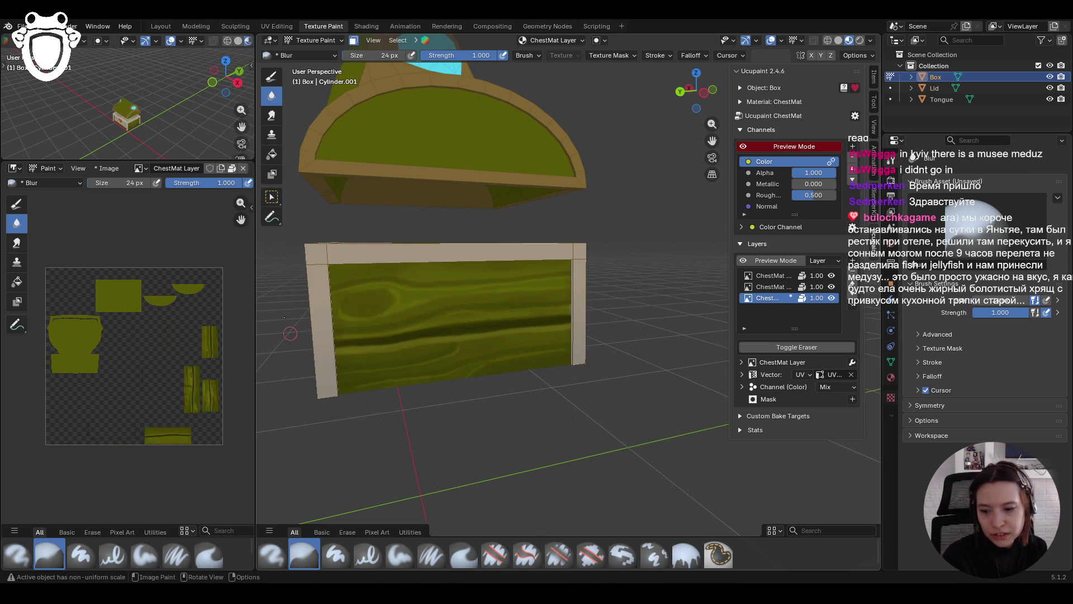
click(354, 40)
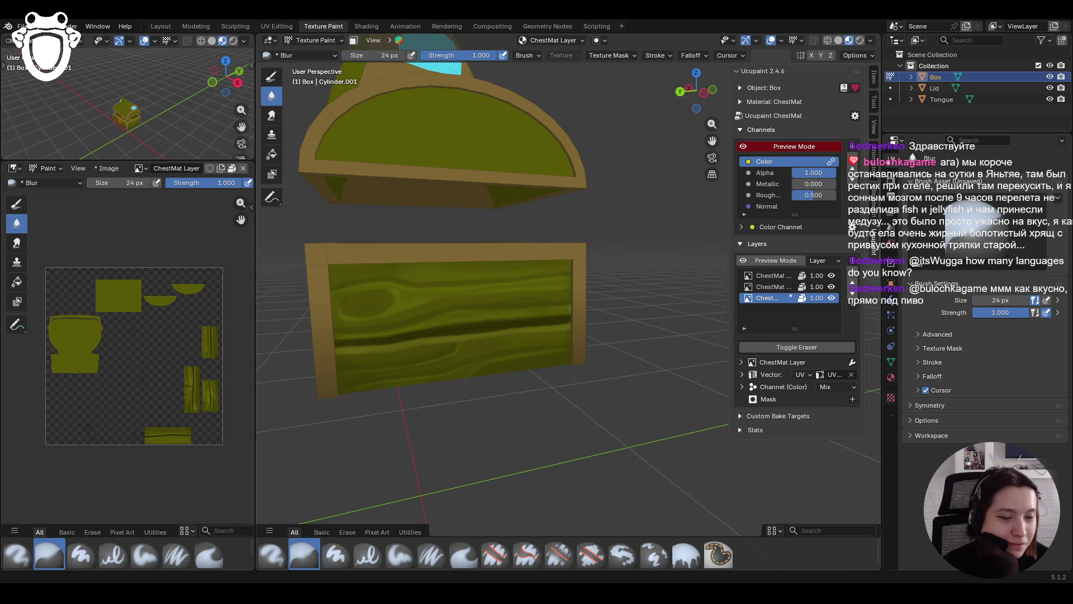
middle_drag(574, 393, 493, 379)
scroll(543, 393, down, 3)
scroll(494, 390, up, 3)
Use Paint Soft to add touch-up grain strokes and dabs across the chest front
click(395, 557)
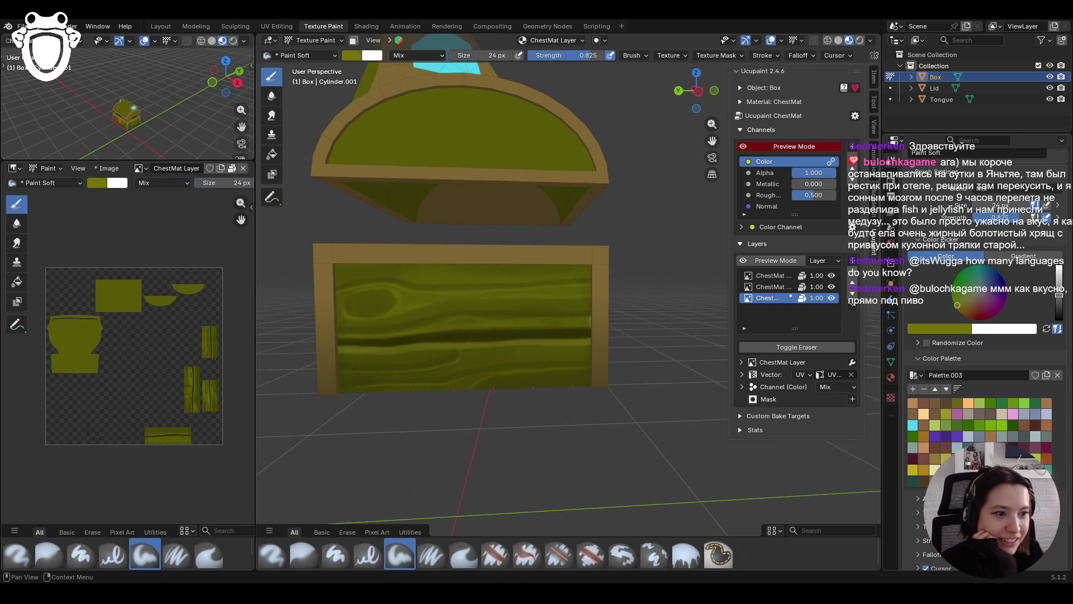
mouse_move(382, 308)
mouse_down()
mouse_move(378, 299)
mouse_move(348, 307)
mouse_up()
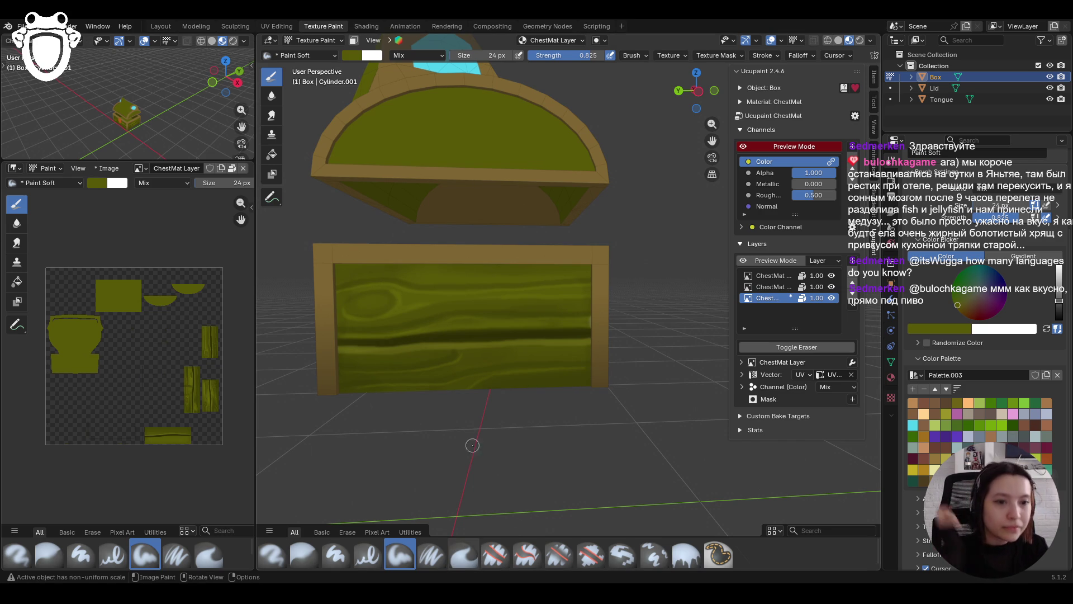
drag(472, 319, 512, 329)
click(572, 319)
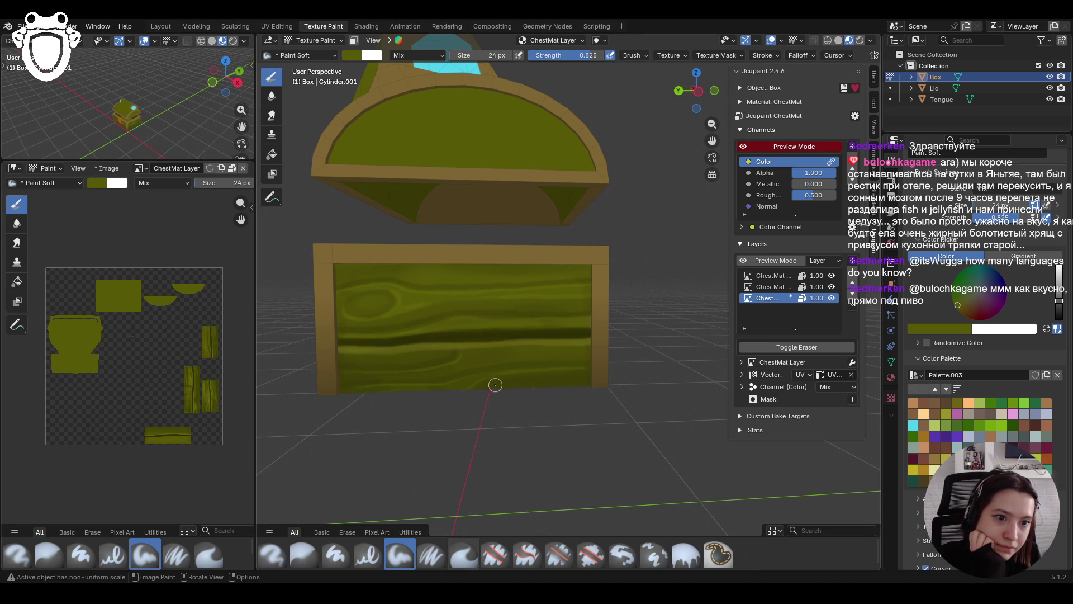
mouse_move(462, 389)
mouse_down()
mouse_move(482, 380)
mouse_move(367, 379)
mouse_move(355, 391)
mouse_move(358, 360)
mouse_move(439, 361)
mouse_up()
drag(348, 363, 444, 358)
mouse_move(554, 358)
mouse_down()
mouse_move(563, 355)
mouse_move(536, 353)
mouse_move(592, 354)
mouse_move(425, 352)
mouse_up()
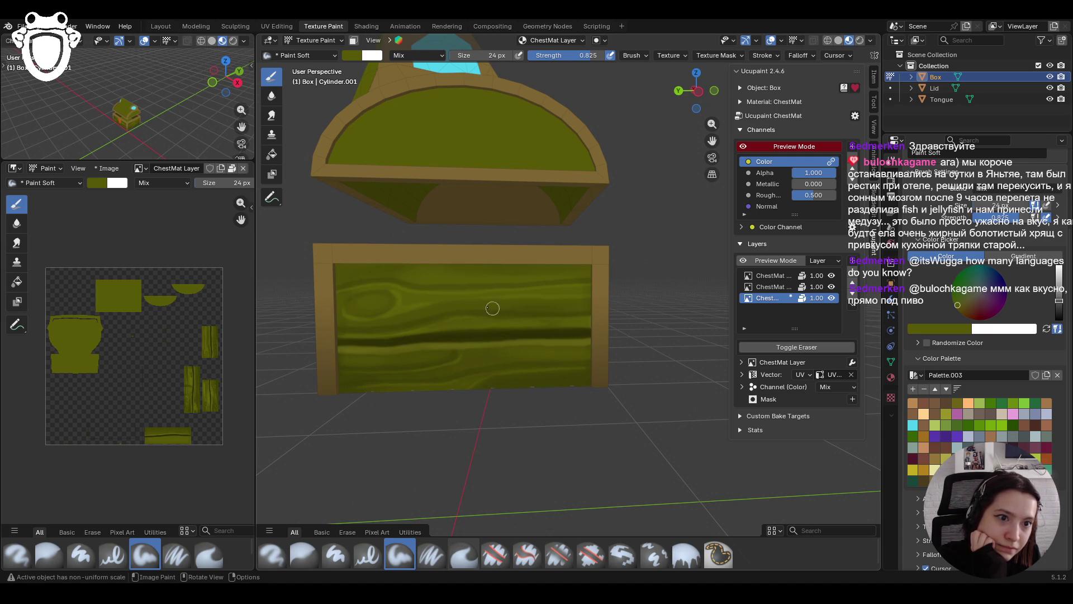
drag(522, 278, 620, 278)
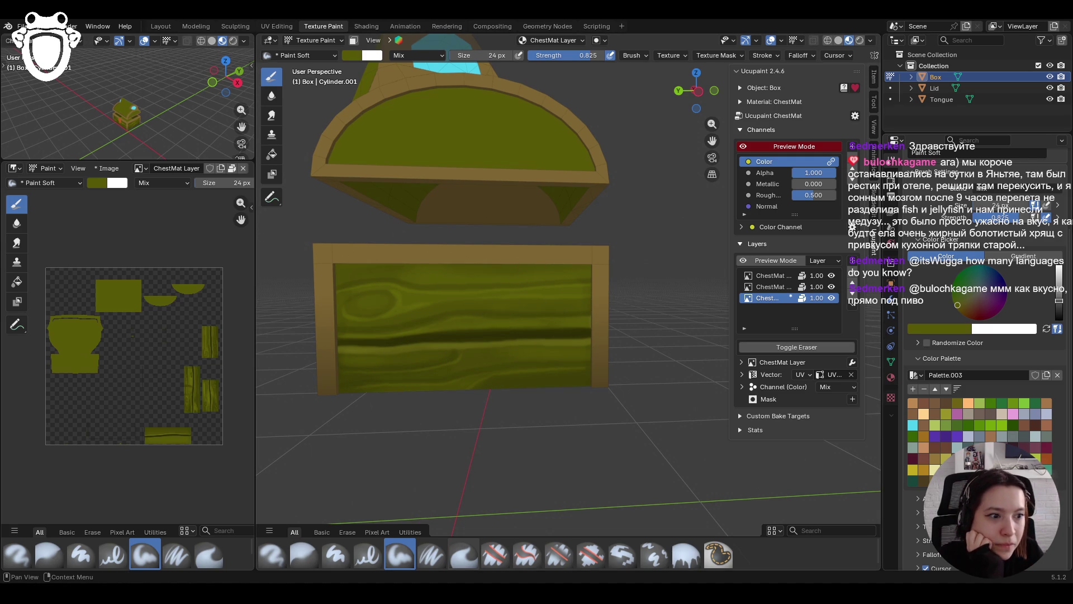
Paint deep olive grain strokes across the upper front, then brighten the colour to lighter olive
key(s)
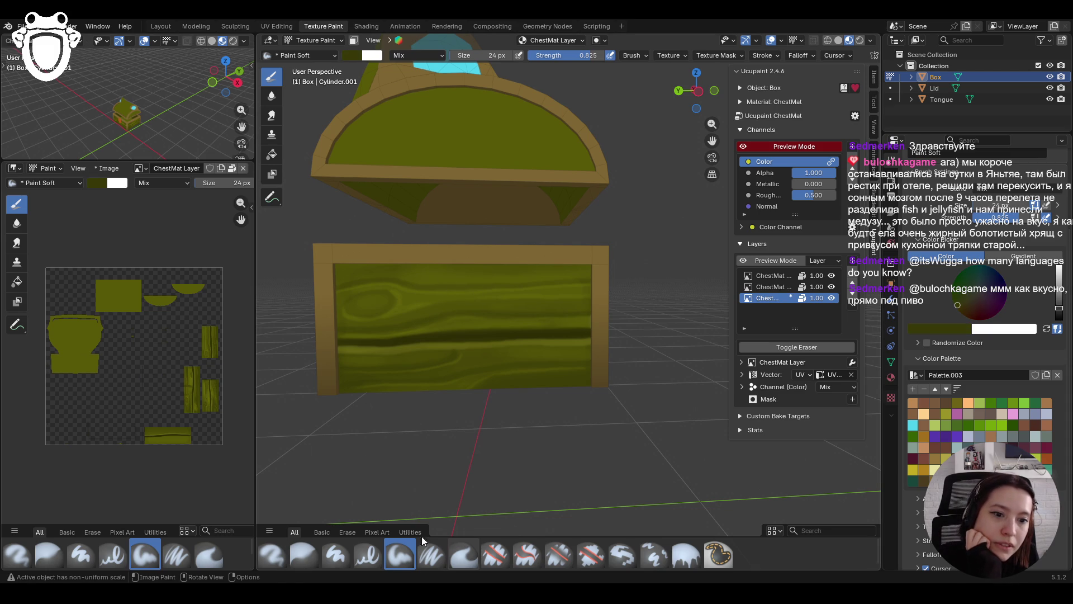
click(431, 555)
mouse_move(484, 286)
mouse_down()
mouse_move(581, 281)
mouse_move(554, 288)
mouse_up()
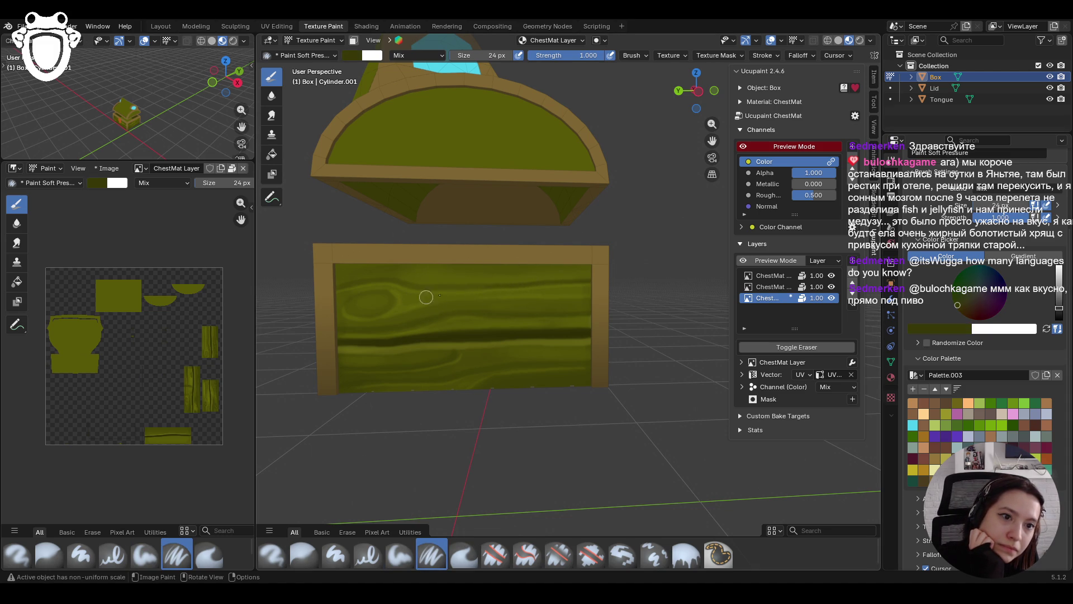
drag(331, 287, 387, 279)
mouse_move(324, 261)
mouse_down()
mouse_move(420, 262)
mouse_move(410, 290)
mouse_up()
click(399, 555)
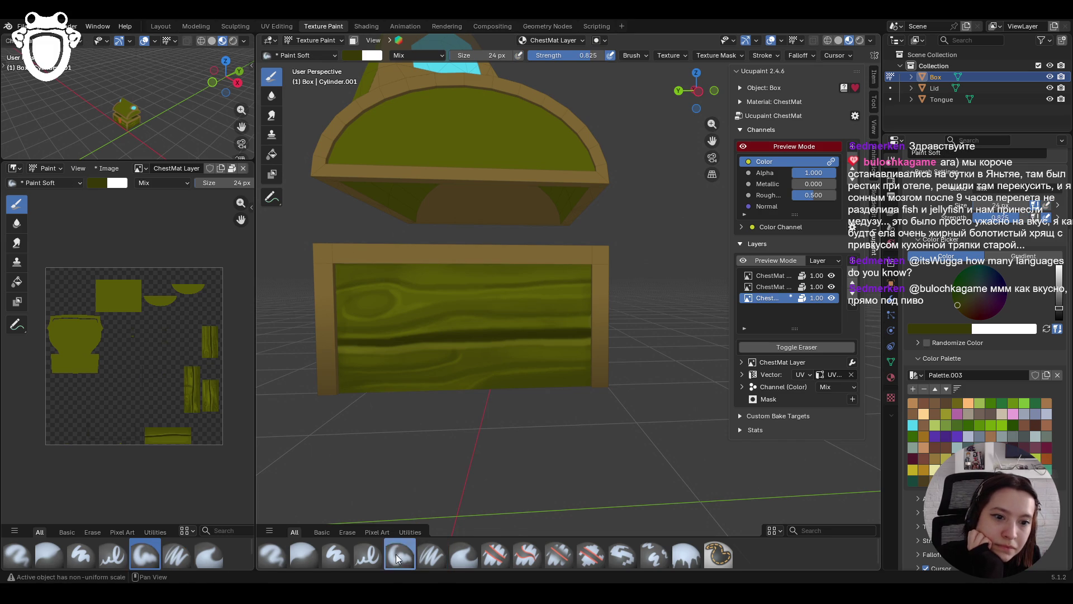
mouse_move(327, 264)
mouse_down()
mouse_move(385, 270)
mouse_move(349, 277)
mouse_up()
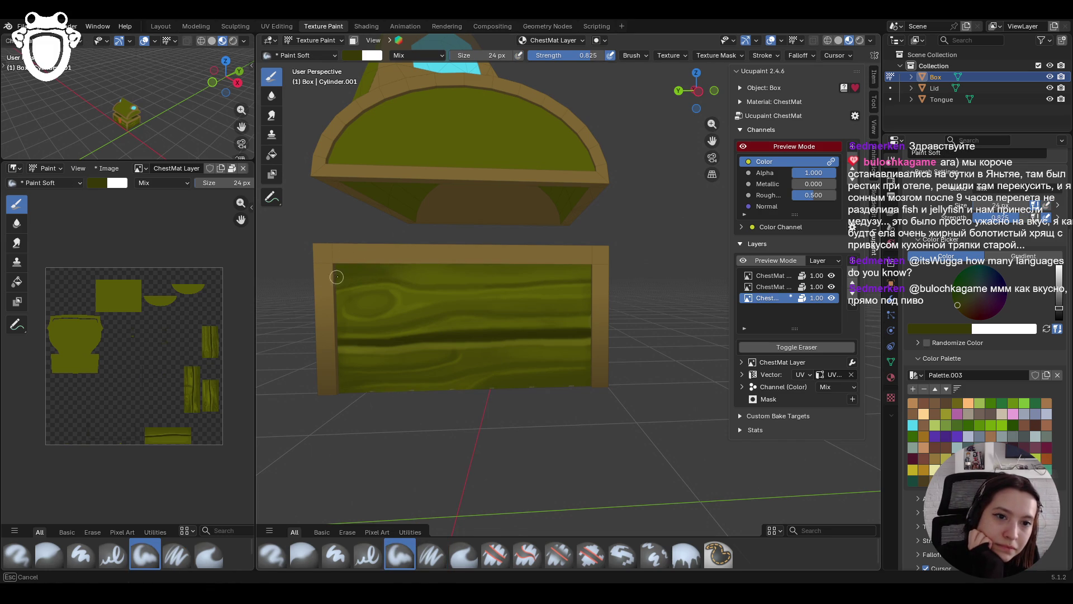
mouse_move(549, 269)
mouse_down()
mouse_move(597, 270)
mouse_move(571, 294)
mouse_move(525, 302)
mouse_move(602, 303)
mouse_move(503, 304)
mouse_move(477, 265)
mouse_up()
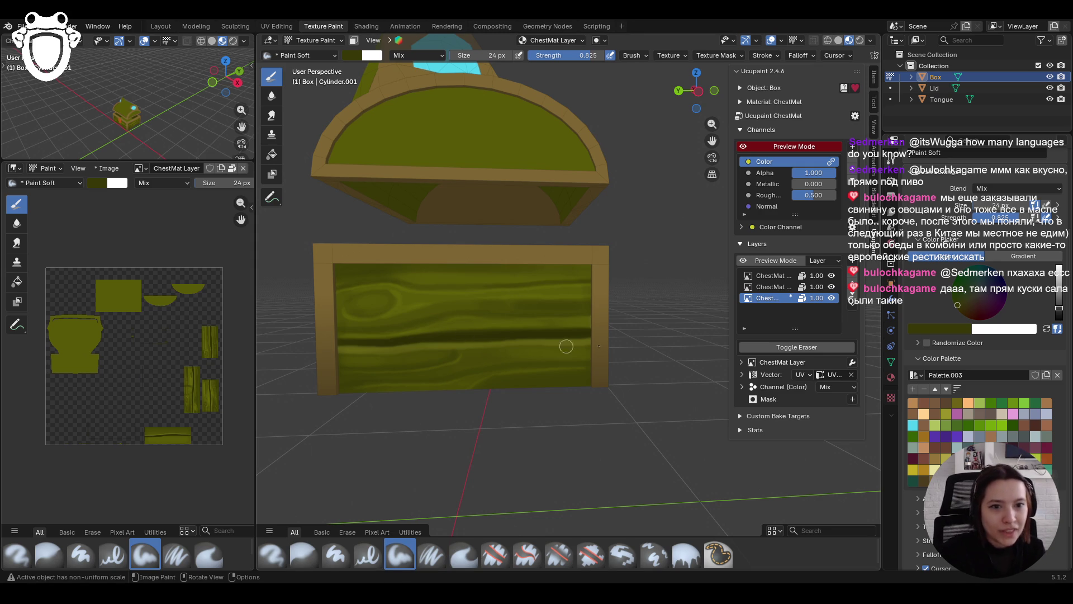
drag(1058, 308, 1059, 294)
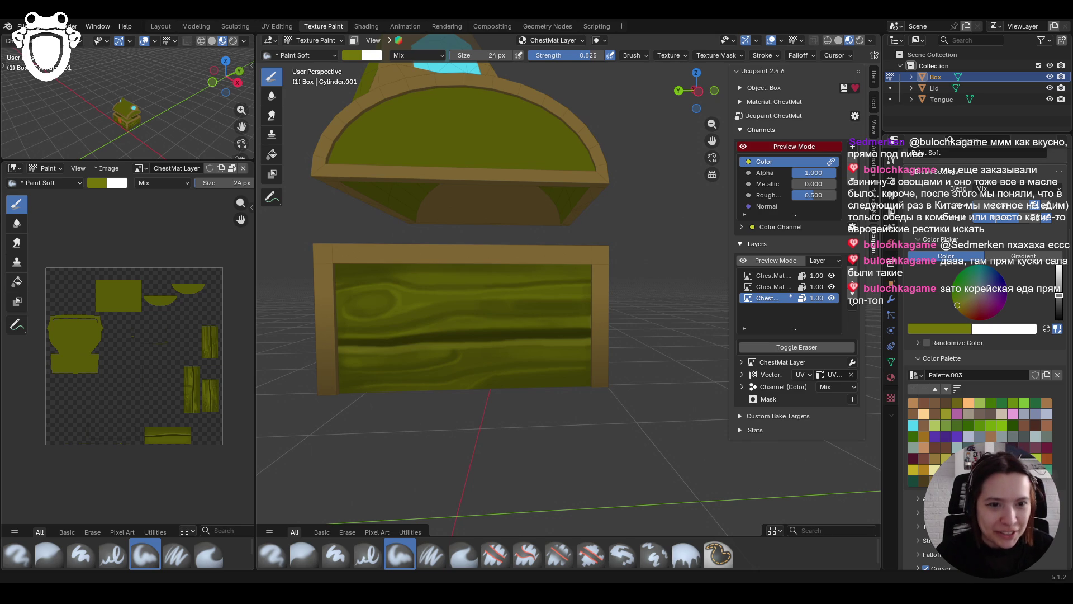
scroll(485, 263, down, 5)
Paint two more olive strokes on the chest front from an angled view
middle_drag(639, 316, 469, 327)
scroll(469, 327, up, 3)
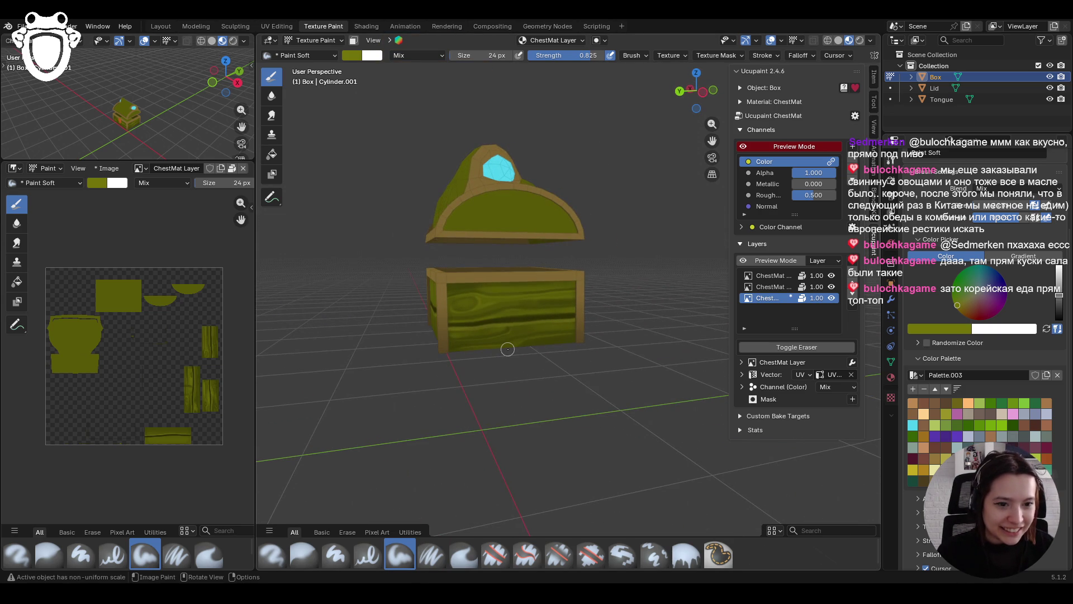
middle_drag(508, 349, 541, 355)
mouse_move(462, 306)
mouse_down()
mouse_move(528, 291)
mouse_move(557, 300)
mouse_up()
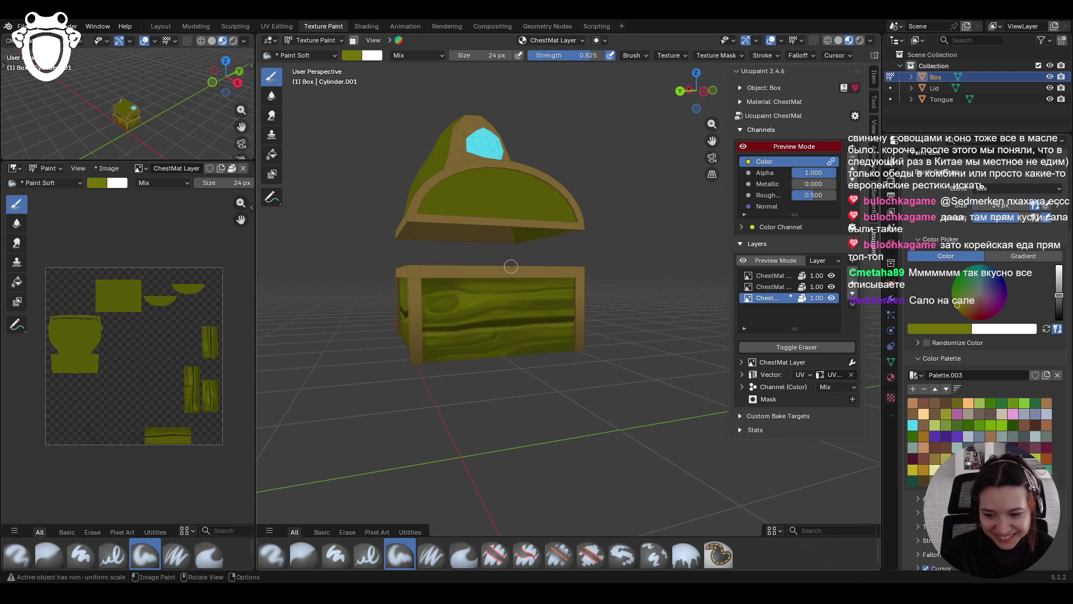
mouse_move(515, 334)
mouse_down()
mouse_move(538, 332)
mouse_move(425, 340)
mouse_move(498, 335)
mouse_up()
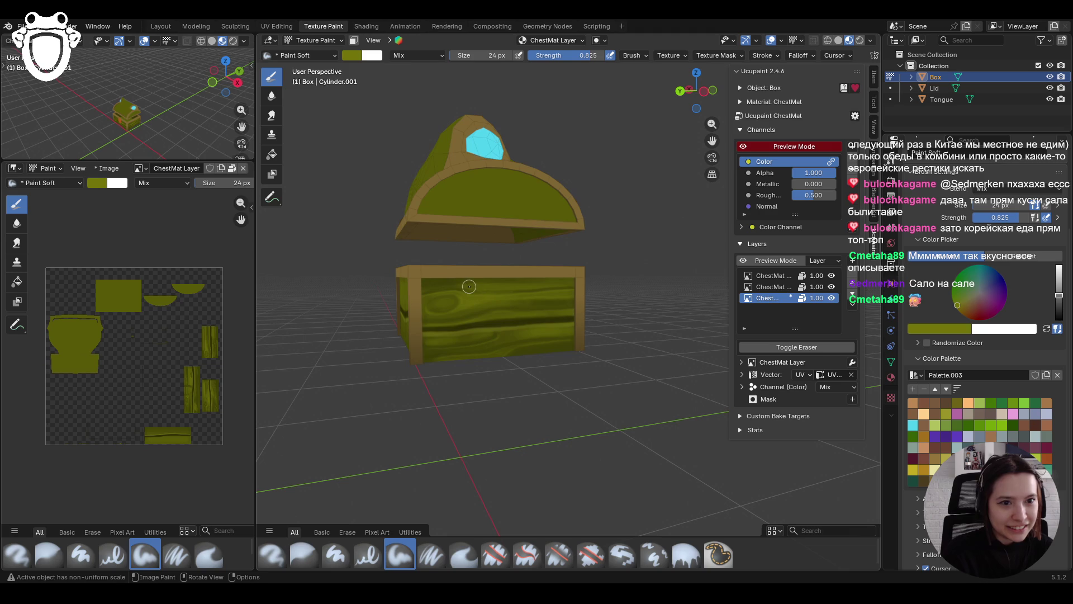
Save the file as chest.blend
mouse_move(479, 259)
middle_down()
mouse_move(461, 335)
mouse_move(470, 332)
mouse_move(435, 325)
middle_up()
key(ctrl+s)
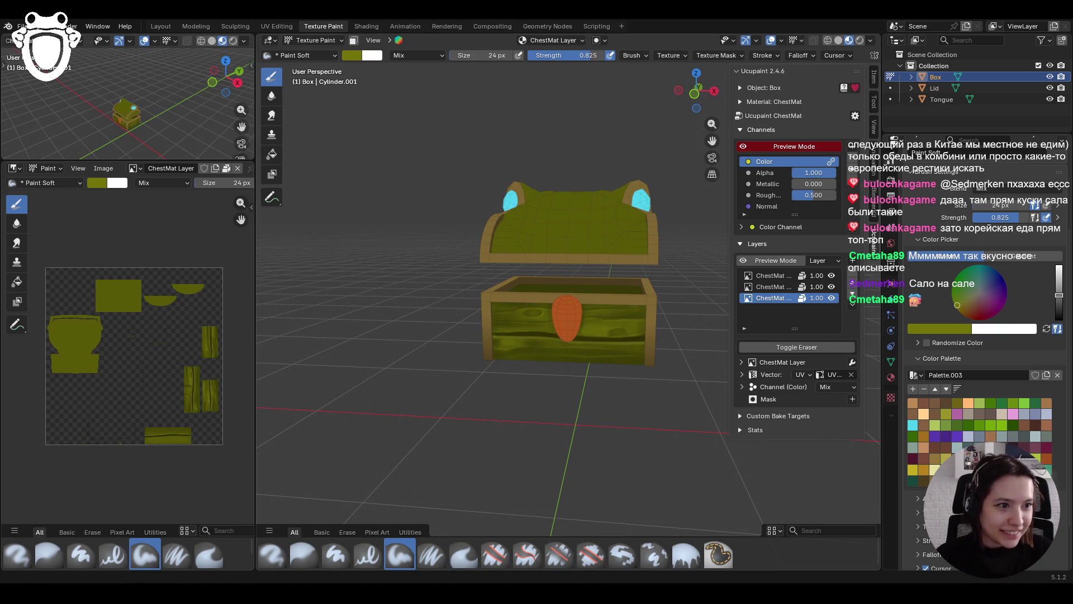
mouse_move(425, 375)
middle_down()
mouse_move(641, 359)
mouse_move(443, 355)
mouse_move(825, 346)
middle_up()
Dab short olive strokes along the lower front and right side of the chest panel
mouse_move(726, 352)
middle_down()
mouse_move(643, 357)
mouse_move(581, 250)
mouse_move(487, 319)
middle_up()
scroll(642, 357, up, 3)
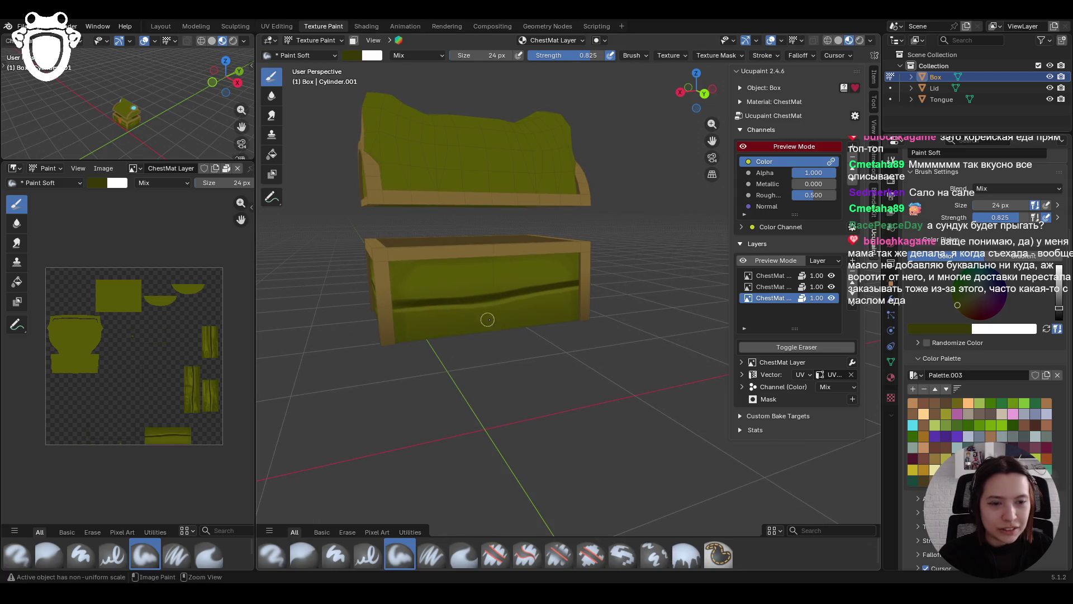
mouse_move(558, 263)
middle_down()
mouse_move(624, 205)
mouse_move(582, 222)
middle_up()
mouse_move(458, 286)
mouse_down()
mouse_move(528, 289)
mouse_move(441, 277)
mouse_move(464, 279)
mouse_up()
drag(464, 280, 462, 283)
drag(453, 337, 477, 335)
drag(581, 280, 579, 279)
drag(582, 278, 588, 279)
drag(475, 335, 481, 333)
mouse_move(483, 332)
mouse_down()
mouse_move(546, 338)
mouse_move(620, 319)
mouse_move(533, 335)
mouse_up()
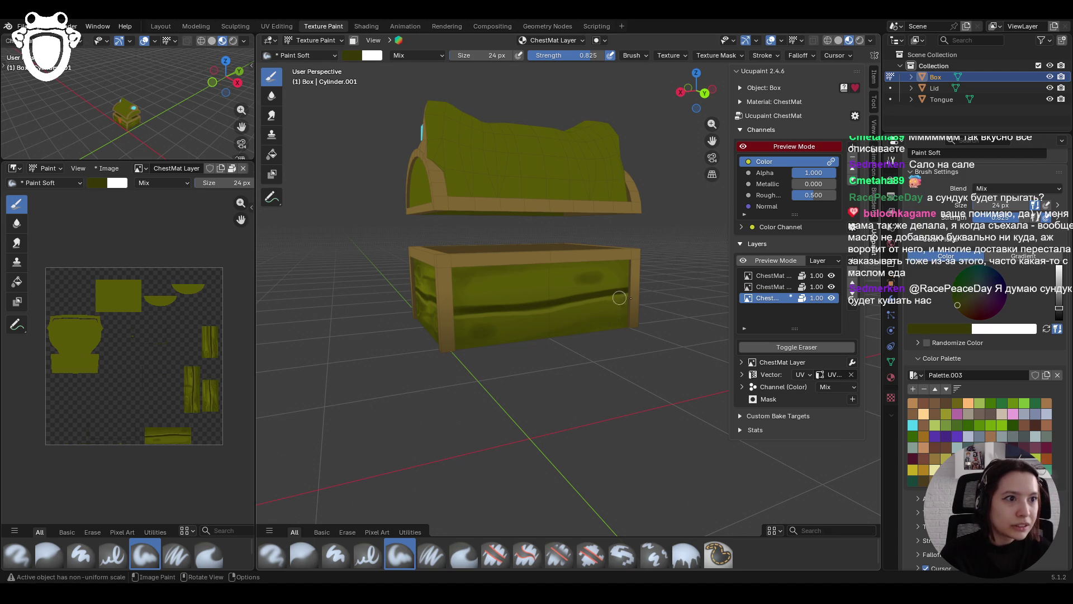
mouse_move(614, 321)
mouse_down()
mouse_move(576, 335)
mouse_move(608, 331)
mouse_up()
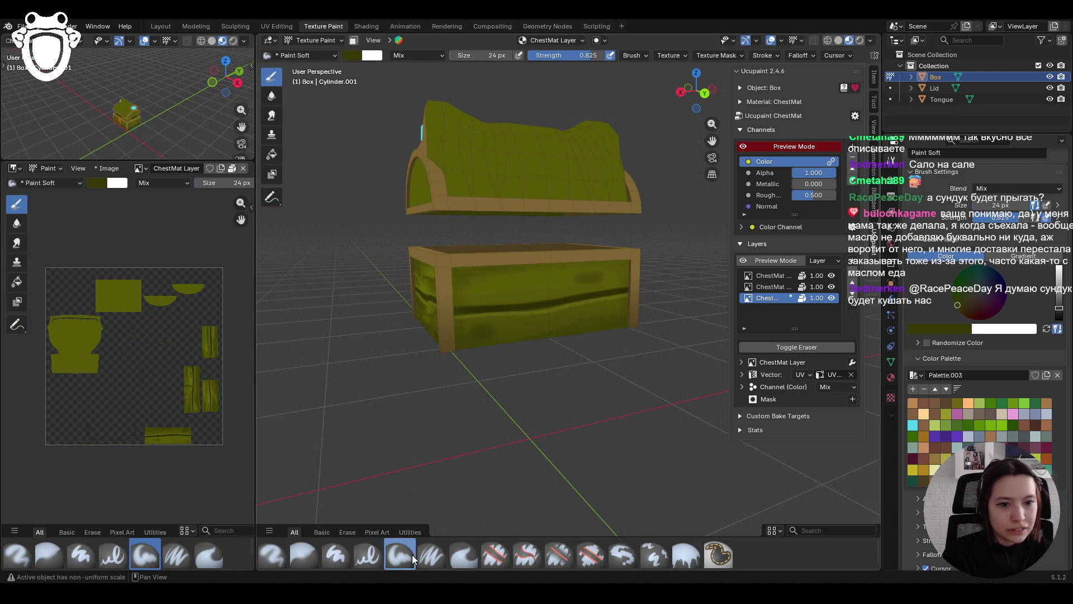
Pick a brighter olive swatch and scrub highlight strokes and dabs across the front panel
click(957, 402)
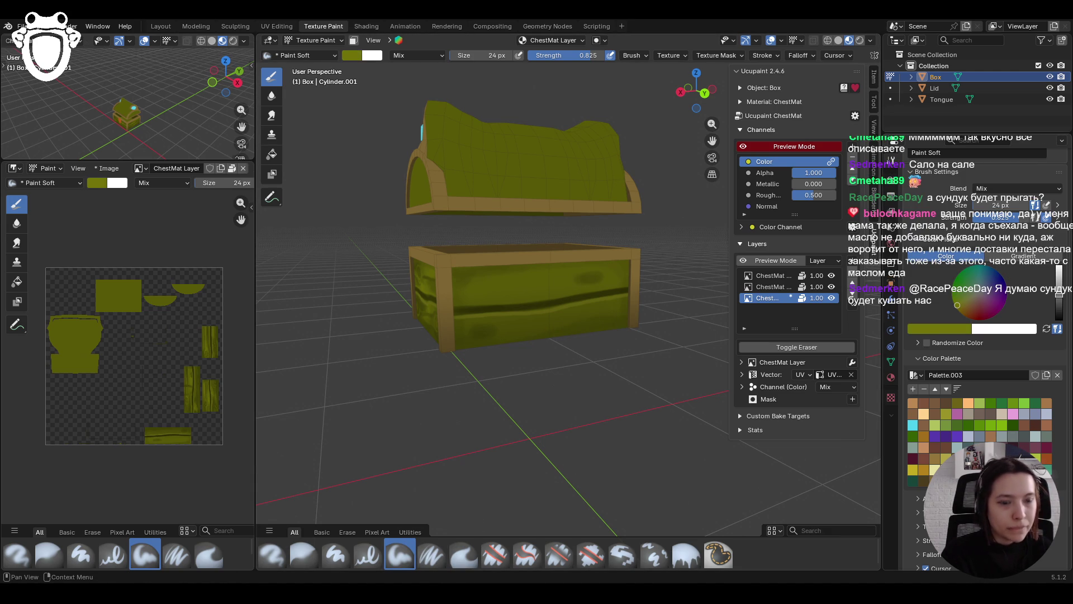
drag(455, 303, 587, 289)
drag(592, 288, 628, 279)
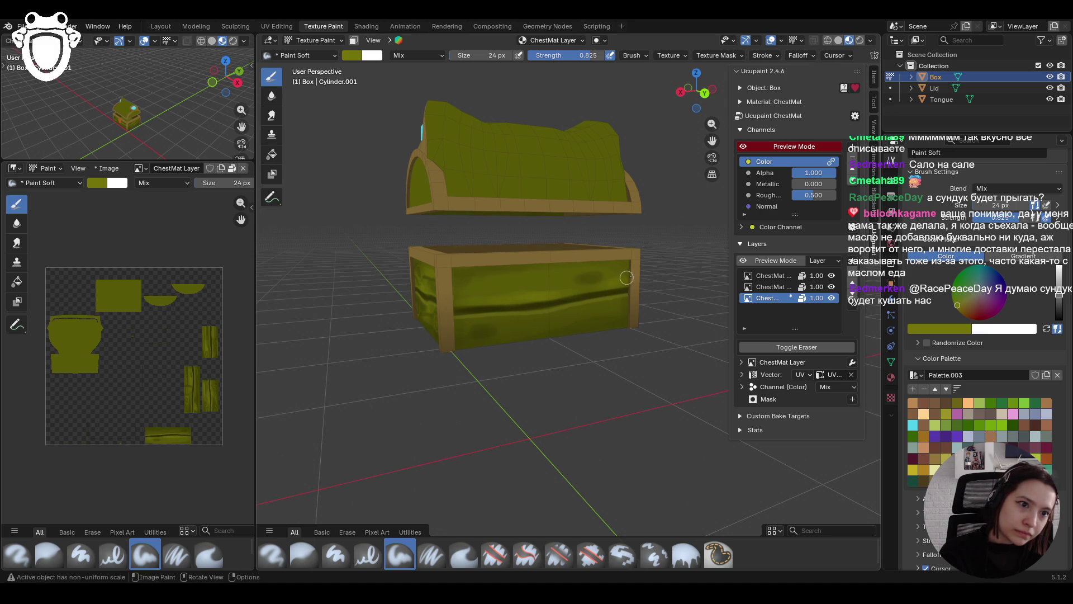
click(629, 281)
click(630, 281)
drag(629, 281, 587, 285)
click(532, 321)
click(564, 313)
mouse_move(526, 319)
mouse_down()
mouse_move(567, 311)
mouse_move(512, 319)
mouse_move(571, 319)
mouse_move(515, 325)
mouse_move(485, 352)
mouse_up()
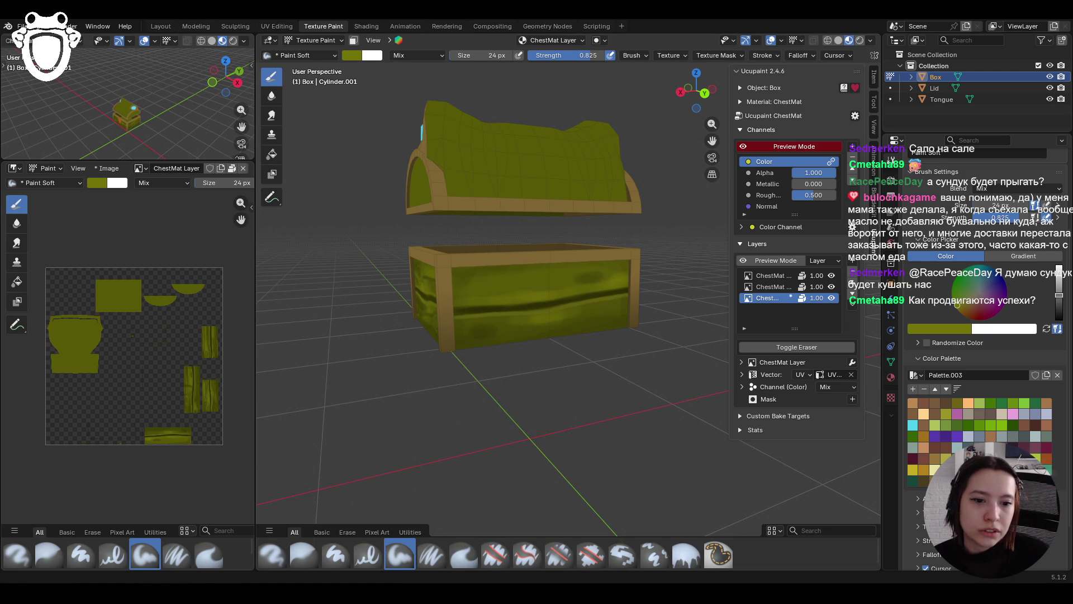
mouse_move(395, 317)
middle_down()
mouse_move(348, 322)
mouse_move(466, 332)
mouse_move(608, 407)
middle_up()
scroll(466, 332, down, 4)
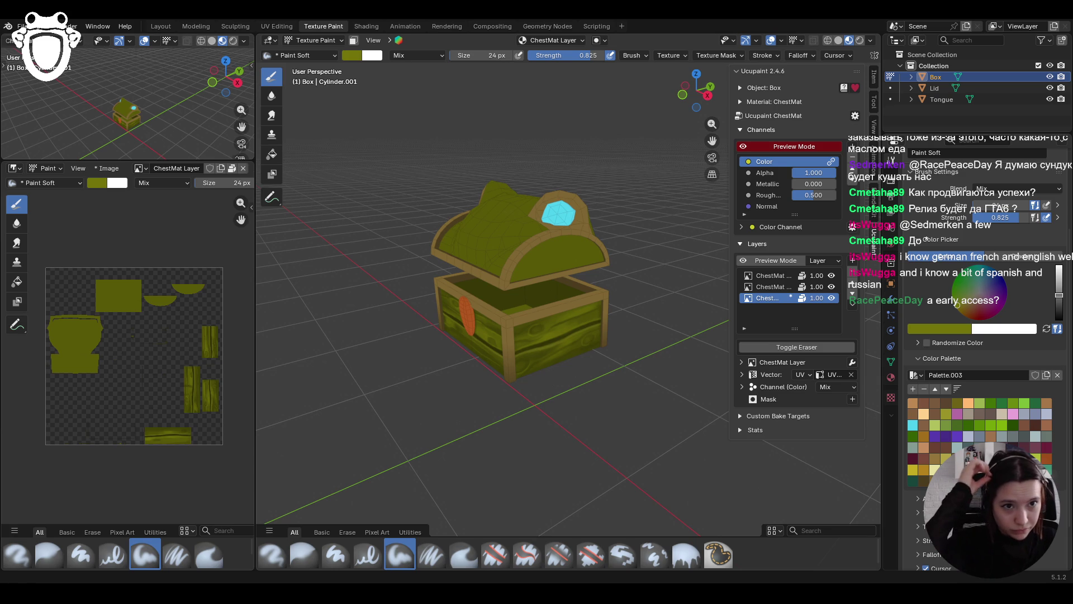
mouse_move(522, 379)
middle_down()
mouse_move(558, 366)
mouse_move(443, 373)
middle_up()
scroll(441, 372, up, 3)
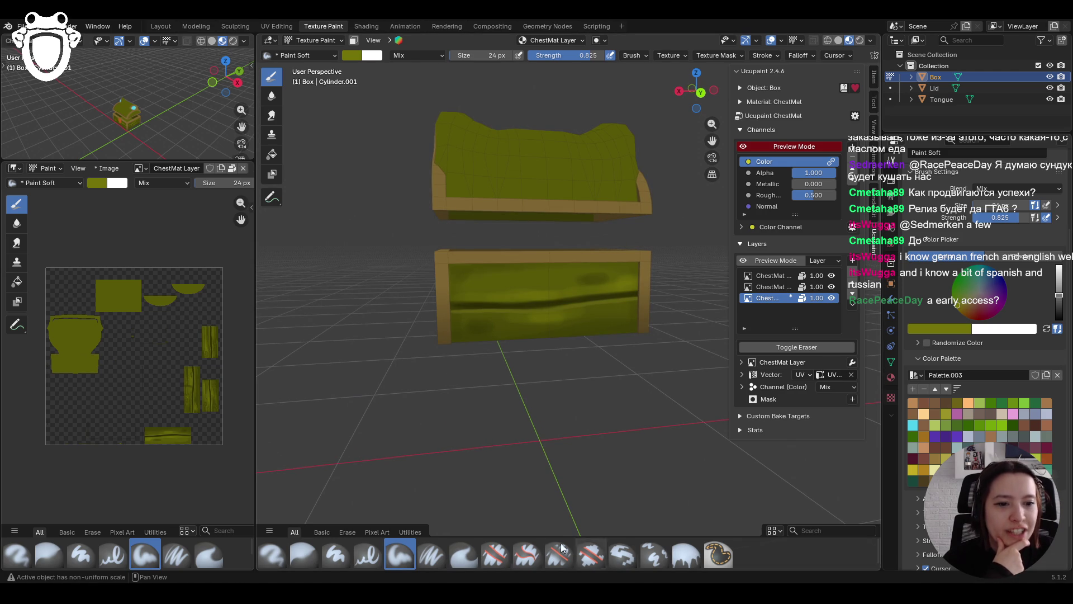
Paint short Paint Soft Pressure strokes and knot marks on the front, then choose a dark olive swatch
click(430, 555)
mouse_move(452, 302)
middle_down()
mouse_move(441, 299)
mouse_move(451, 302)
middle_up()
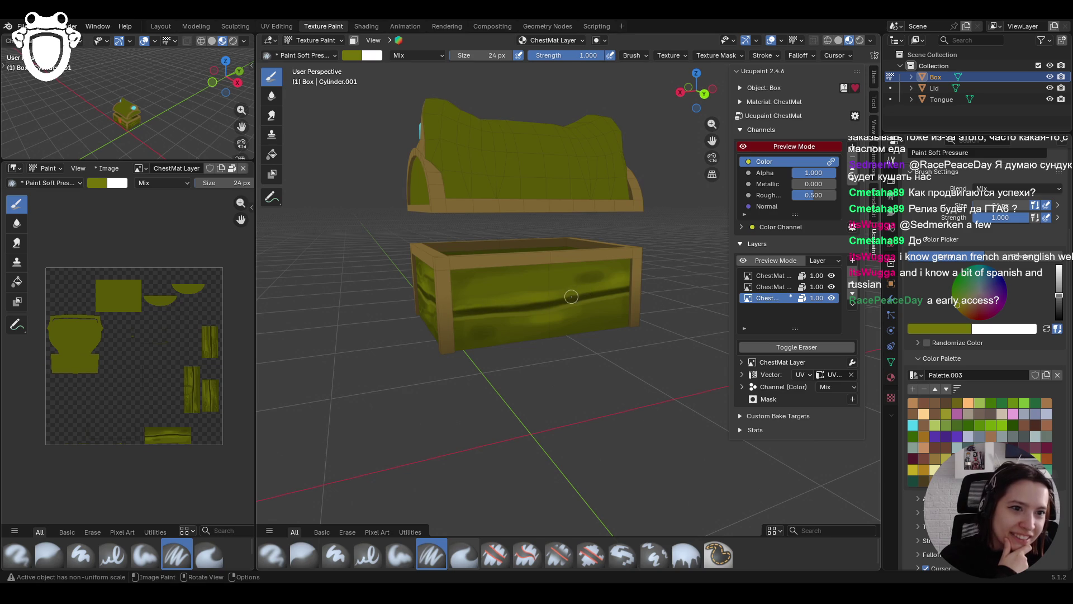
middle_drag(567, 323, 537, 325)
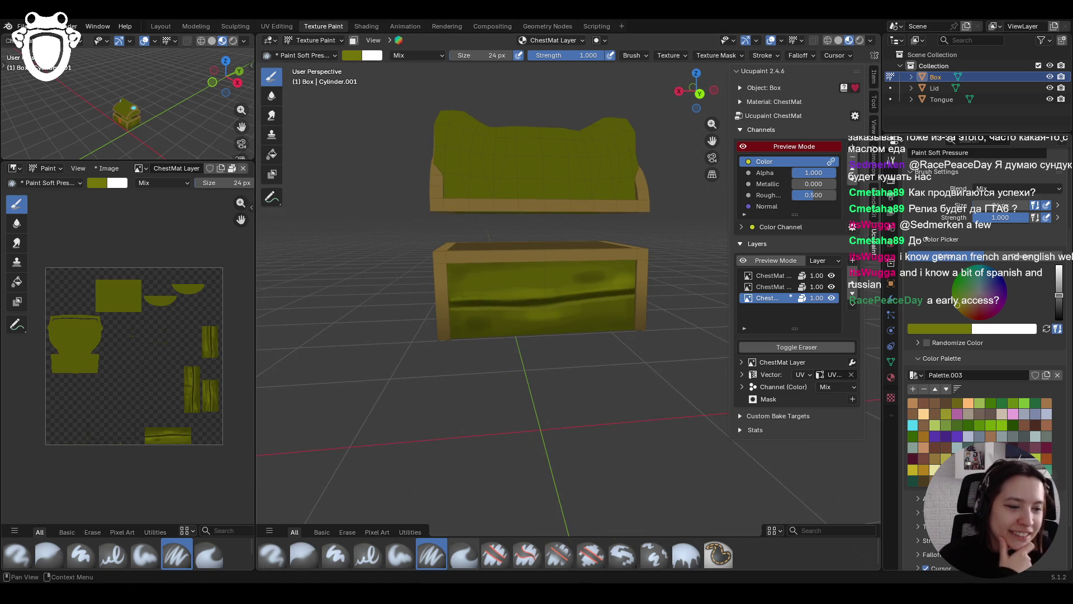
mouse_move(584, 286)
mouse_down()
mouse_move(575, 281)
mouse_move(607, 277)
mouse_move(466, 327)
mouse_move(489, 329)
mouse_move(471, 331)
mouse_move(469, 318)
mouse_up()
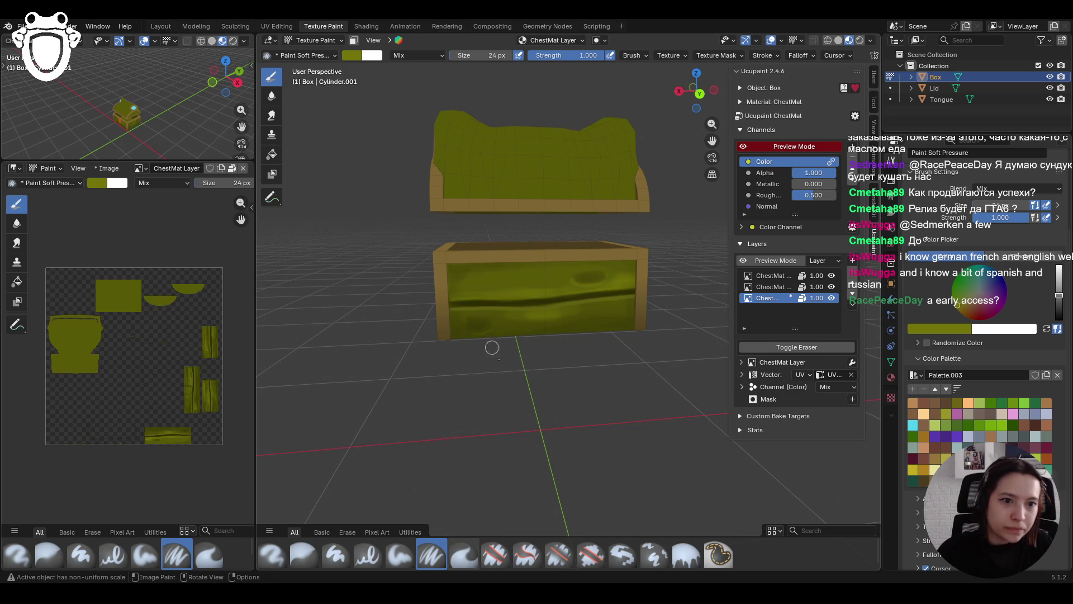
scroll(470, 319, up, 2)
mouse_move(446, 321)
mouse_down()
mouse_move(447, 335)
mouse_move(457, 328)
mouse_move(440, 326)
mouse_move(450, 336)
mouse_move(440, 319)
mouse_move(450, 338)
mouse_up()
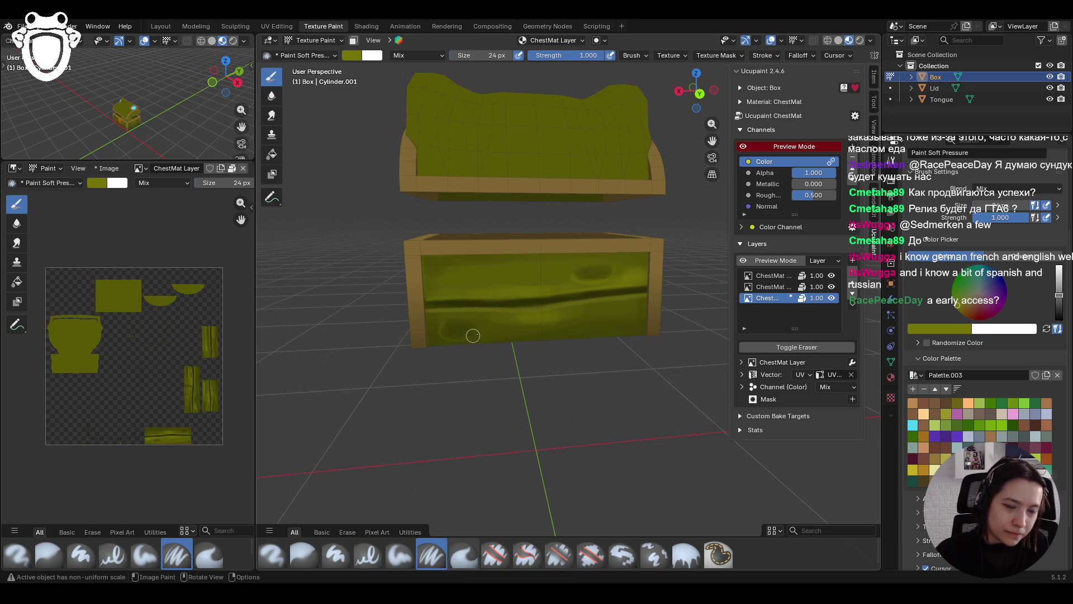
middle_drag(534, 295, 617, 302)
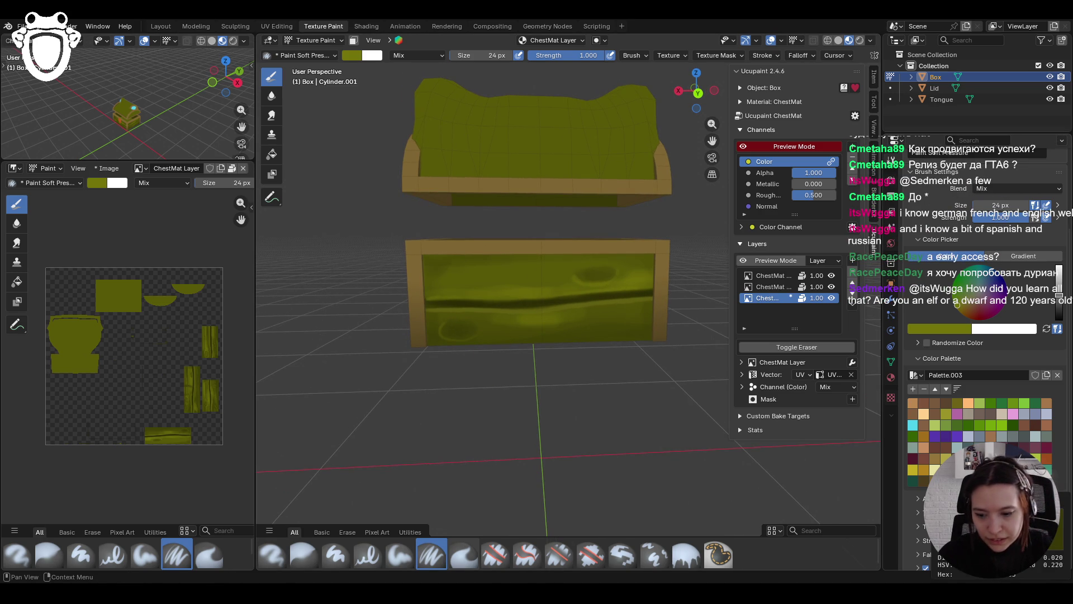
click(928, 481)
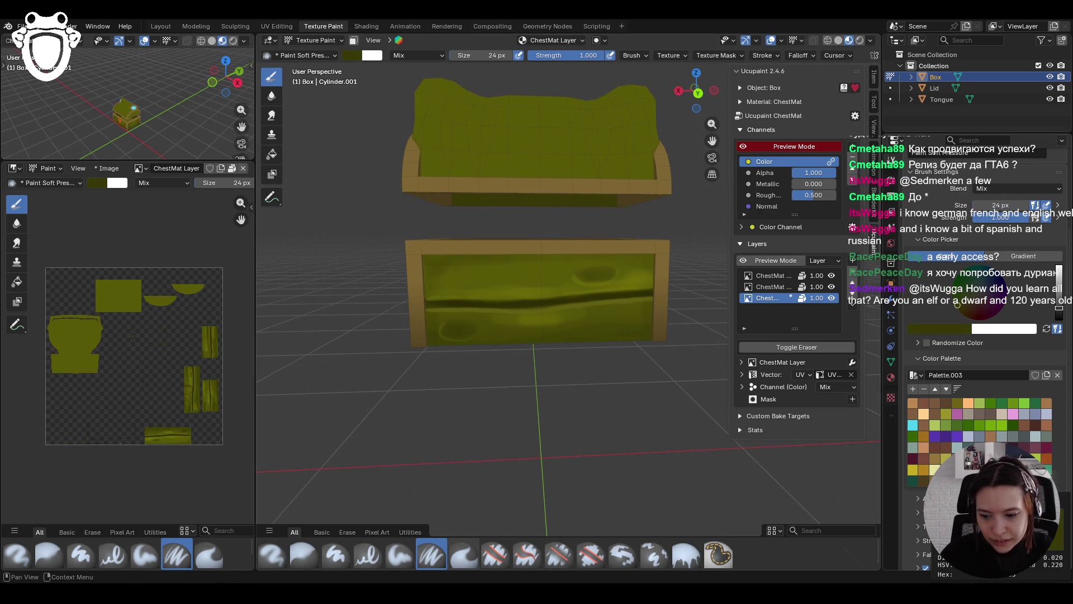
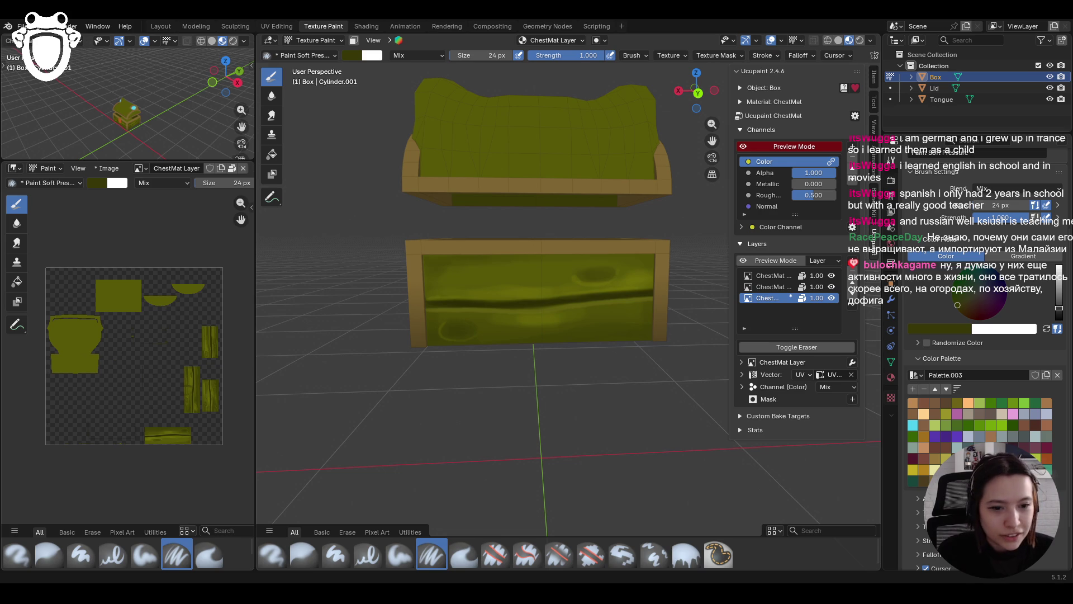
With the Paint Soft Pressure brush, paint dark grain strokes across the upper box front
mouse_move(441, 515)
middle_down()
mouse_move(567, 378)
mouse_move(555, 379)
mouse_move(554, 363)
mouse_move(529, 364)
middle_up()
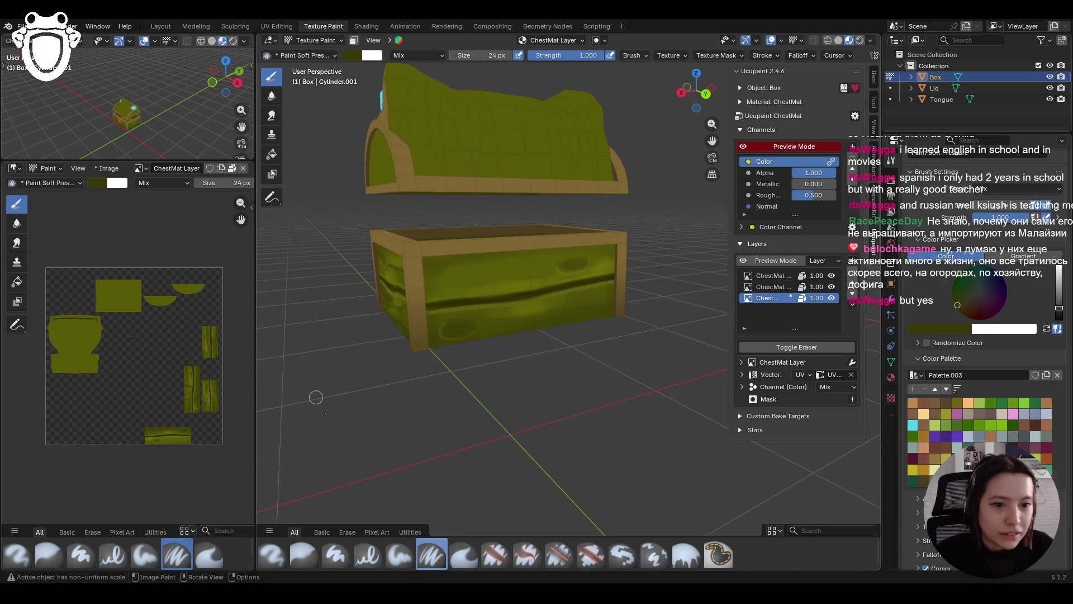
click(403, 553)
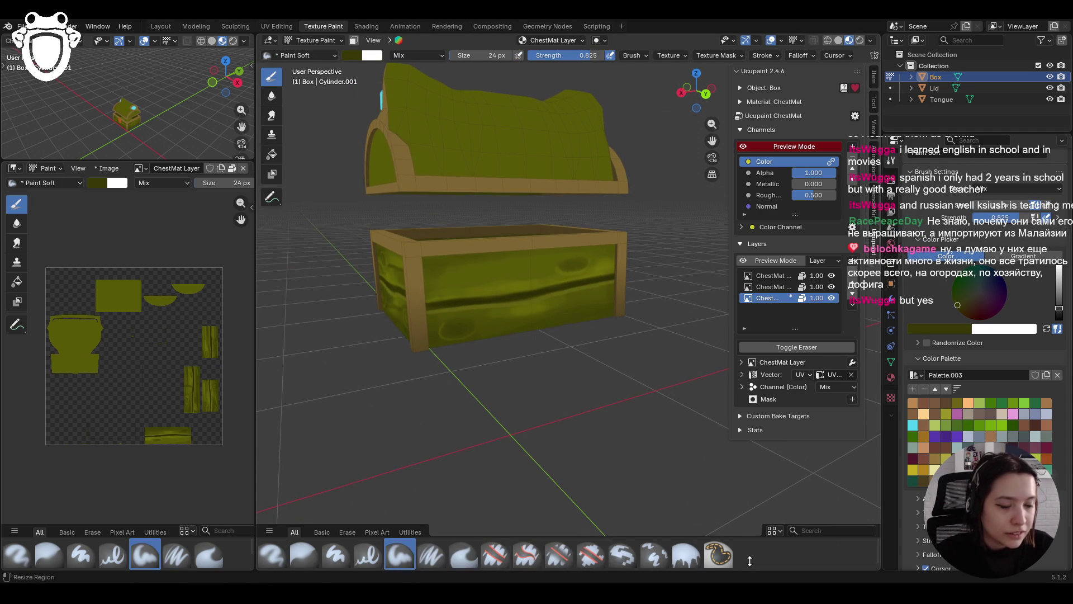
click(431, 553)
middle_drag(447, 480, 500, 412)
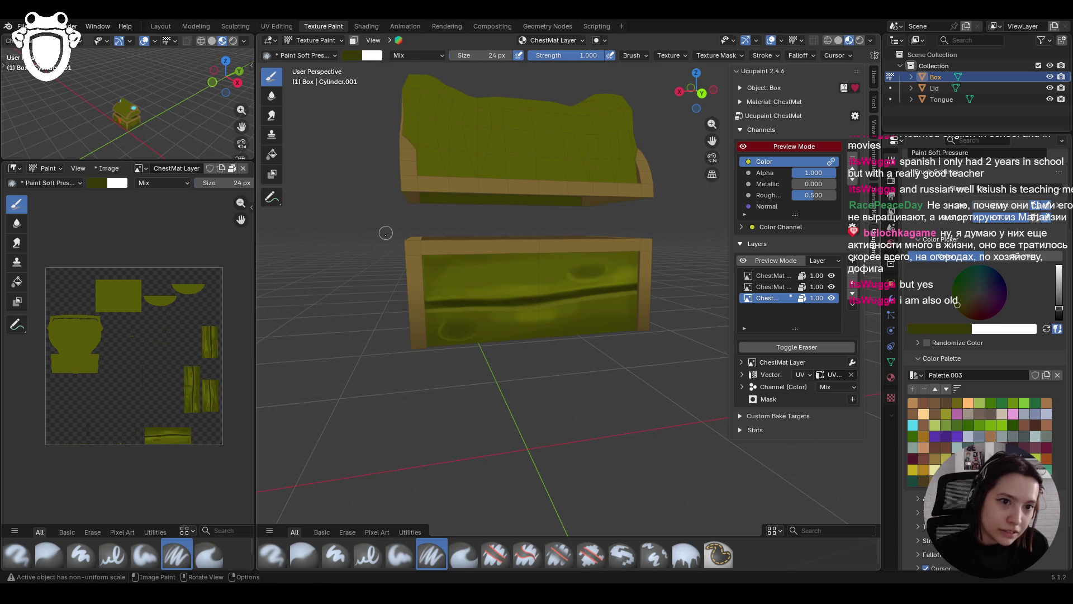
mouse_move(647, 255)
mouse_down()
mouse_move(448, 279)
mouse_move(554, 269)
mouse_up()
drag(426, 286, 679, 291)
drag(419, 257, 581, 260)
drag(636, 309, 433, 347)
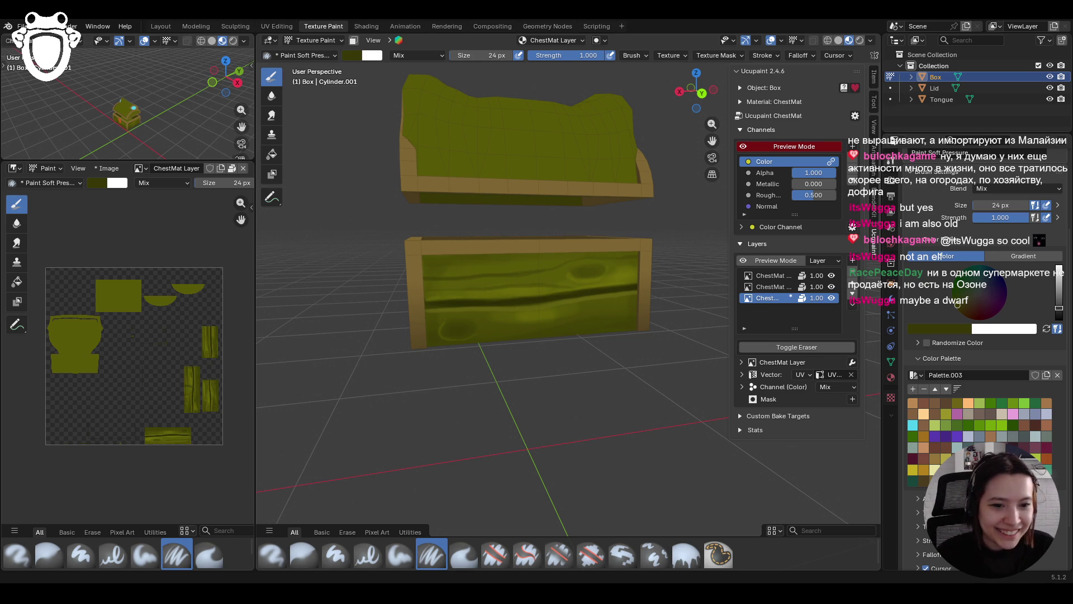
Add more dark grain strokes on the lower box front, then return to the Paint Soft brush
middle_drag(611, 391, 594, 376)
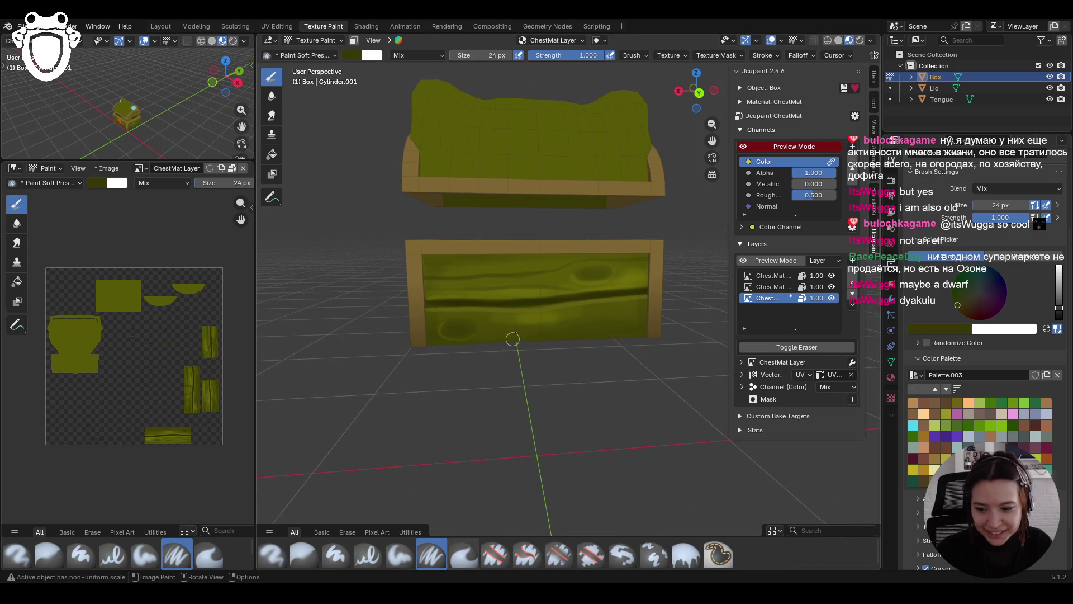
mouse_move(481, 334)
mouse_down()
mouse_move(614, 333)
mouse_move(625, 321)
mouse_move(467, 352)
mouse_up()
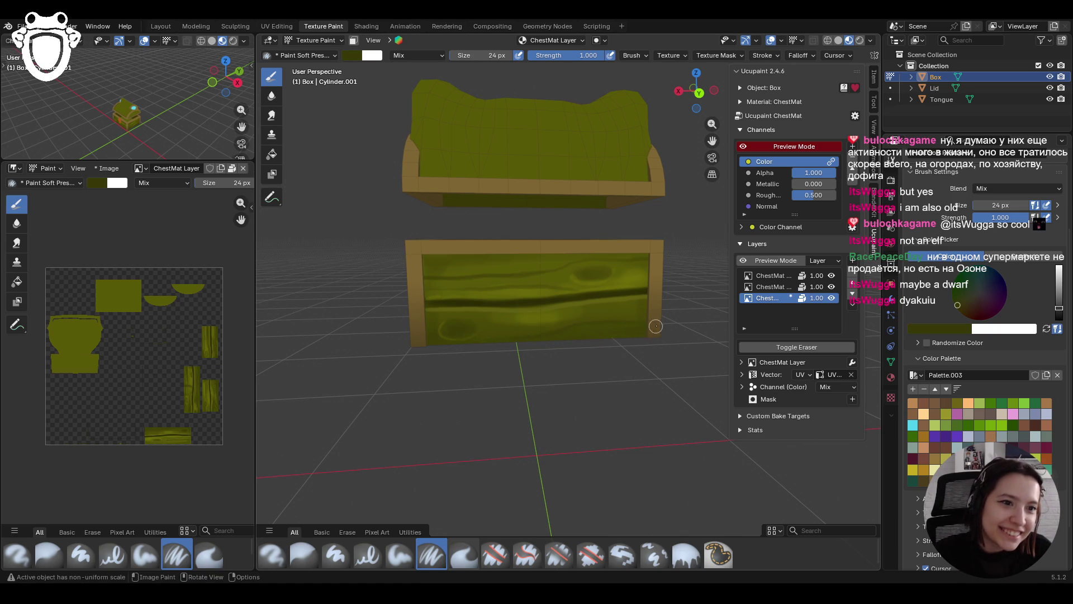
drag(641, 321, 556, 333)
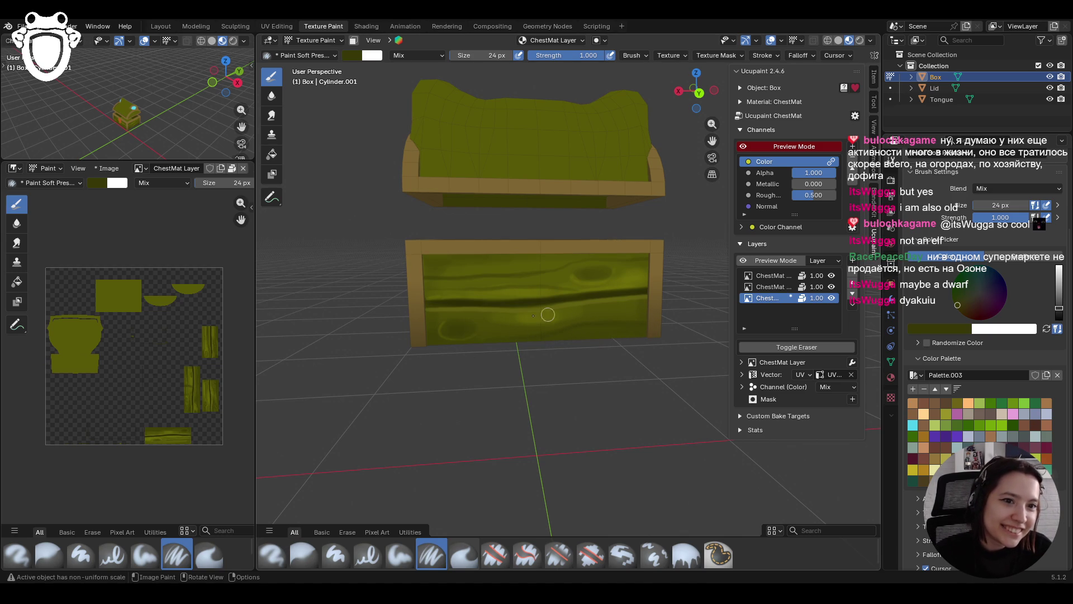
drag(427, 343, 478, 344)
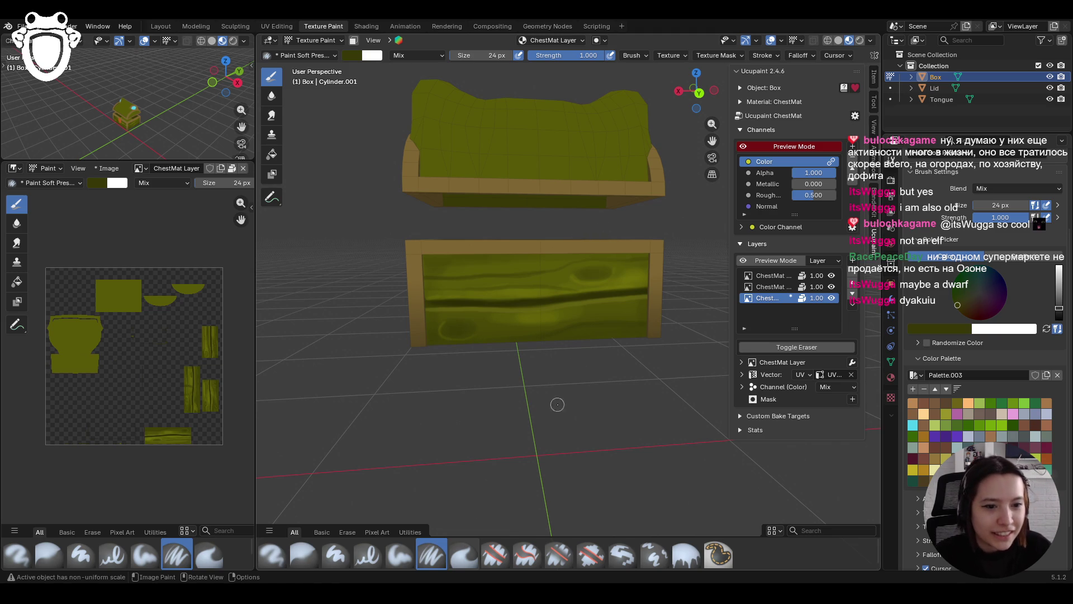
click(400, 555)
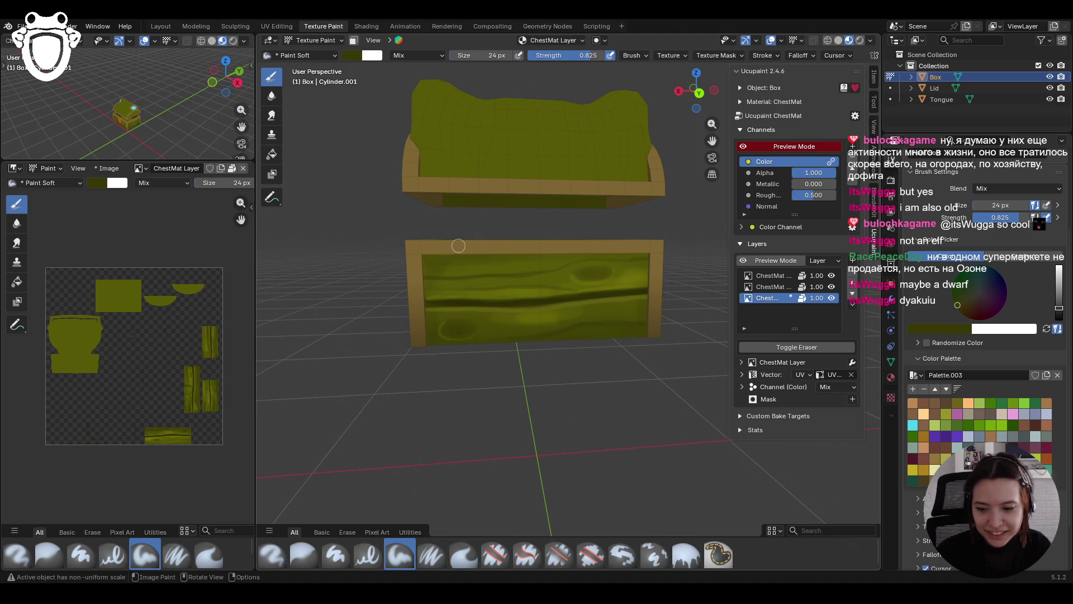
Dab and blend short Paint Soft strokes along the rim and across the box front panel
drag(413, 261, 625, 255)
click(616, 304)
drag(616, 304, 637, 316)
drag(625, 311, 587, 307)
mouse_move(456, 320)
mouse_down()
mouse_move(429, 320)
mouse_move(557, 319)
mouse_up()
drag(483, 331, 494, 331)
drag(517, 329, 490, 334)
drag(500, 280, 591, 314)
mouse_move(498, 282)
mouse_down()
mouse_move(479, 285)
mouse_move(575, 287)
mouse_move(437, 284)
mouse_up()
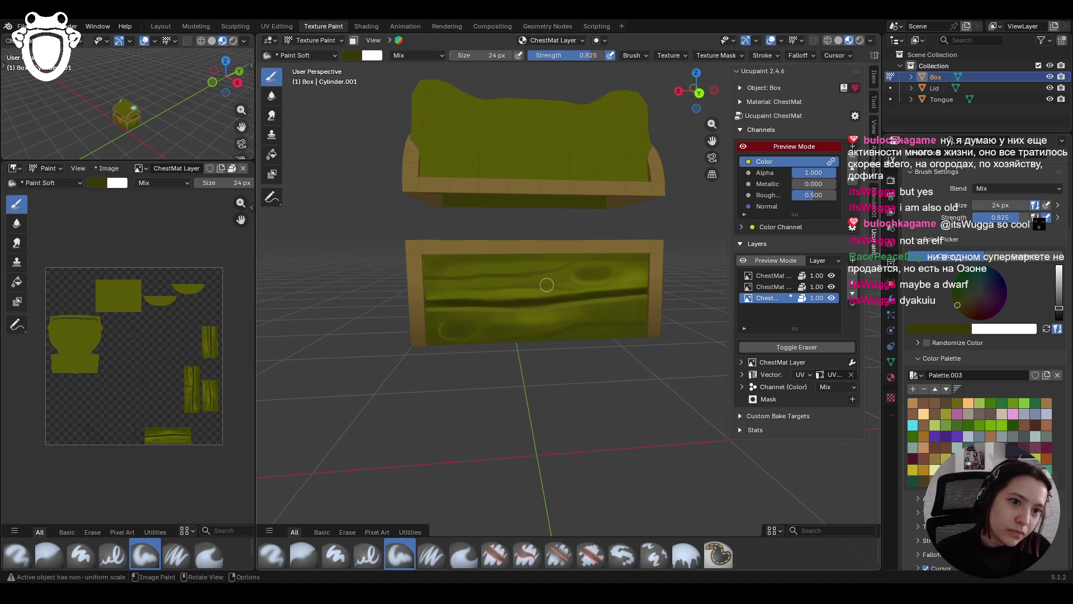
drag(437, 274, 539, 266)
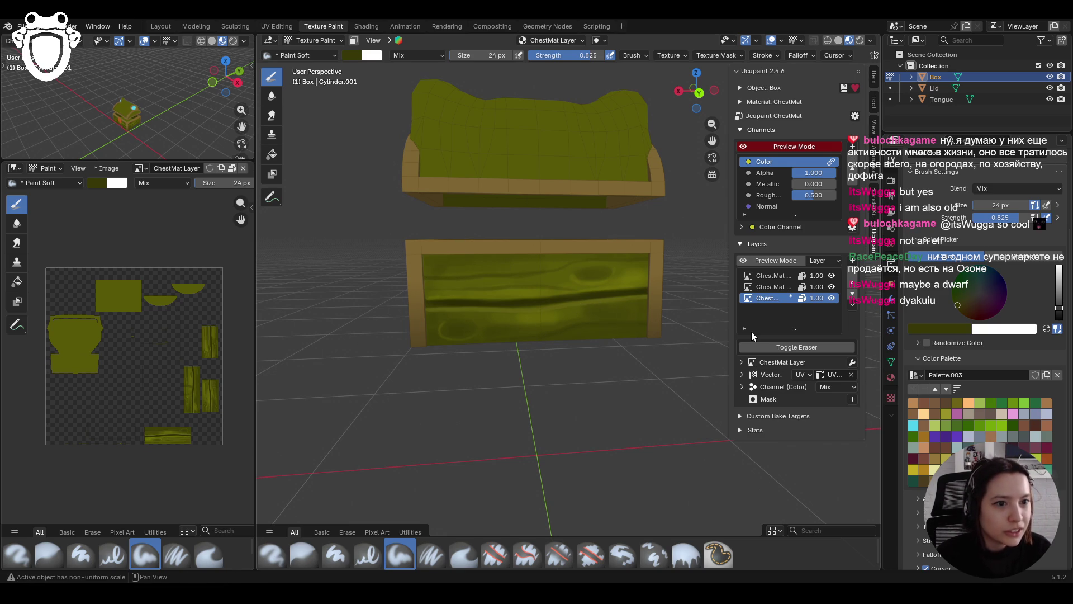
Pick a lighter green and paint highlight streaks with Paint Soft Pressure, then return to Paint Soft
click(950, 475)
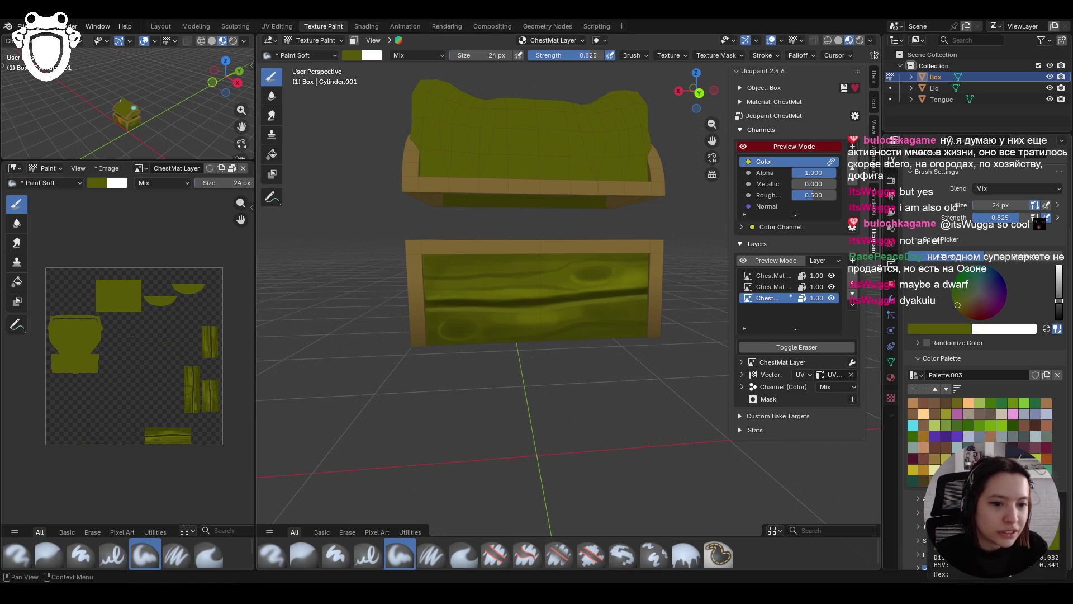
click(431, 553)
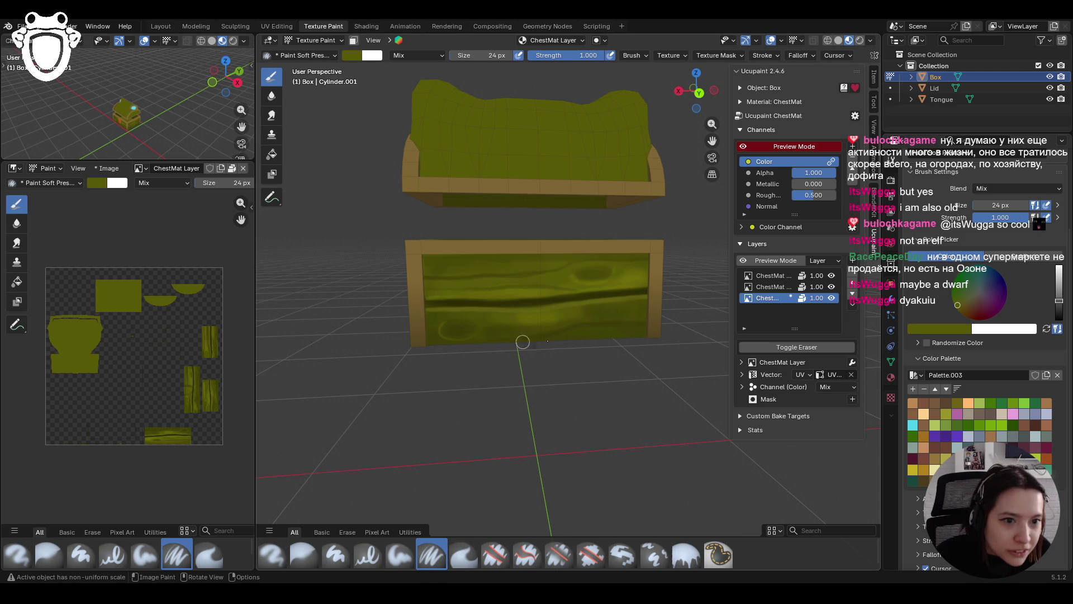
drag(497, 345, 668, 325)
drag(422, 281, 611, 264)
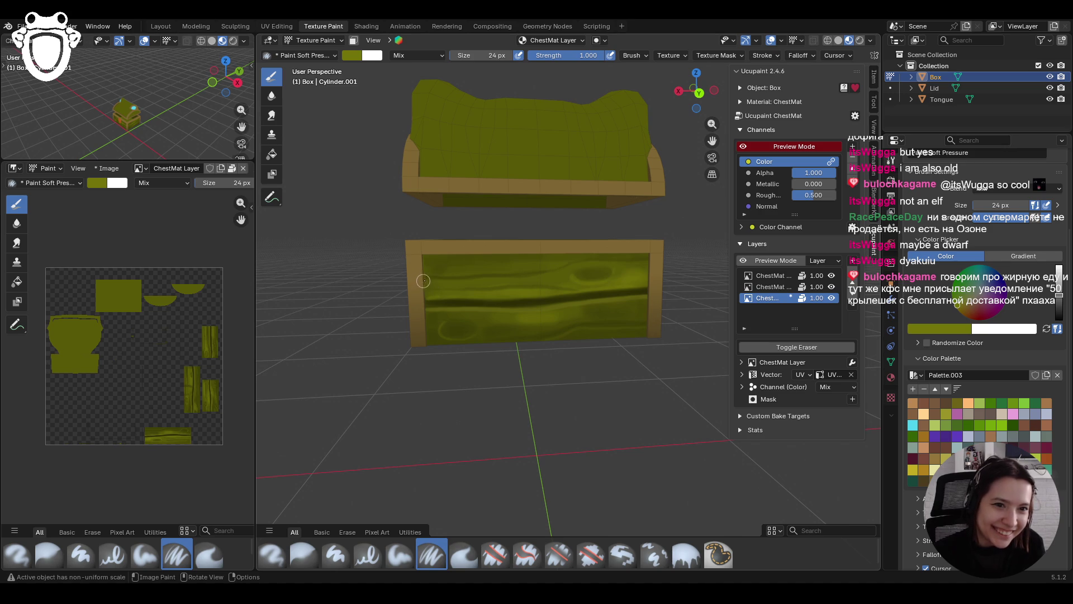
drag(449, 280, 689, 261)
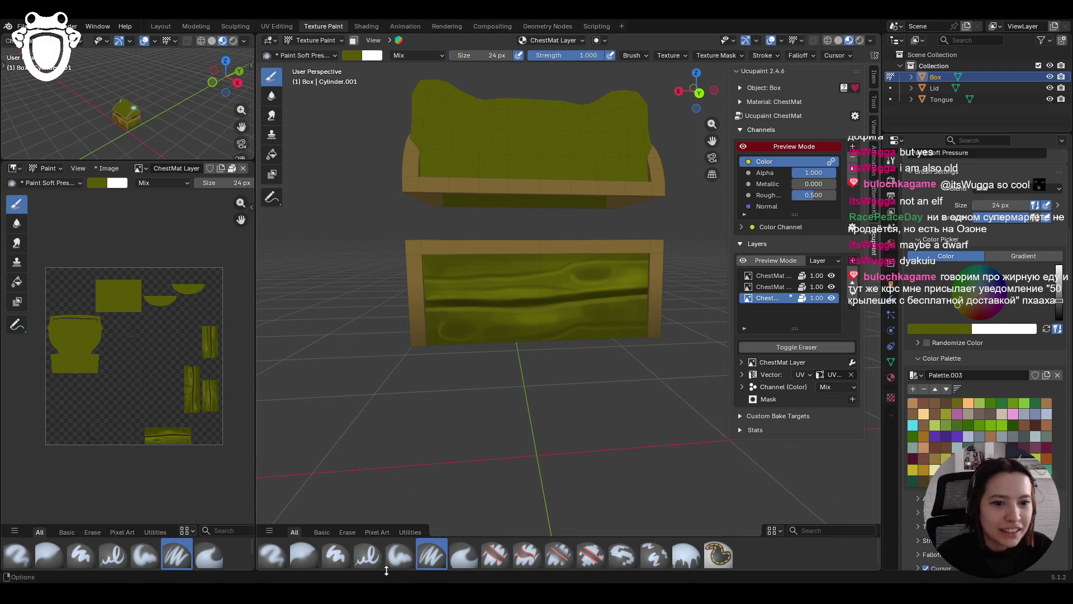
click(399, 555)
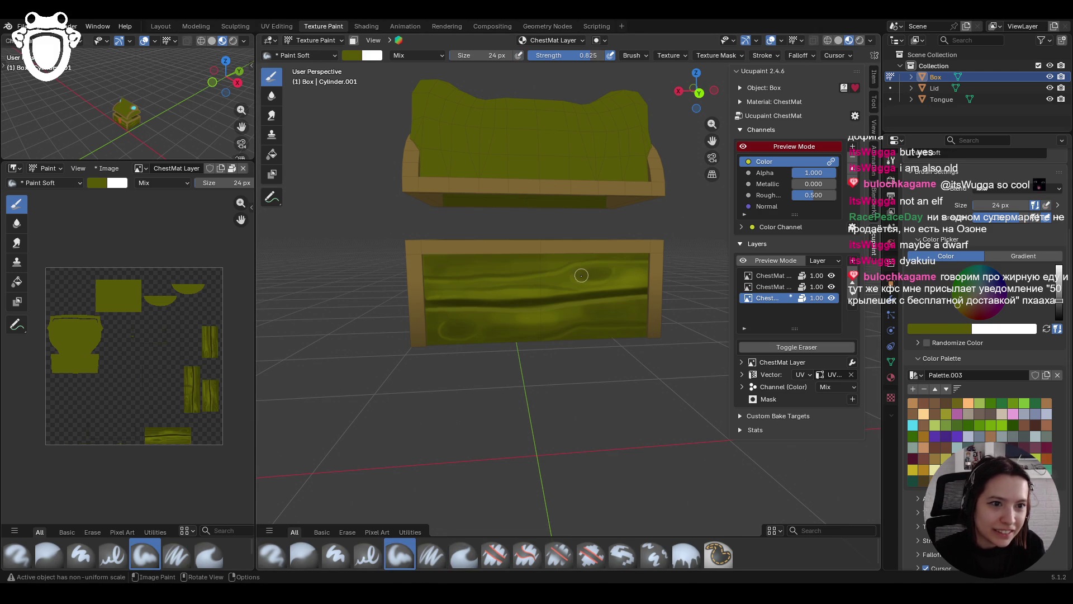
drag(467, 328, 455, 331)
middle_drag(540, 310, 584, 408)
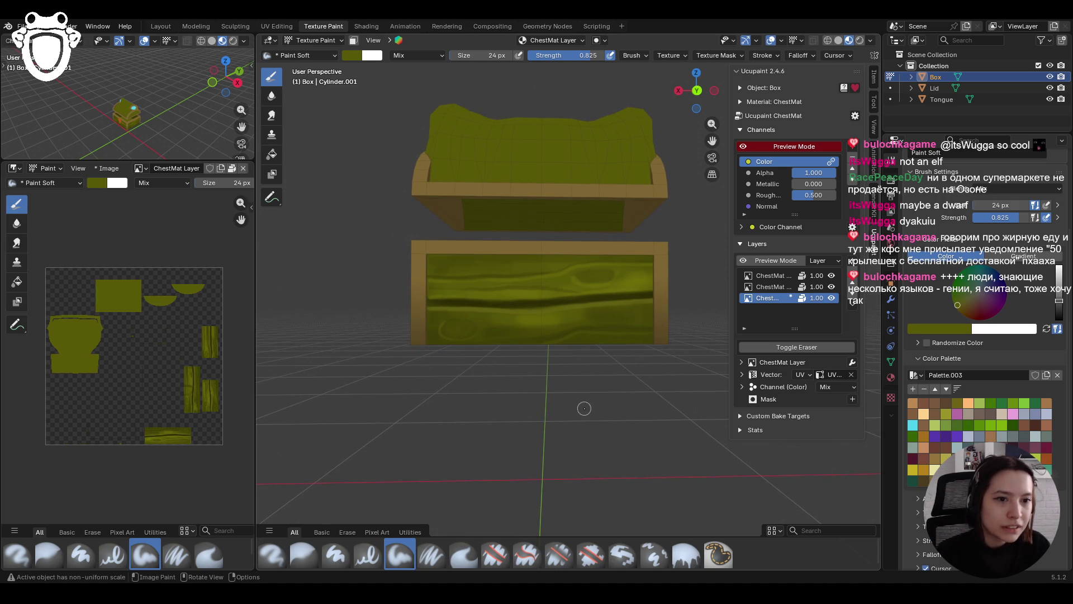
Paint a faint stroke on the box front, then sample a darker olive from the chest with S
mouse_move(435, 319)
mouse_down()
mouse_move(642, 330)
mouse_move(557, 312)
mouse_up()
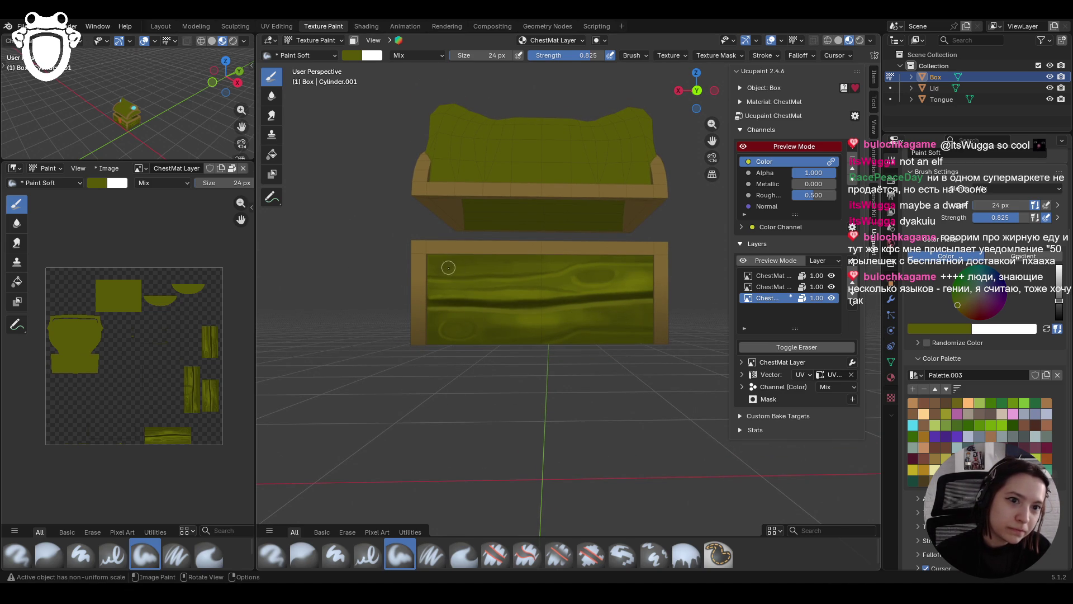
scroll(482, 310, down, 3)
mouse_move(483, 311)
middle_down()
mouse_move(584, 369)
mouse_move(536, 358)
mouse_move(506, 424)
mouse_move(509, 503)
middle_up()
scroll(507, 340, up, 3)
mouse_move(287, 372)
middle_down()
mouse_move(515, 366)
mouse_move(506, 352)
mouse_move(615, 386)
mouse_move(701, 391)
mouse_move(444, 353)
mouse_move(599, 381)
mouse_move(596, 371)
middle_up()
scroll(614, 386, down, 3)
scroll(559, 369, up, 5)
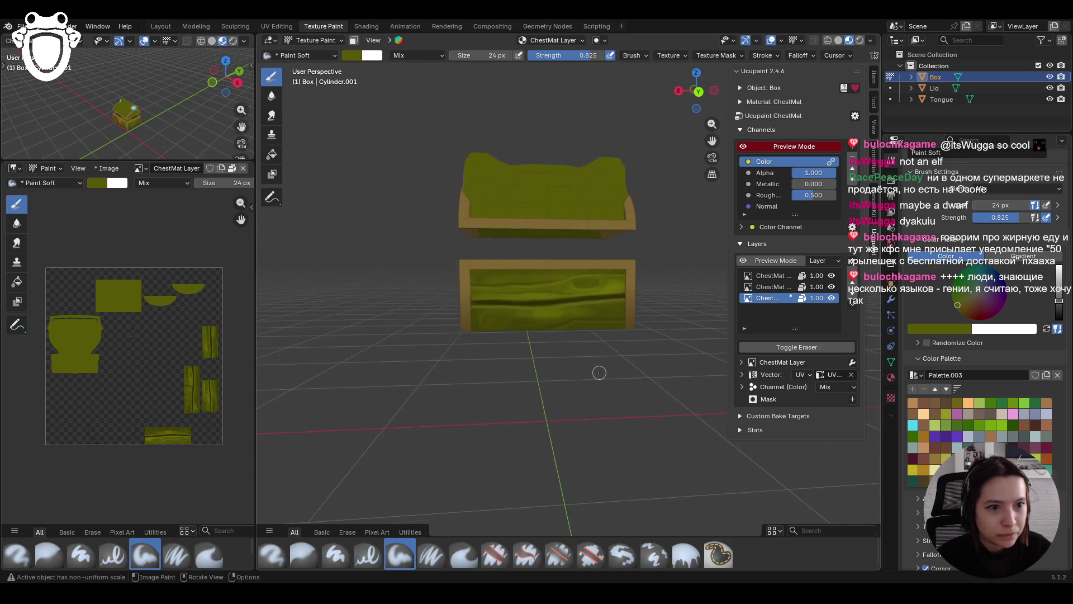
scroll(596, 371, up, 2)
key(s)
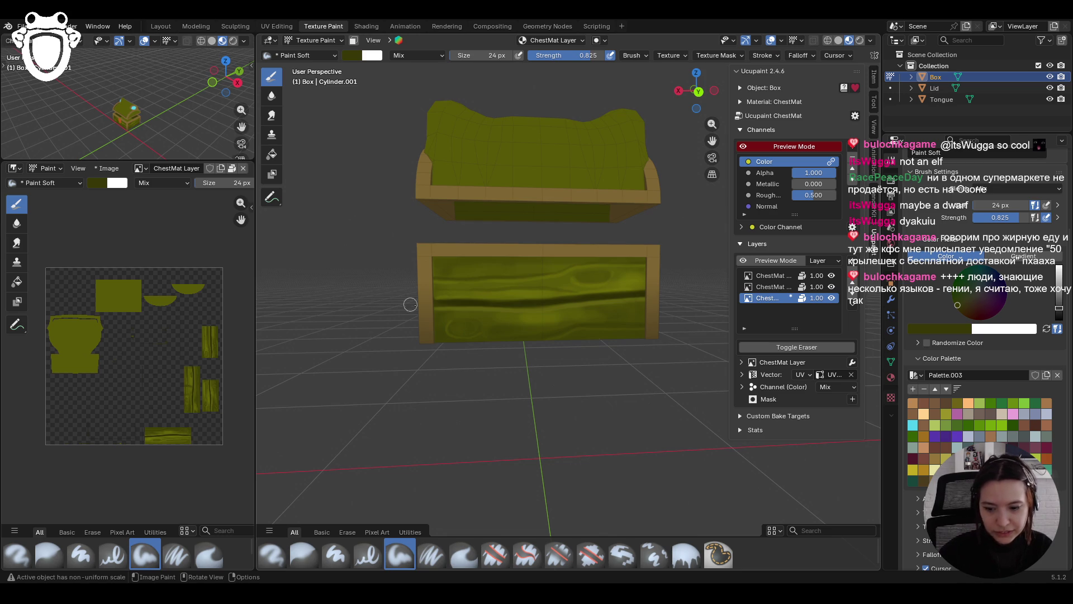
key(s)
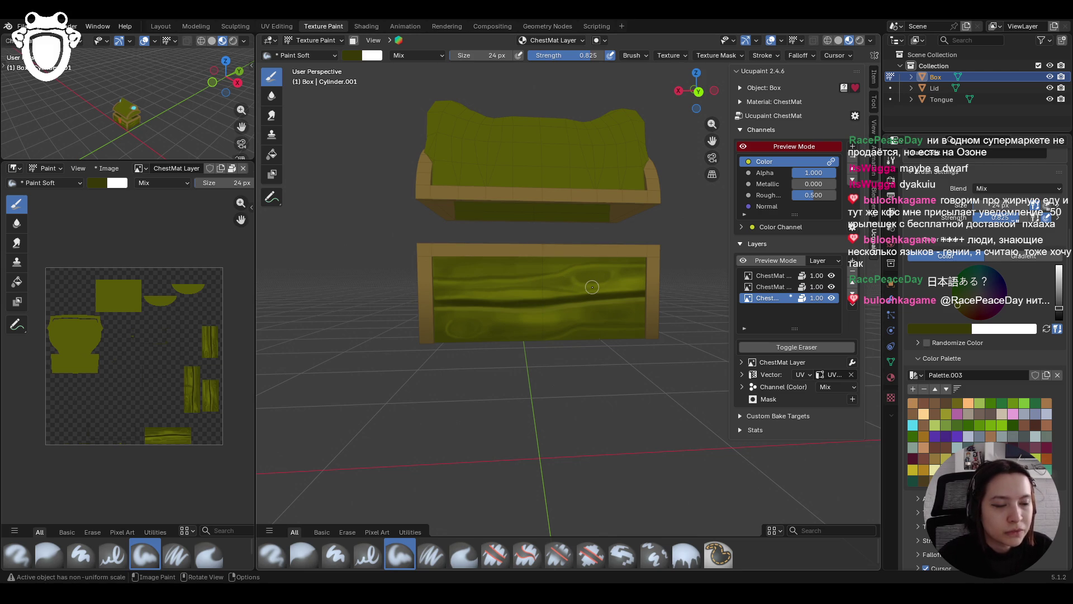
scroll(592, 287, down, 3)
Save the painted chest as chest.blend
middle_drag(592, 287, 343, 291)
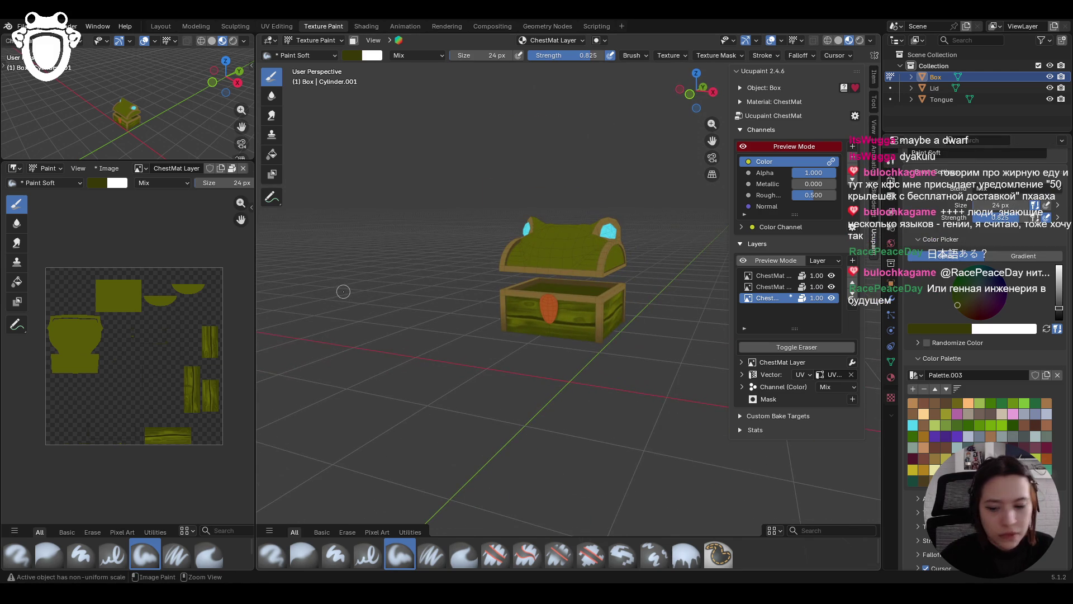
middle_drag(443, 289, 434, 290)
key(ctrl+s)
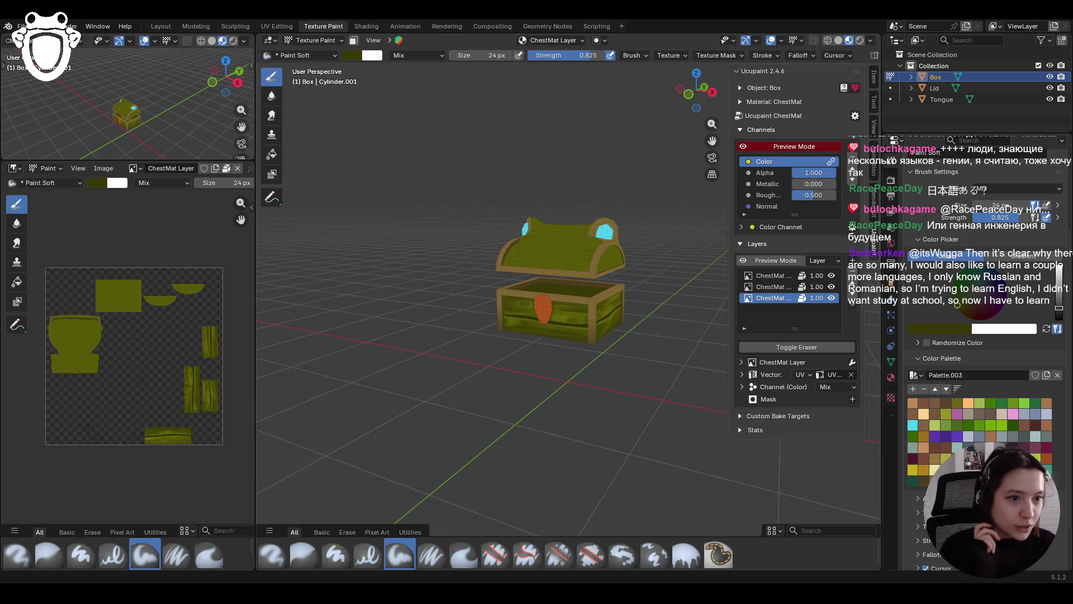
Leave Texture Paint and switch the chest back to Object Mode
mouse_move(507, 304)
middle_down()
mouse_move(458, 324)
mouse_move(620, 243)
middle_up()
click(338, 44)
click(335, 56)
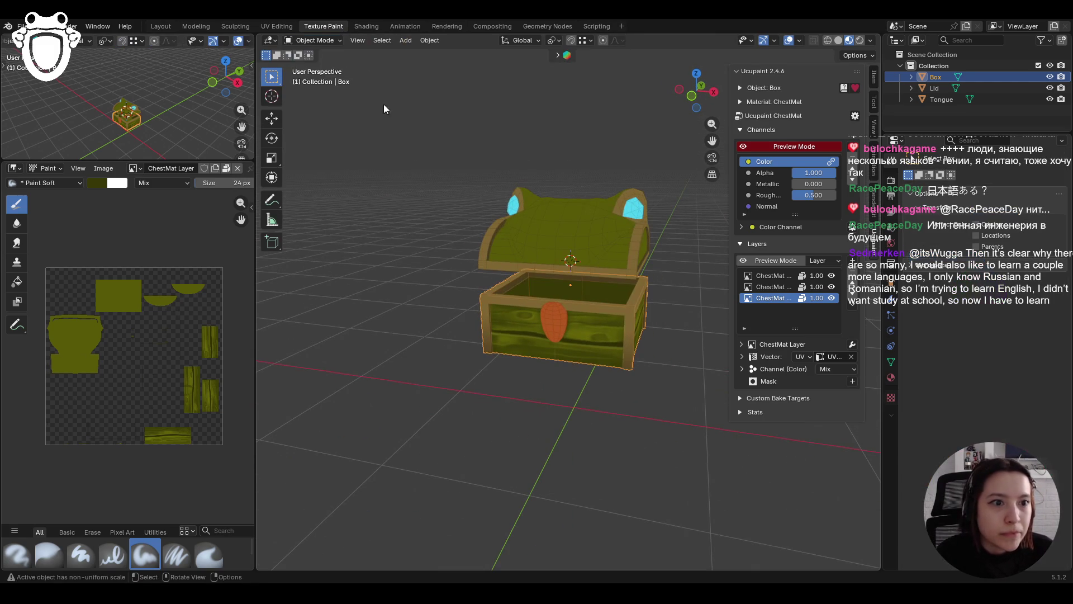
Select the chest lid and return to Texture Paint with face-selection masking on
click(548, 213)
click(315, 40)
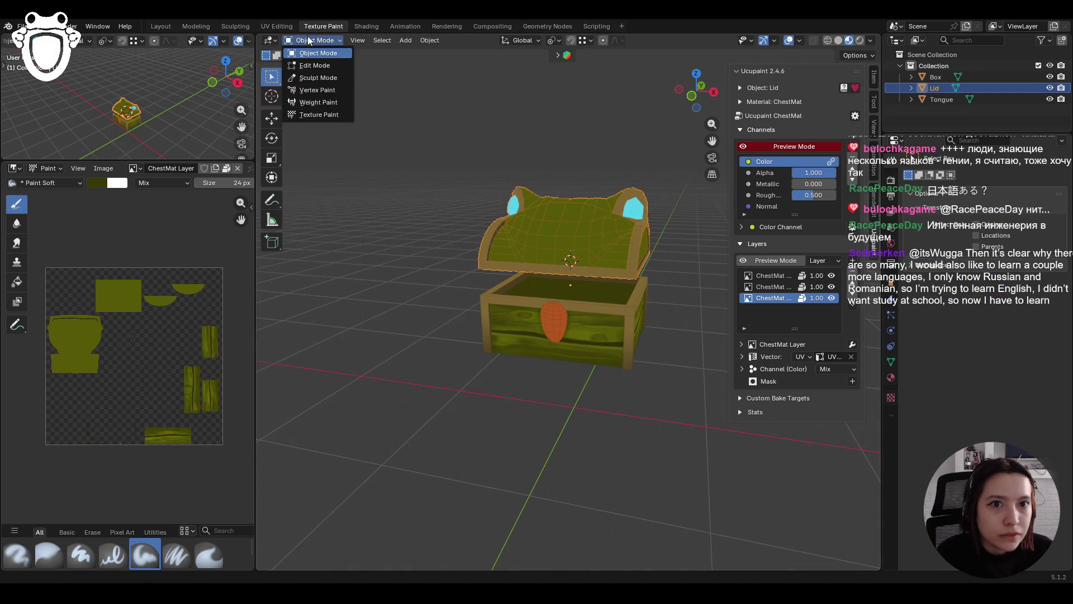
click(321, 115)
middle_drag(335, 118, 399, 126)
click(358, 42)
Enlarge the brush to 43 px and view the chest from the front-right
mouse_move(630, 204)
middle_down()
mouse_move(593, 207)
mouse_move(617, 221)
mouse_move(609, 229)
middle_up()
scroll(631, 203, up, 2)
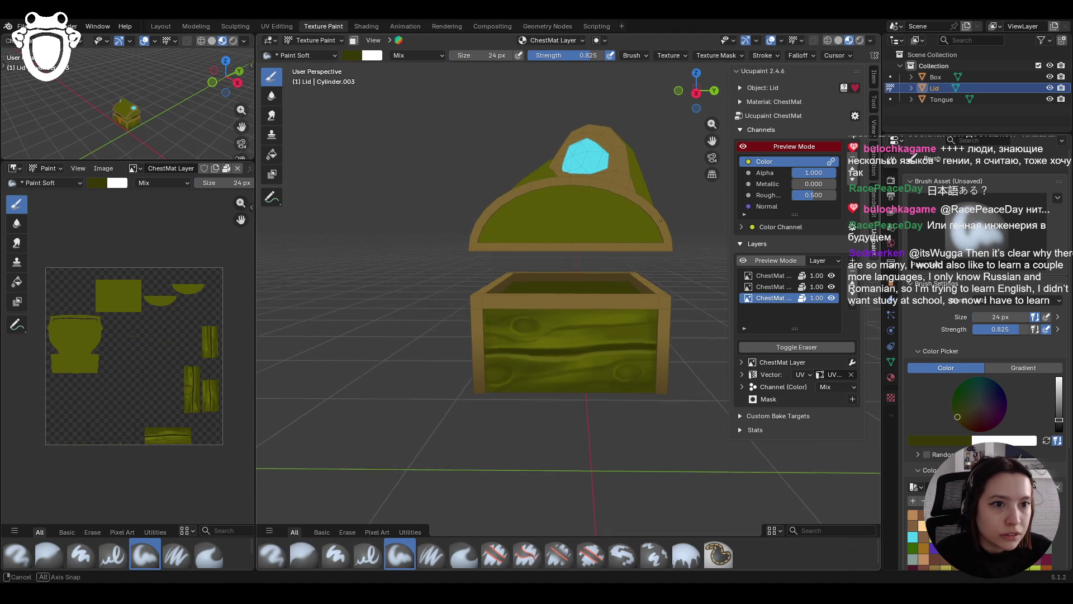
middle_drag(565, 234, 576, 223)
scroll(984, 335, down, 2)
scroll(983, 335, down, 1)
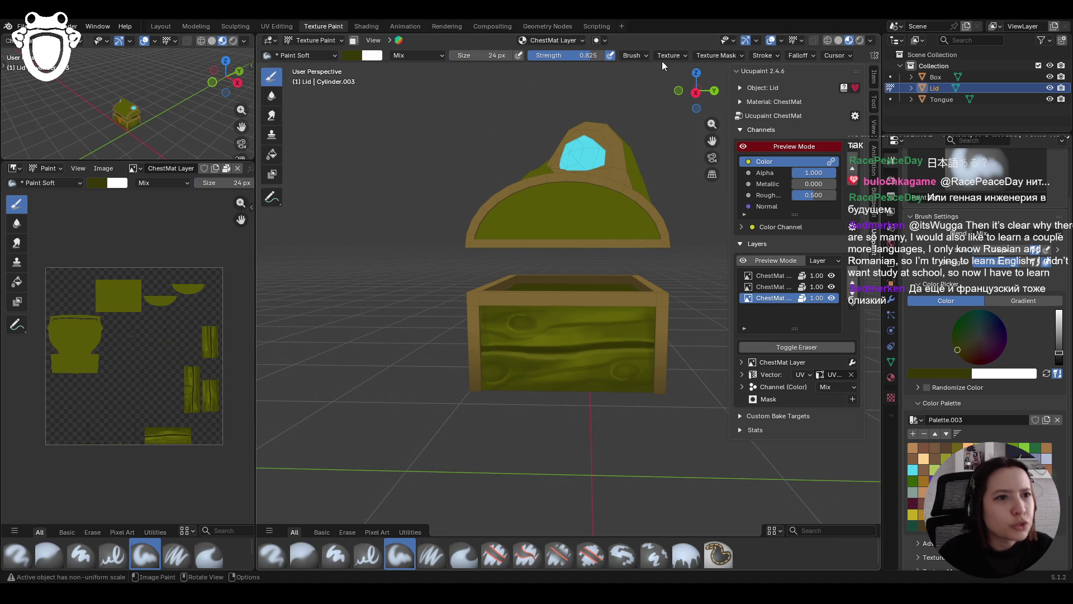
scroll(1035, 311, up, 3)
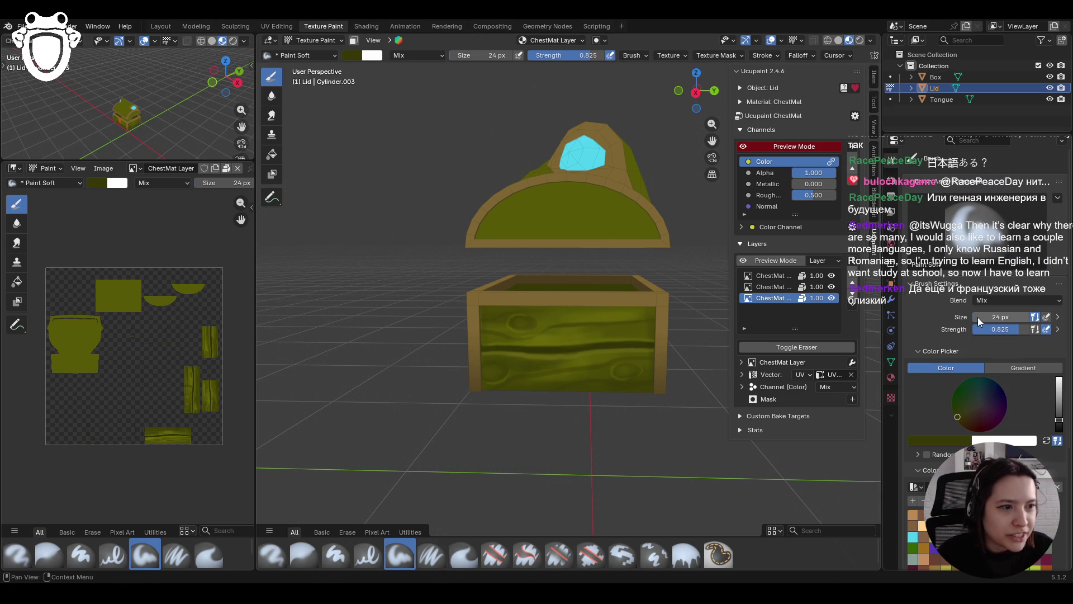
drag(978, 317, 977, 317)
text(43)
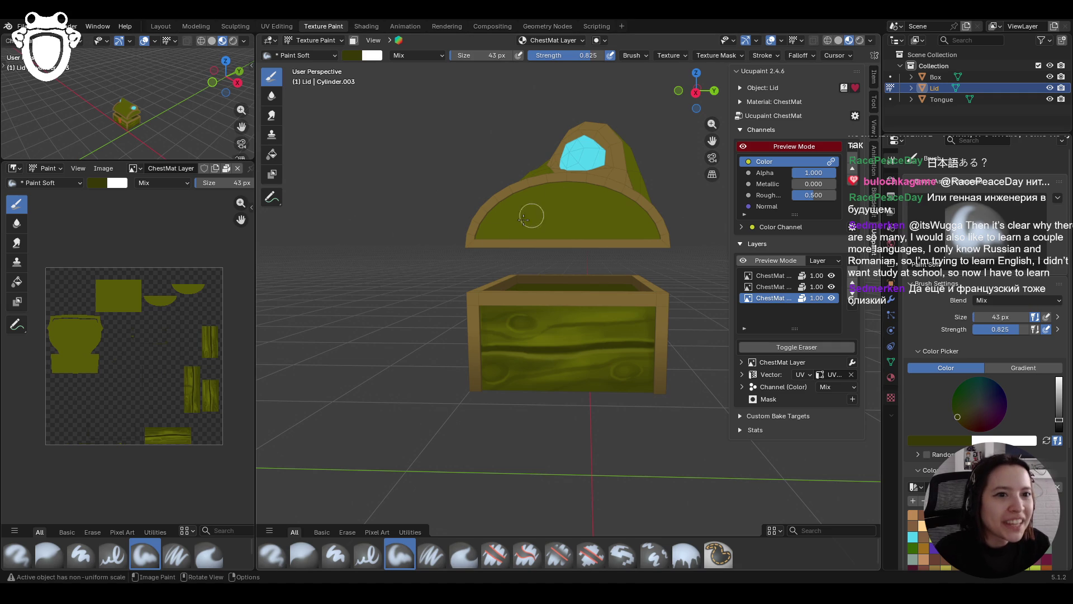
drag(479, 241, 569, 245)
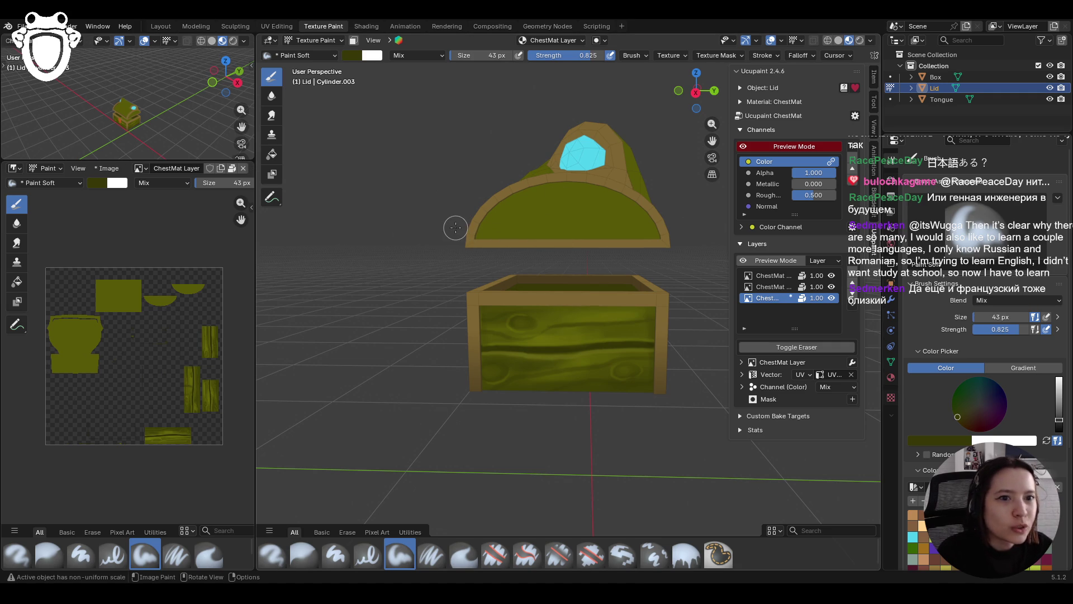
middle_drag(332, 120, 351, 56)
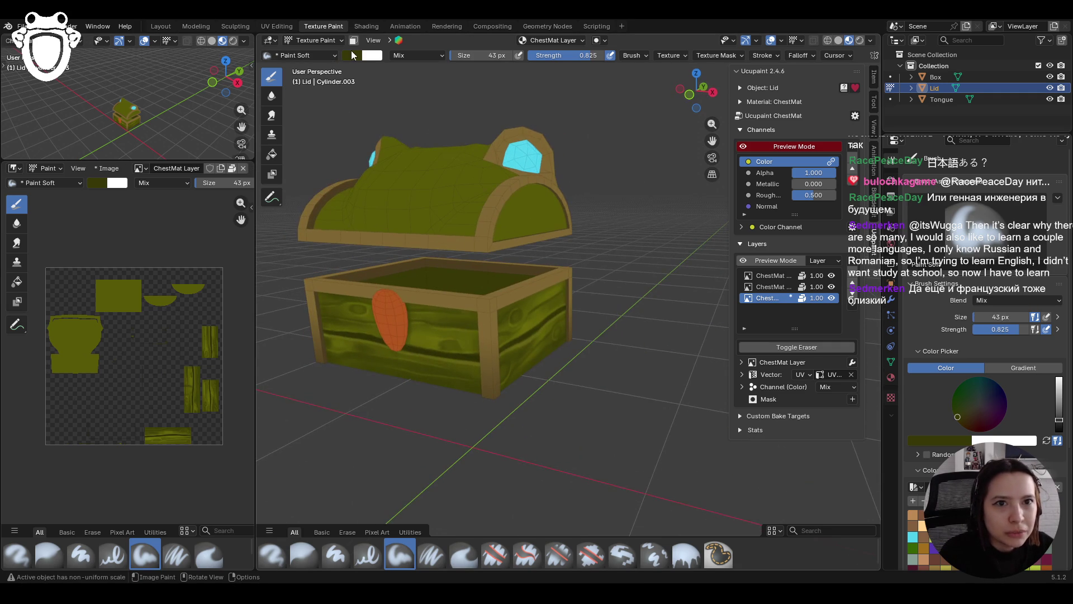
In Front Orthographic, set up the Fill tool with a dark-to-transparent gradient
click(690, 94)
scroll(457, 296, up, 5)
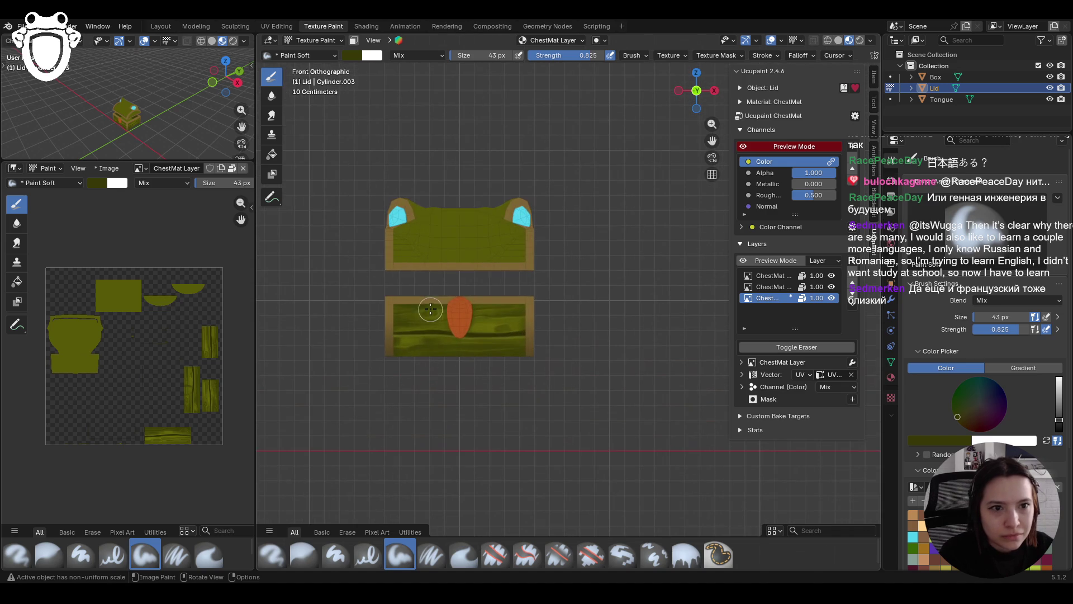
click(831, 276)
click(831, 275)
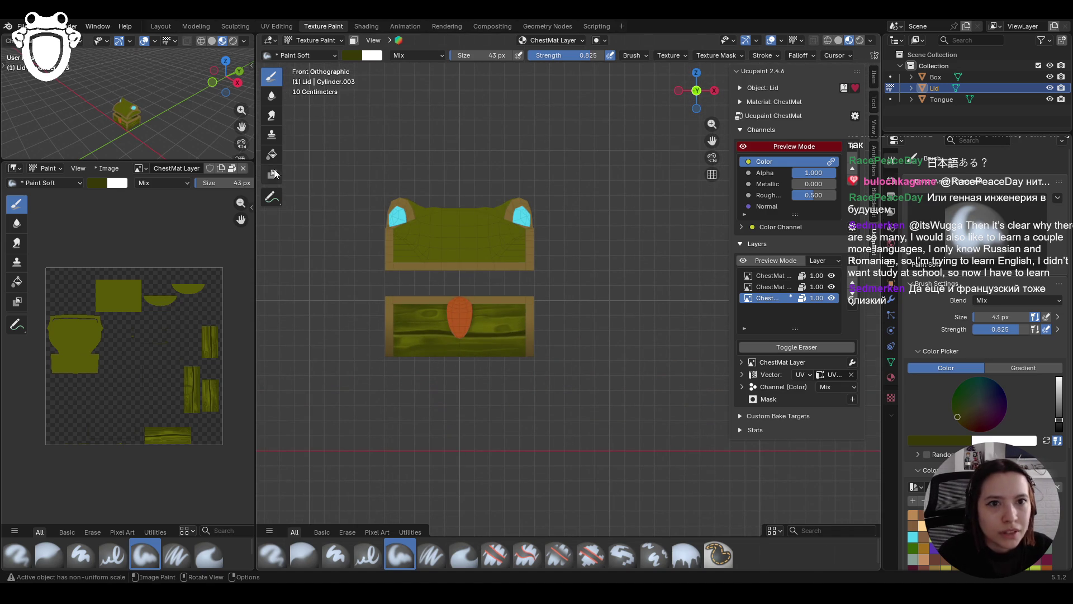
click(1015, 366)
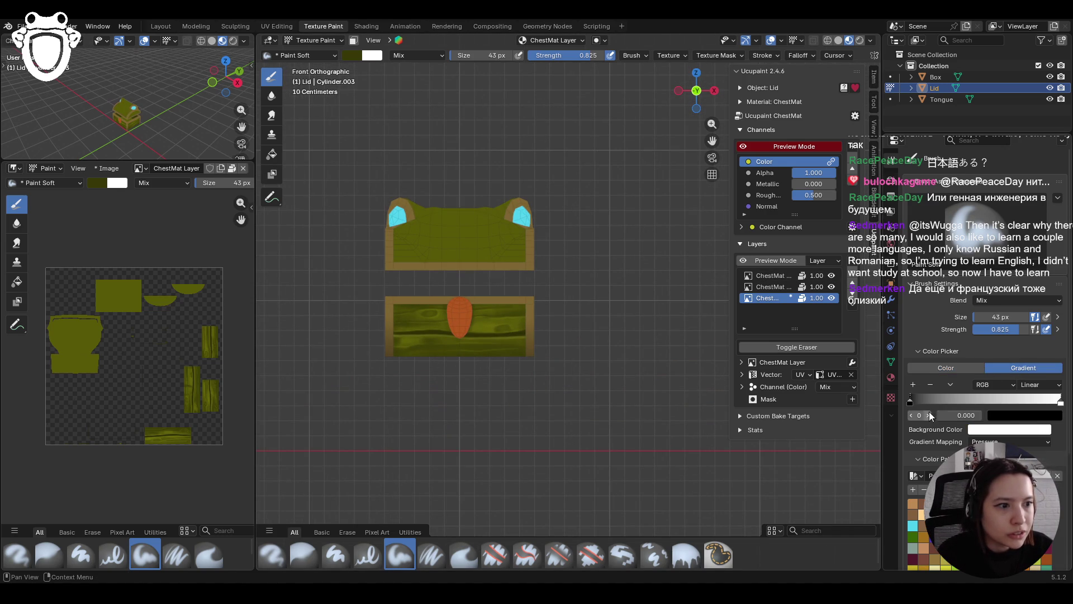
click(945, 367)
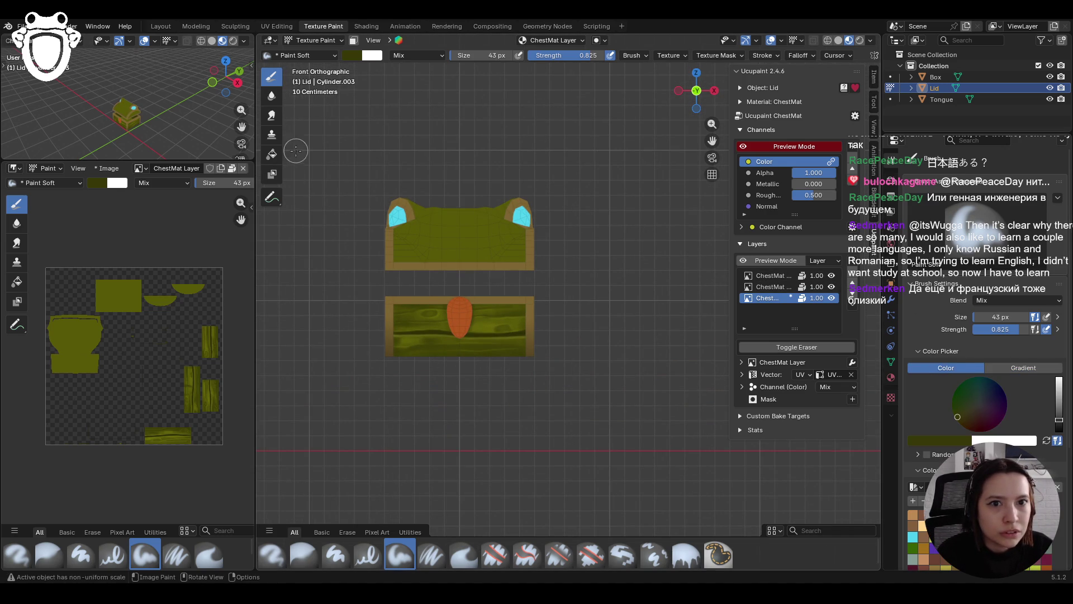
click(272, 154)
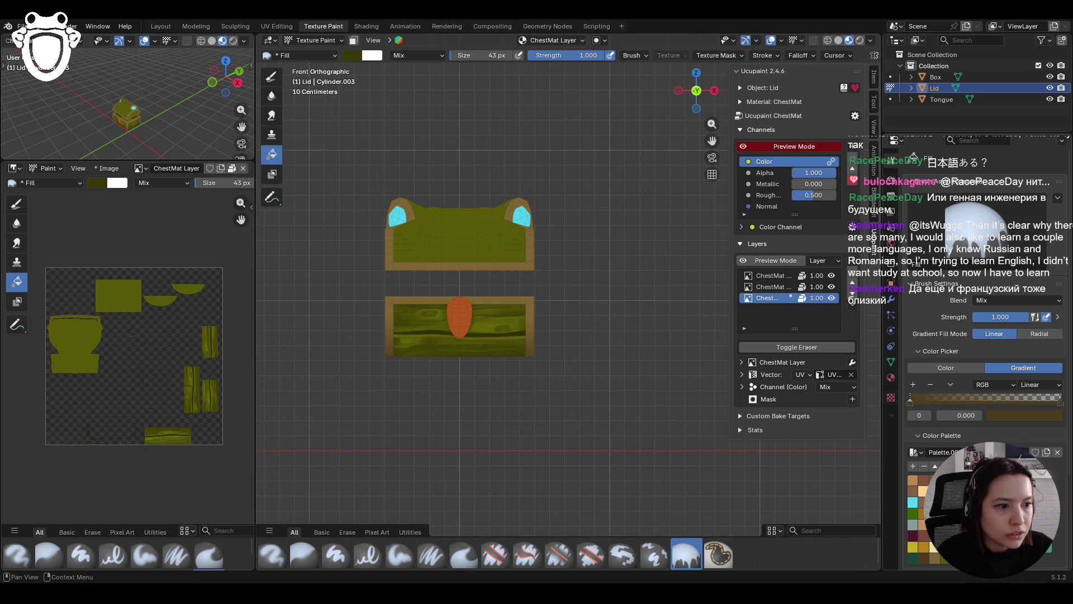
click(1060, 399)
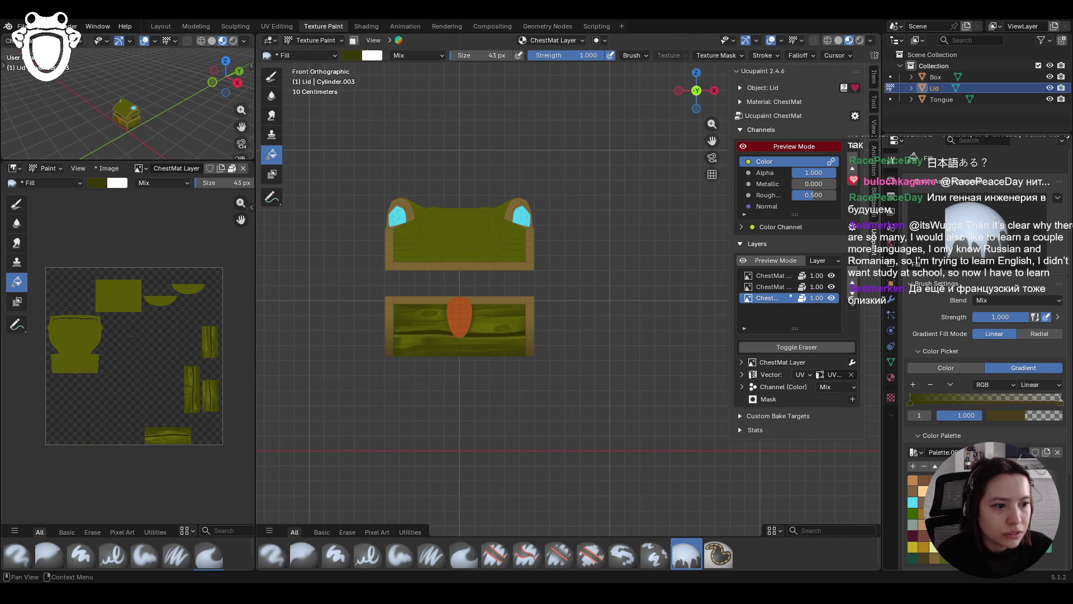
Drag the gradient upward to darken the lid's lower front, then reselect the Paint Soft draw brush
drag(459, 280, 458, 226)
drag(463, 272, 460, 273)
drag(458, 231, 459, 230)
mouse_move(619, 291)
middle_down()
mouse_move(517, 301)
mouse_move(542, 263)
mouse_move(748, 272)
mouse_move(568, 270)
mouse_move(420, 196)
middle_up()
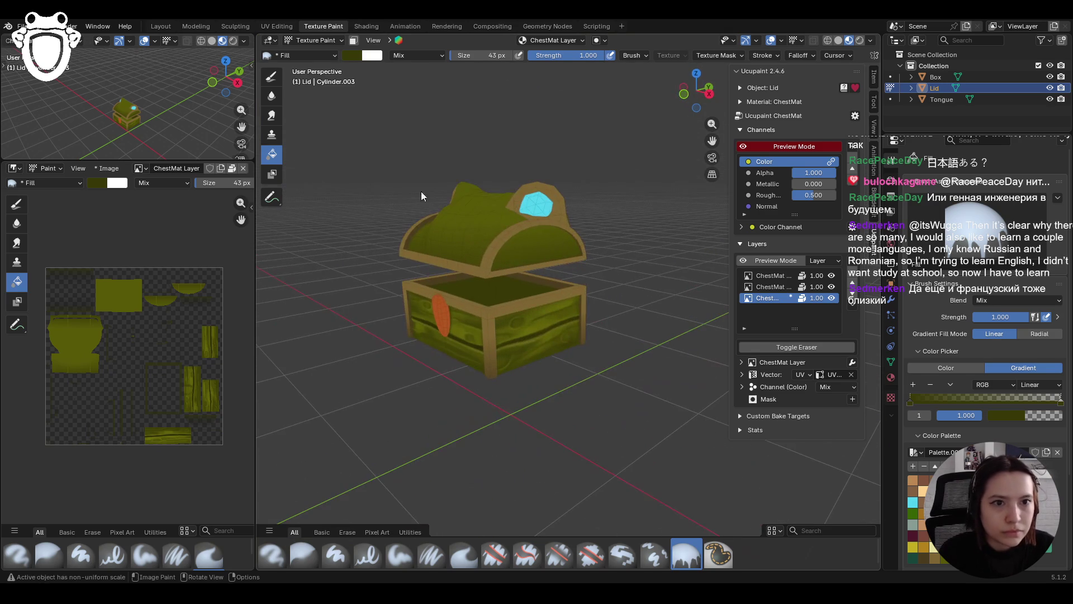
click(270, 78)
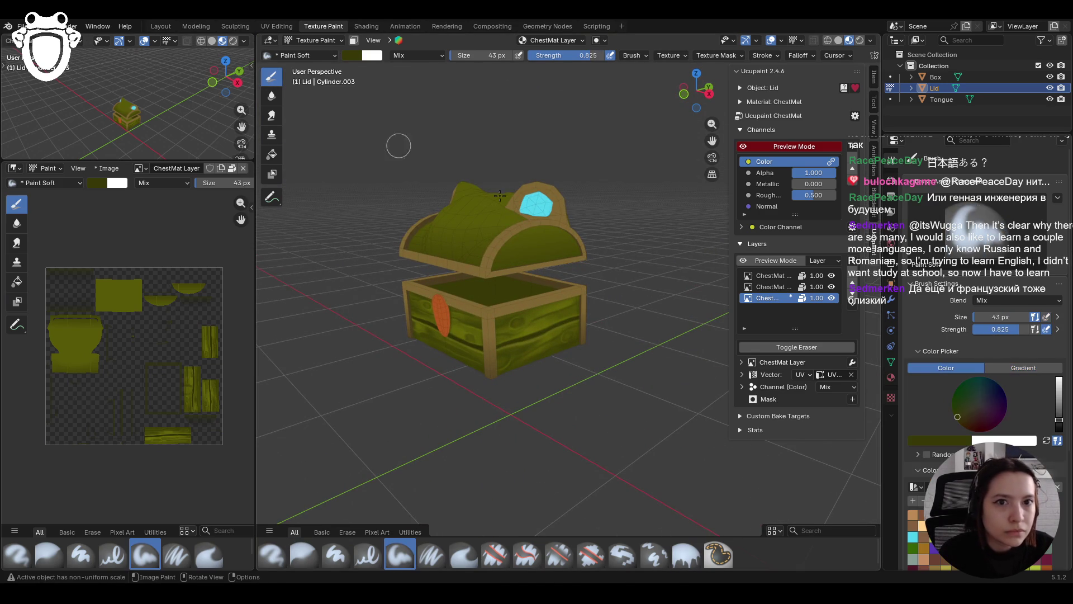
scroll(984, 335, down, 4)
mouse_move(585, 328)
middle_down()
mouse_move(473, 277)
mouse_move(458, 293)
middle_up()
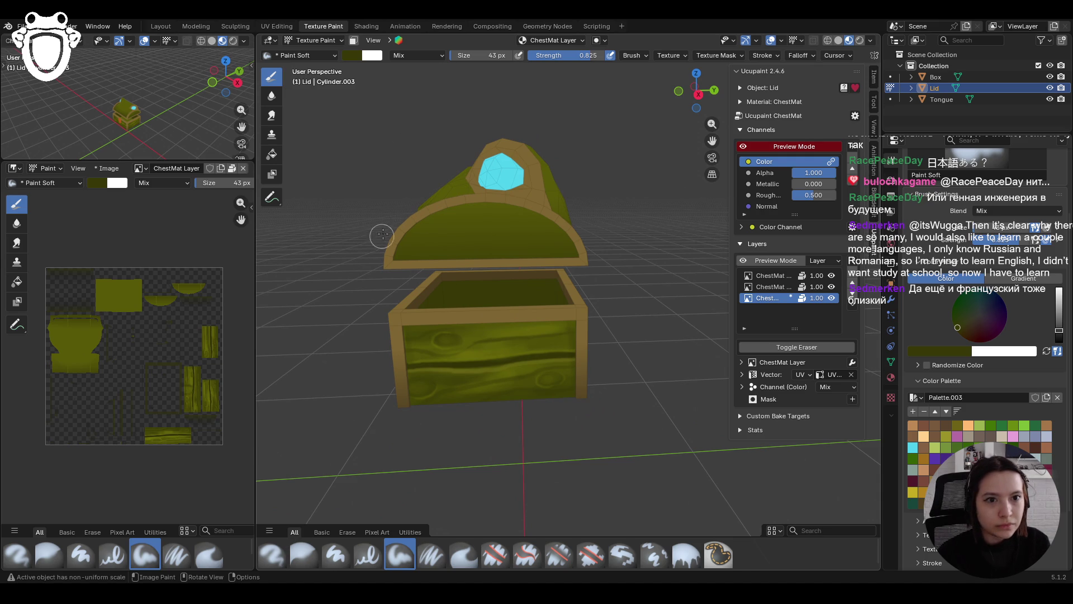
Paint a stroke over the lid and select the Paint Soft Pressure brush
middle_drag(443, 178, 439, 143)
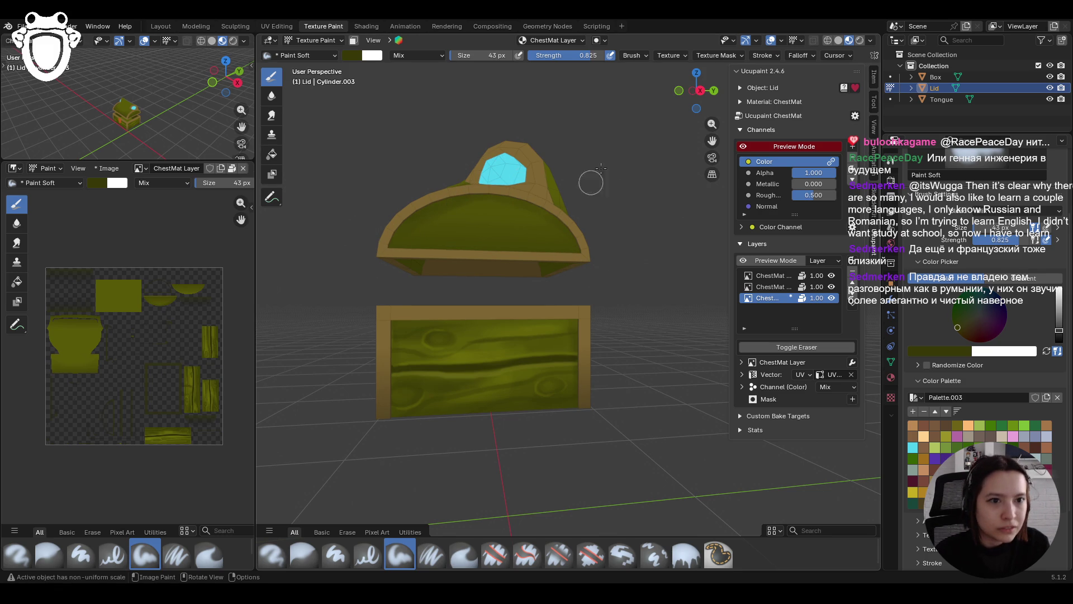
mouse_move(492, 193)
mouse_down()
mouse_move(567, 226)
mouse_move(585, 258)
mouse_move(572, 268)
mouse_move(391, 251)
mouse_up()
mouse_move(484, 241)
middle_down()
mouse_move(496, 273)
mouse_move(484, 282)
middle_up()
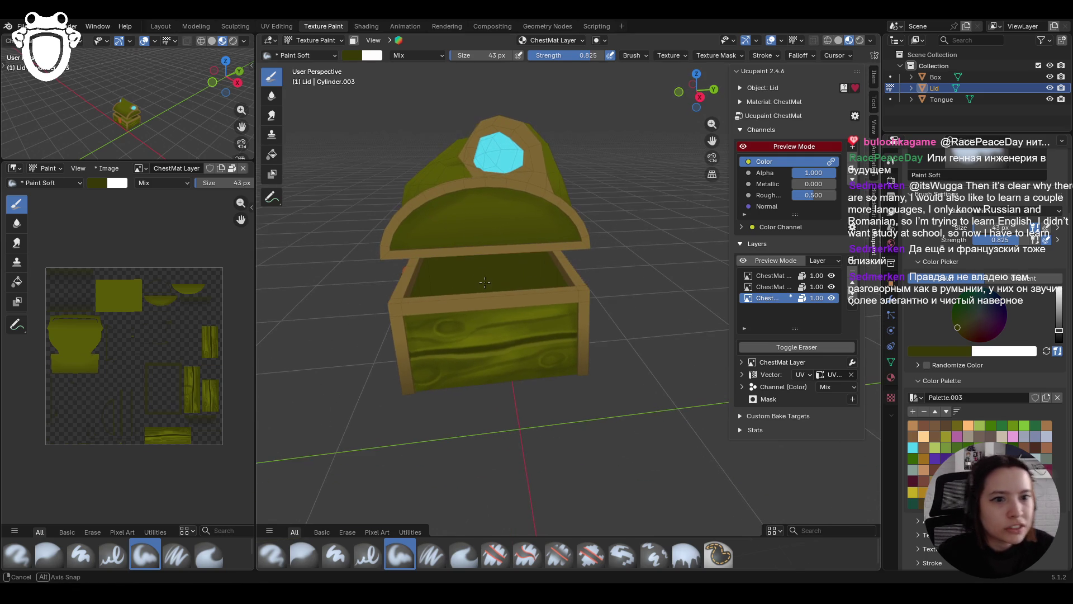
click(427, 553)
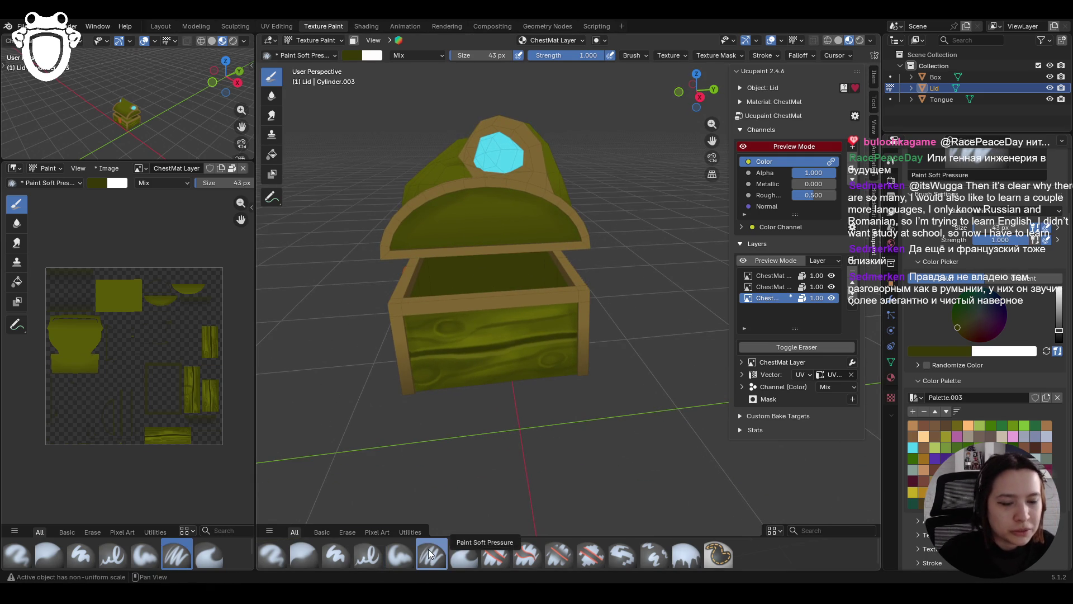
Set the brush size to 34 px
mouse_move(416, 185)
middle_down()
mouse_move(602, 235)
mouse_move(470, 217)
mouse_move(377, 222)
middle_up()
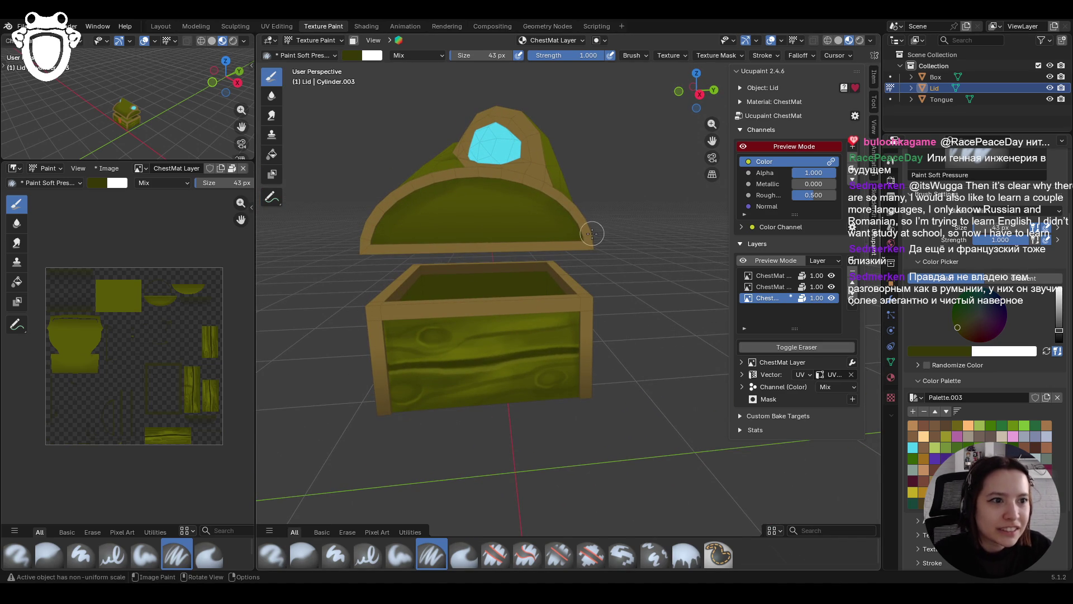
click(1000, 228)
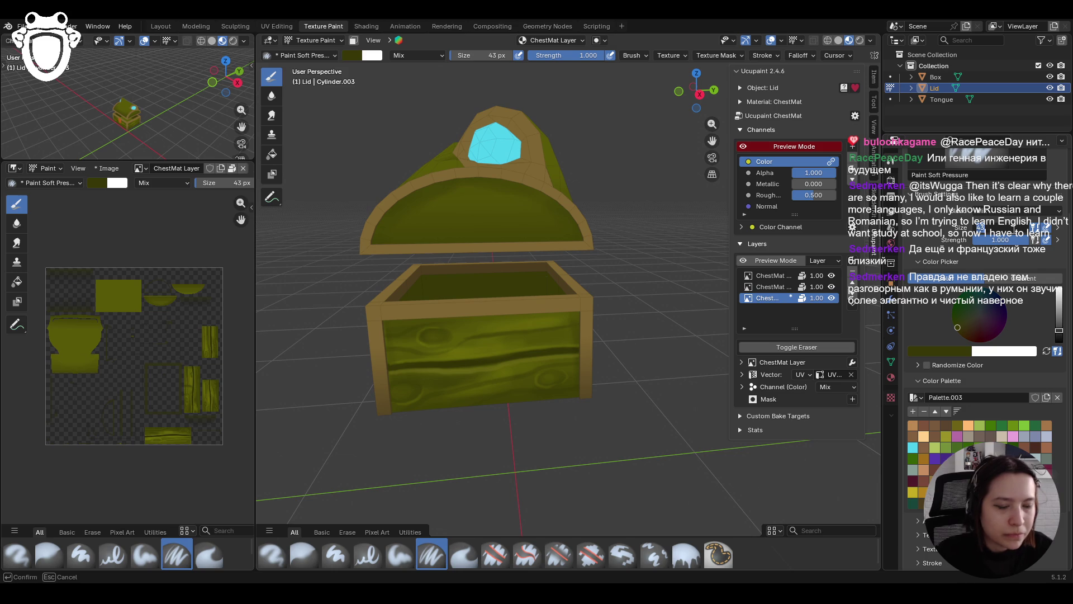
text(34)
key(Return)
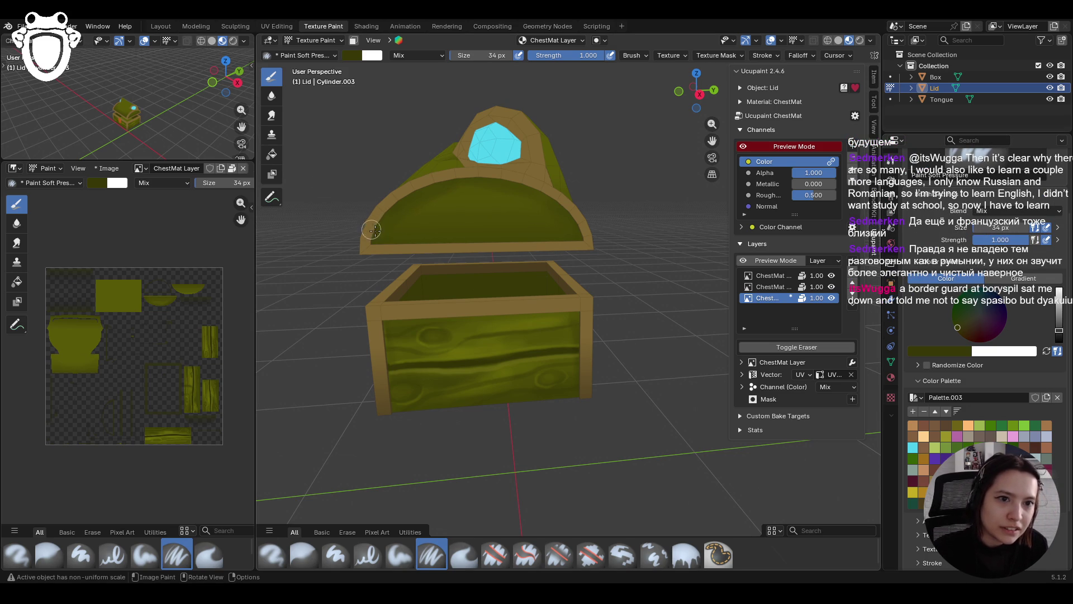
Sample a dark colour from the chest with the eyedropper and streak it across the inside of the lid
click(947, 351)
click(955, 338)
click(468, 356)
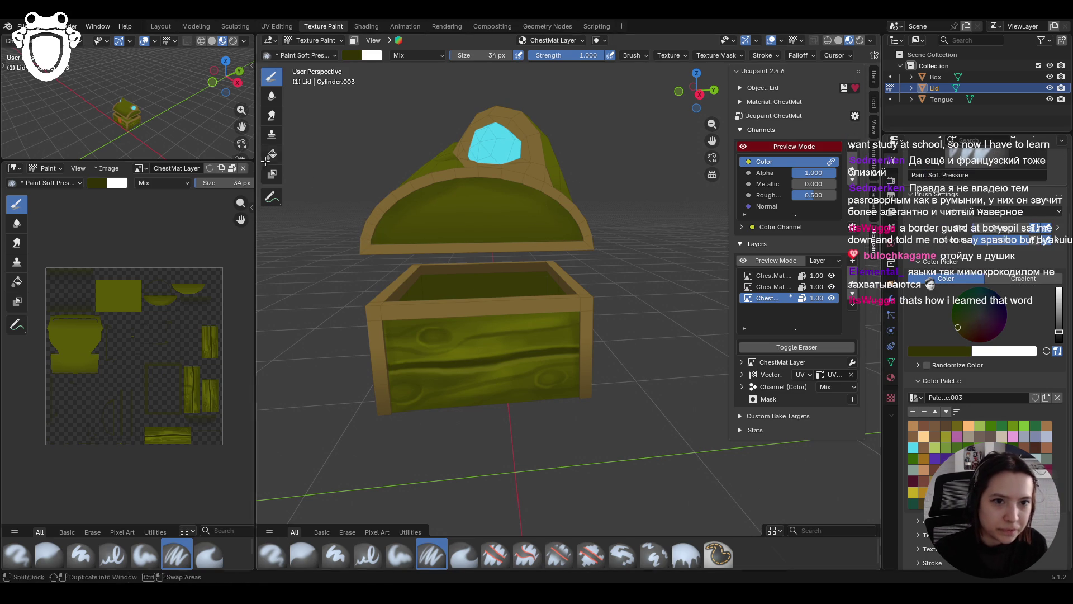
drag(408, 220, 567, 211)
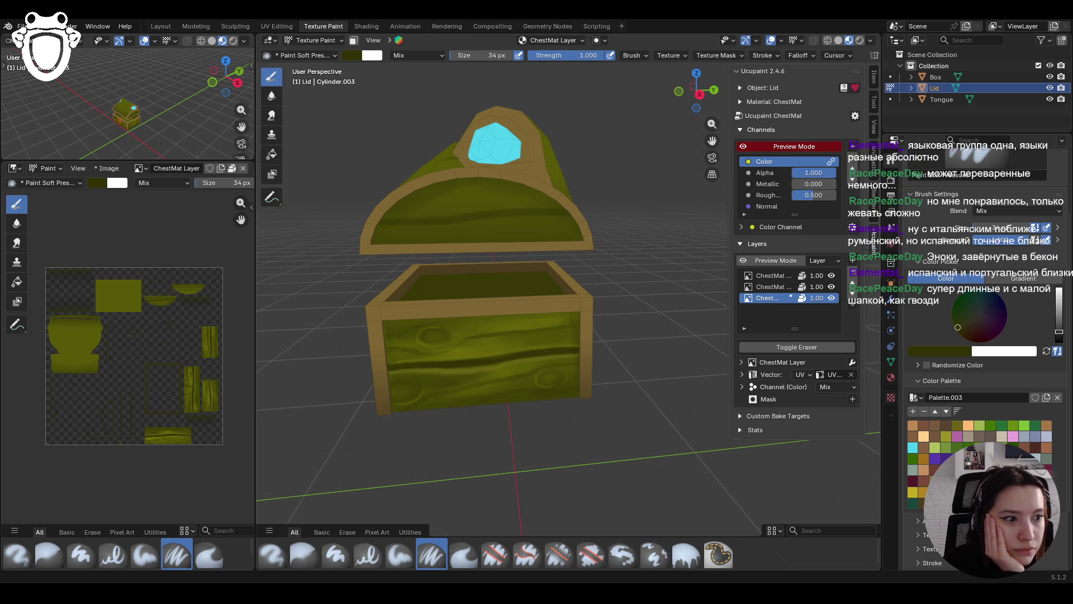
Paint another dark stroke across the lid
mouse_move(472, 455)
middle_down()
mouse_move(464, 450)
mouse_move(482, 447)
mouse_move(473, 446)
middle_up()
drag(363, 220, 569, 214)
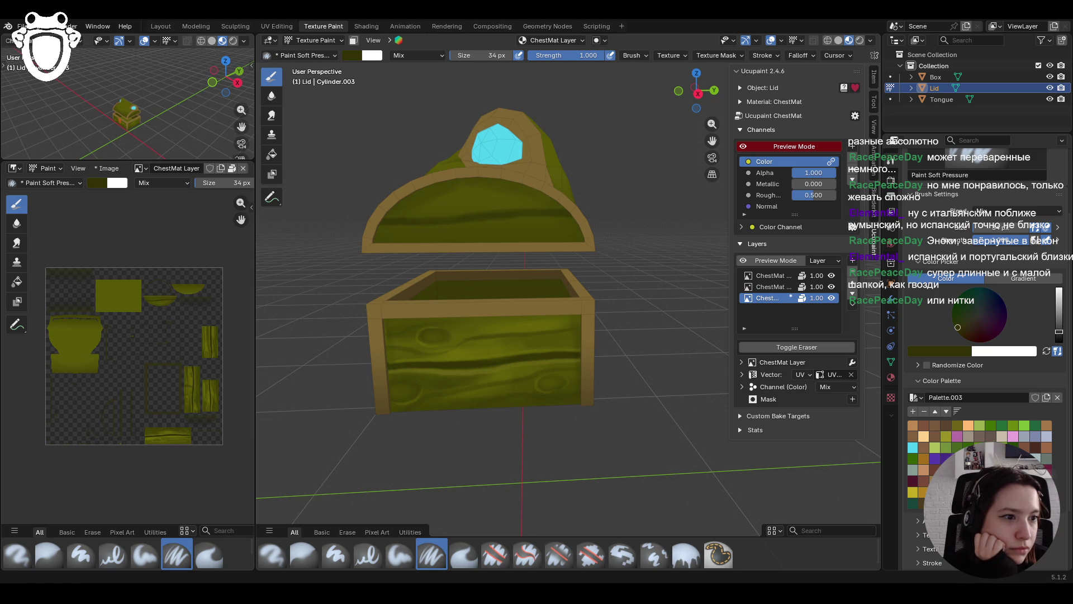
middle_drag(642, 390, 533, 410)
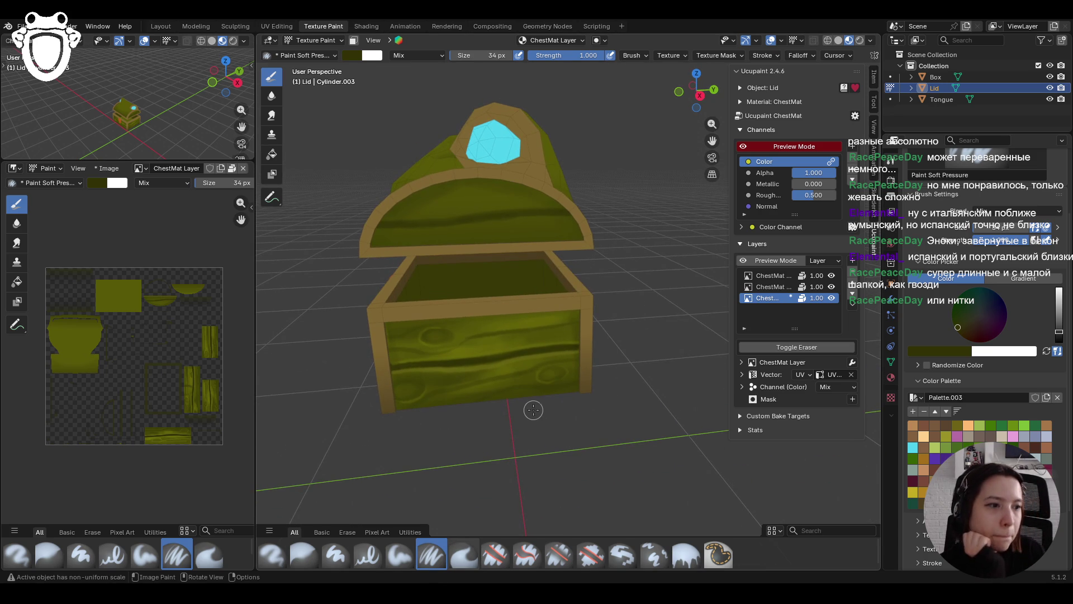
Sample a lighter olive, paint three brighter streaks across the lid, and return to Paint Soft
key(s)
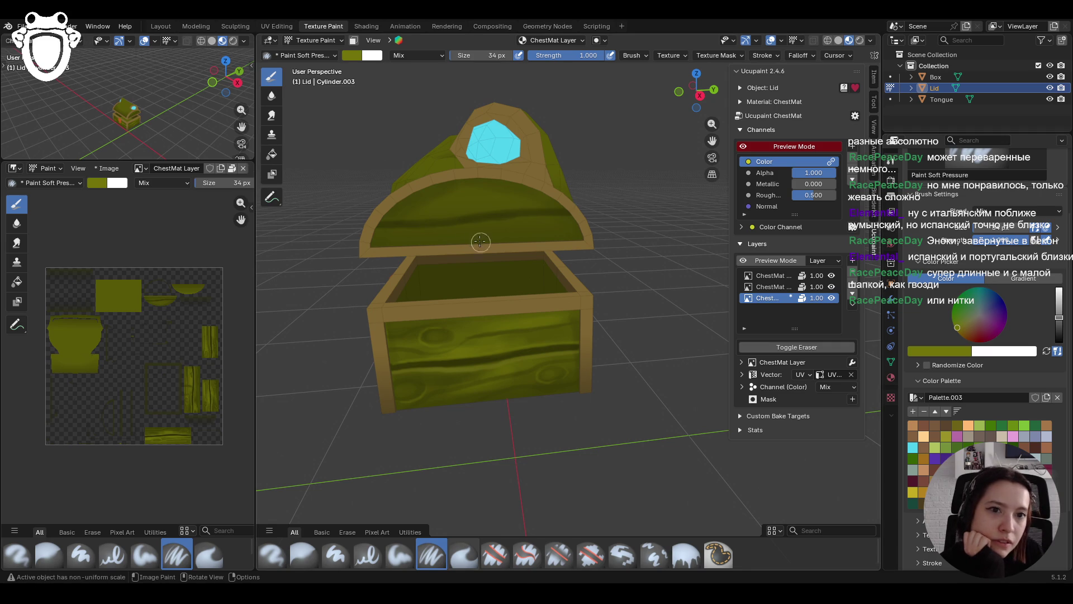
drag(373, 229, 581, 218)
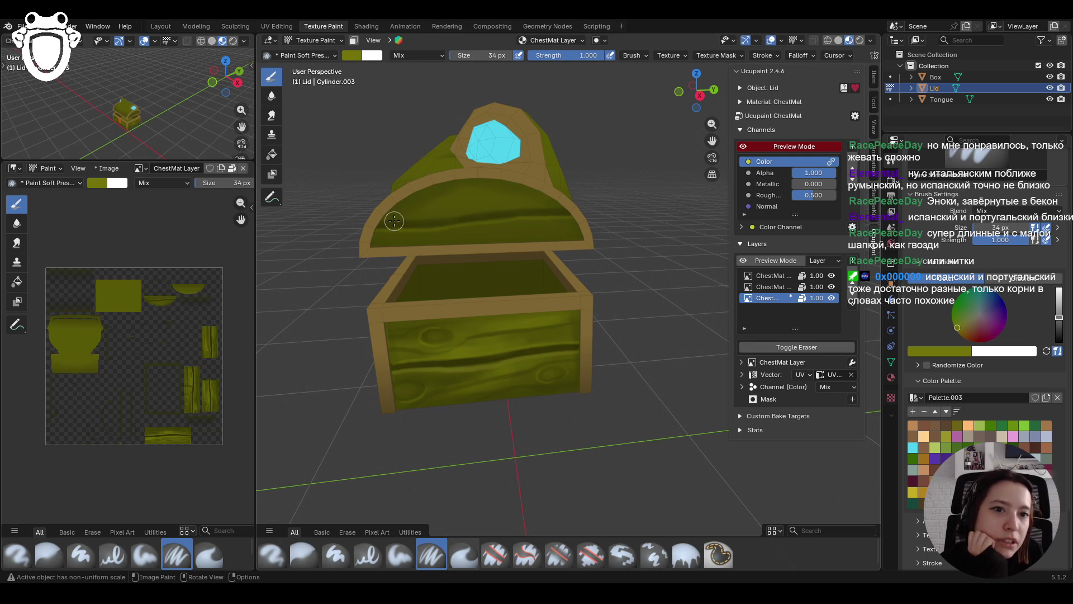
drag(398, 220, 557, 209)
drag(391, 217, 525, 206)
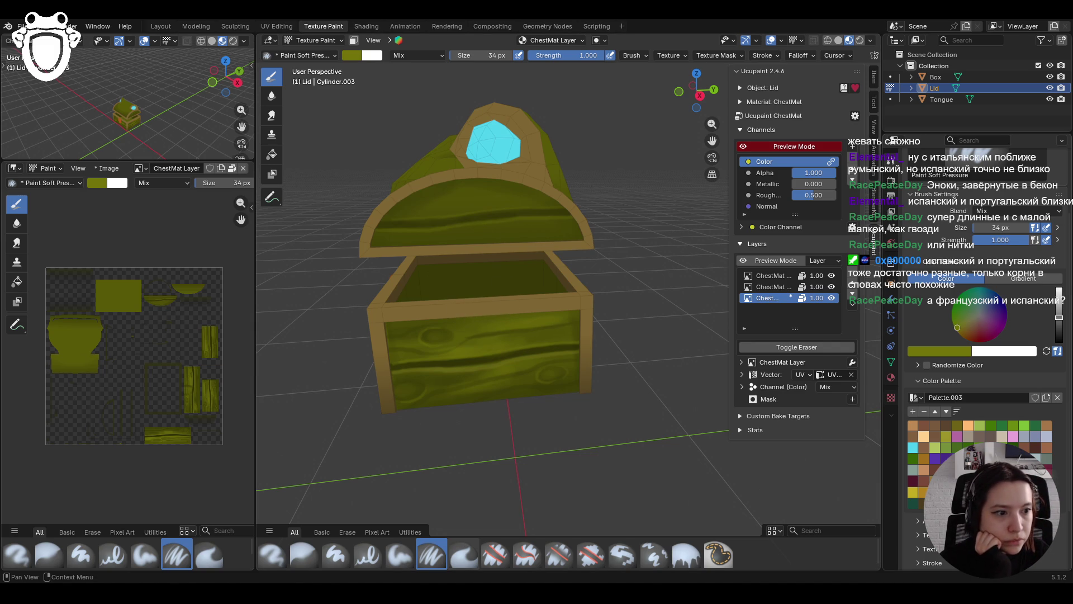
click(1059, 330)
click(399, 552)
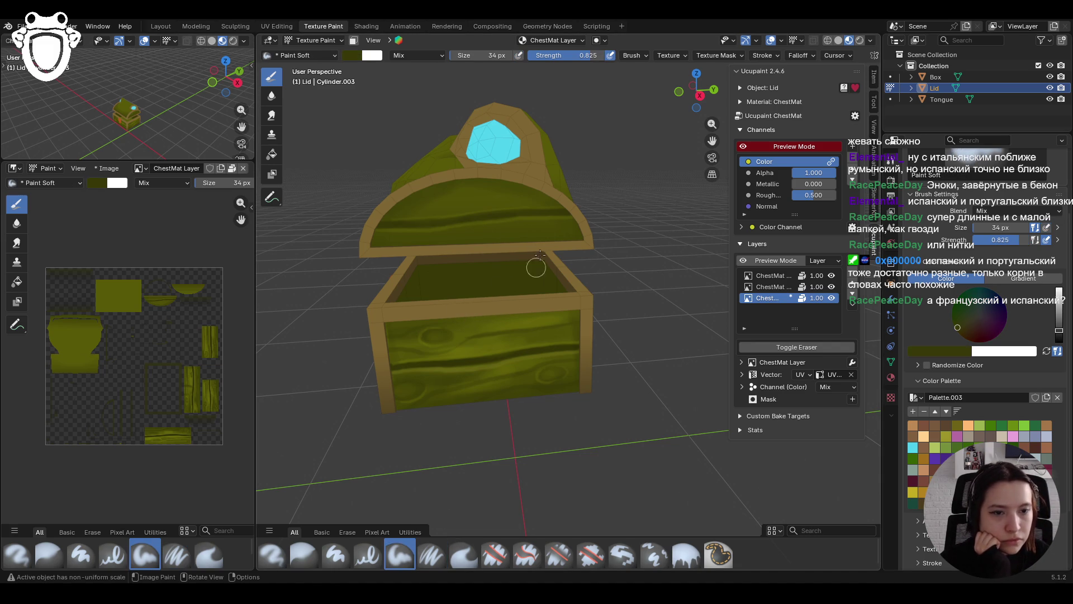
Reduce the brush to 24 px and touch up the lid rim
click(994, 227)
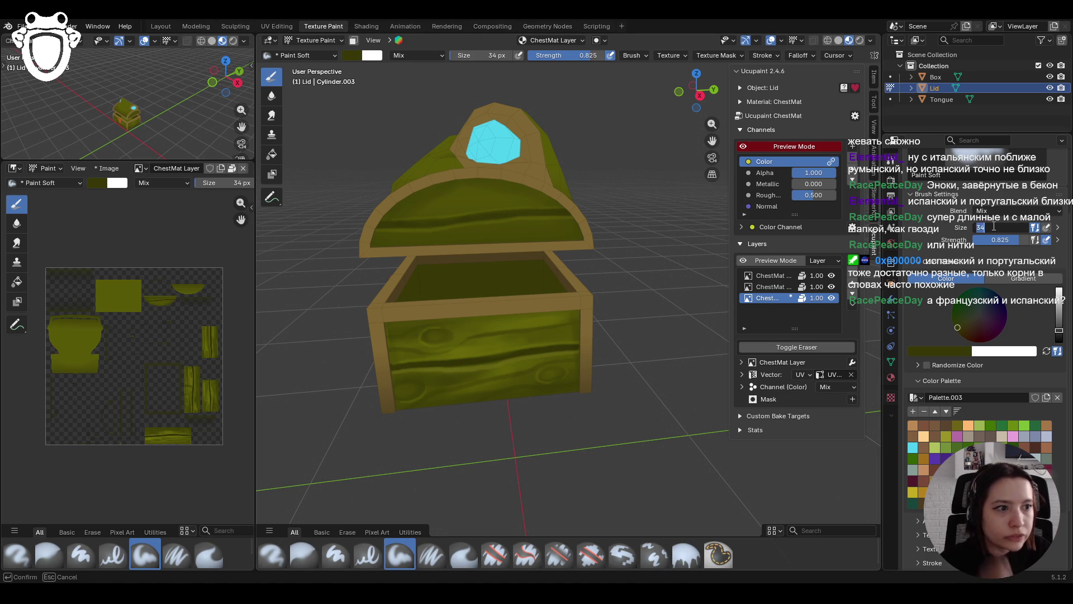
text(24)
key(Return)
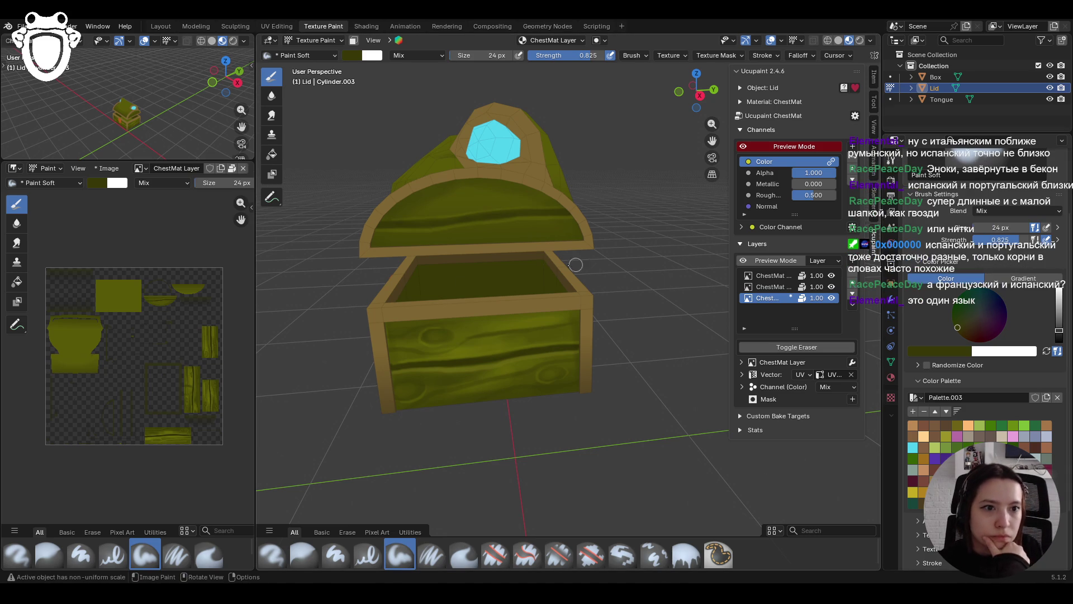
drag(507, 242, 534, 236)
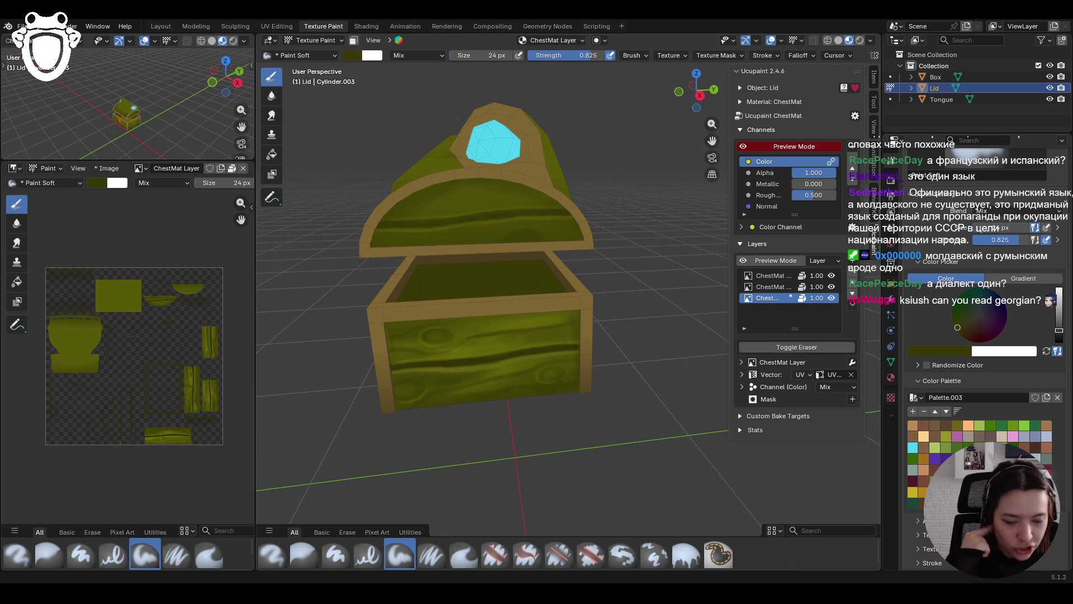
middle_drag(409, 363, 427, 365)
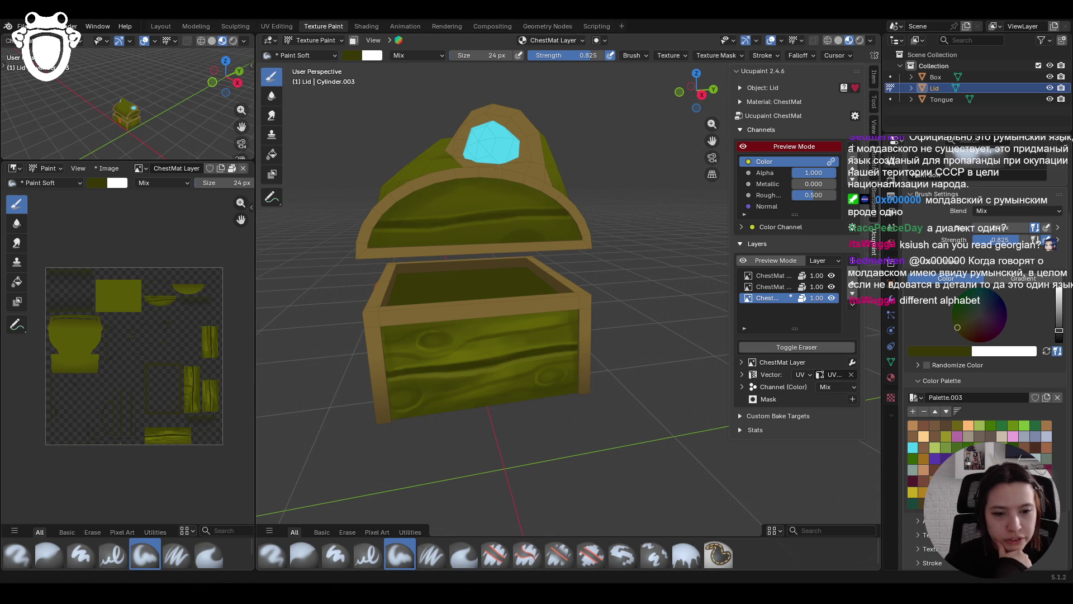
middle_drag(470, 302, 462, 255)
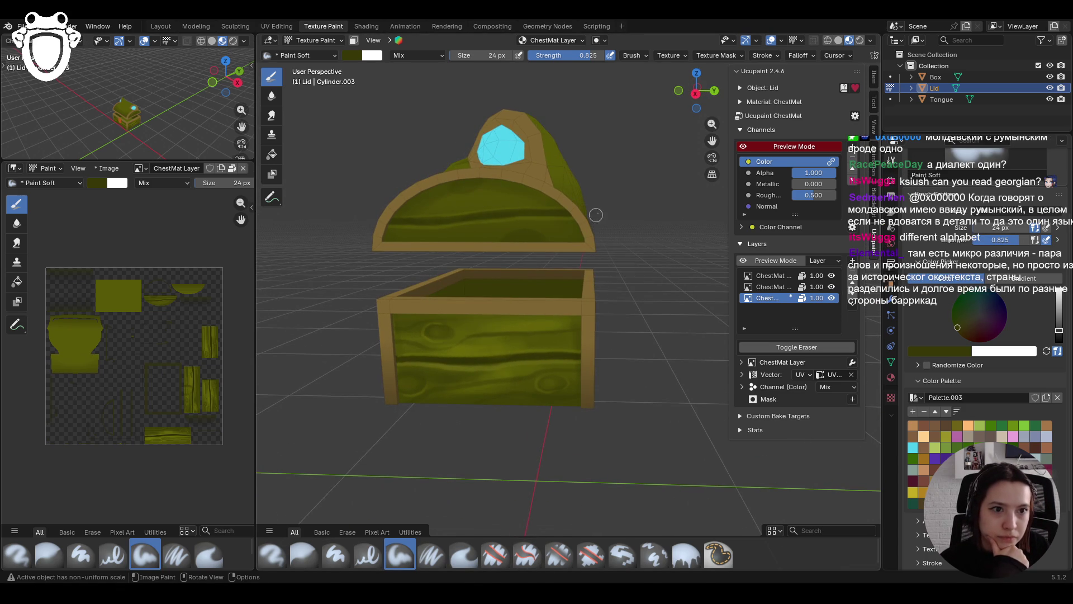
Paint olive streaks on the lid's inner face and along its inner edge with Paint Soft Pressure
drag(431, 200, 430, 201)
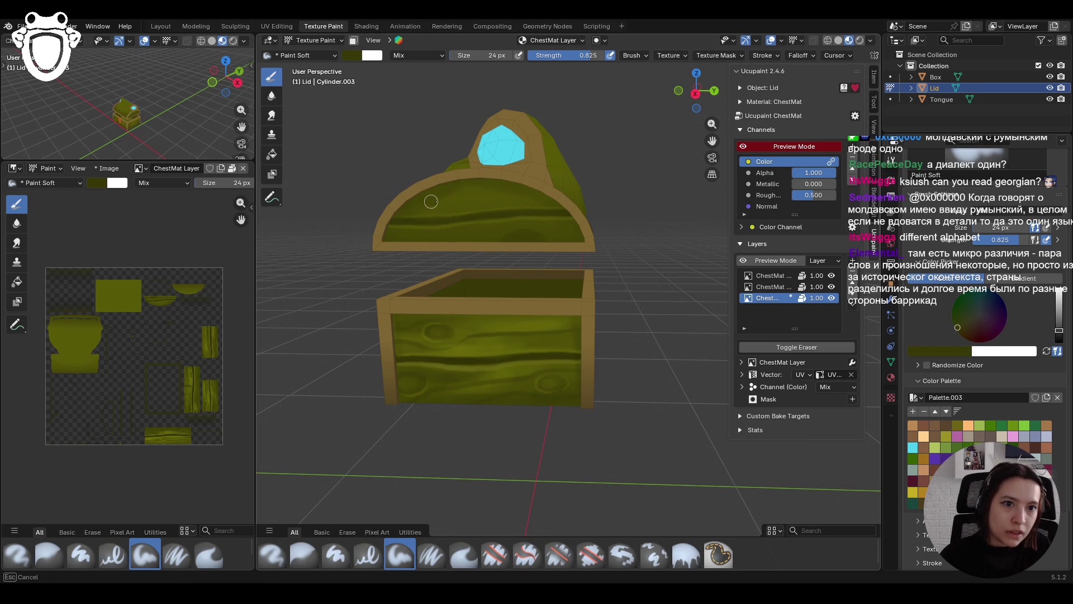
click(431, 554)
mouse_move(403, 247)
mouse_down()
mouse_move(526, 222)
mouse_move(580, 235)
mouse_up()
drag(416, 204, 577, 197)
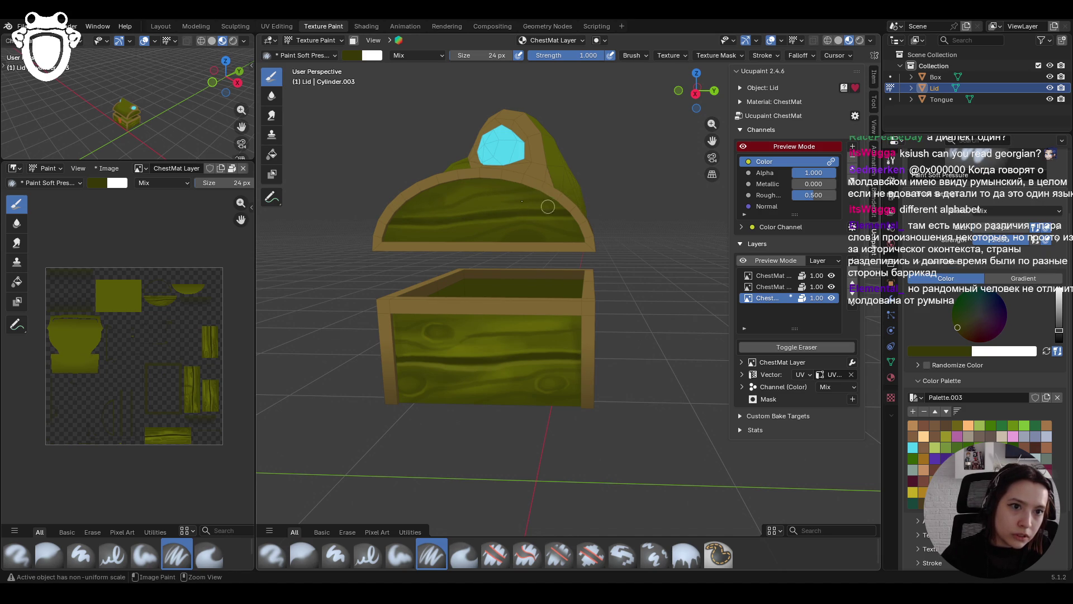
Brighten the colour on Paint Soft and stroke light olive over the lid and its right edge
click(399, 555)
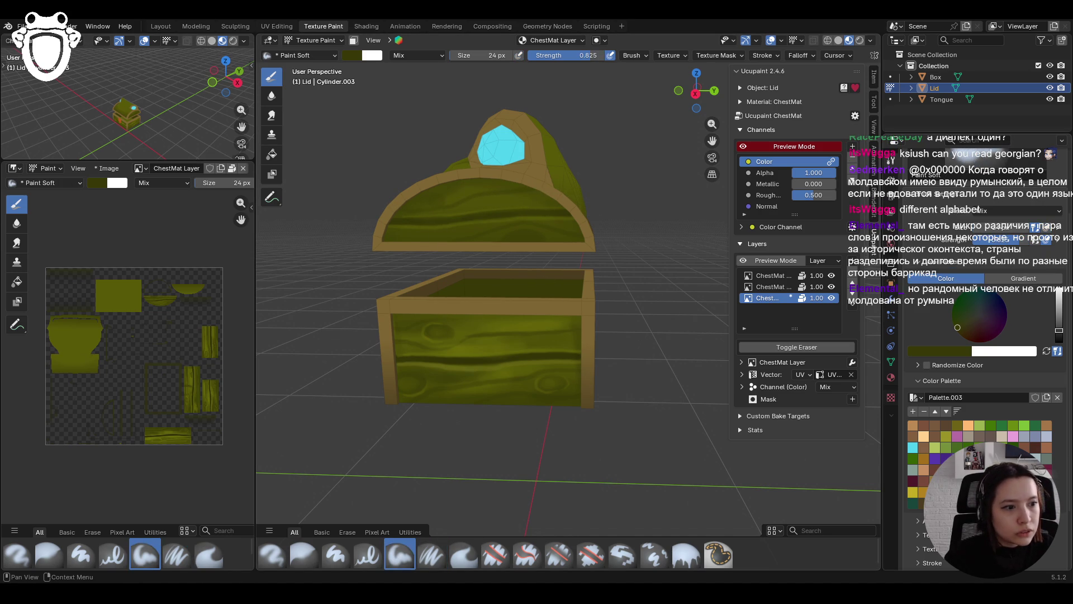
drag(1058, 330, 1058, 317)
click(498, 203)
mouse_move(472, 205)
mouse_down()
mouse_move(507, 198)
mouse_move(454, 210)
mouse_move(538, 200)
mouse_move(461, 209)
mouse_move(487, 221)
mouse_move(440, 234)
mouse_move(498, 224)
mouse_move(391, 236)
mouse_up()
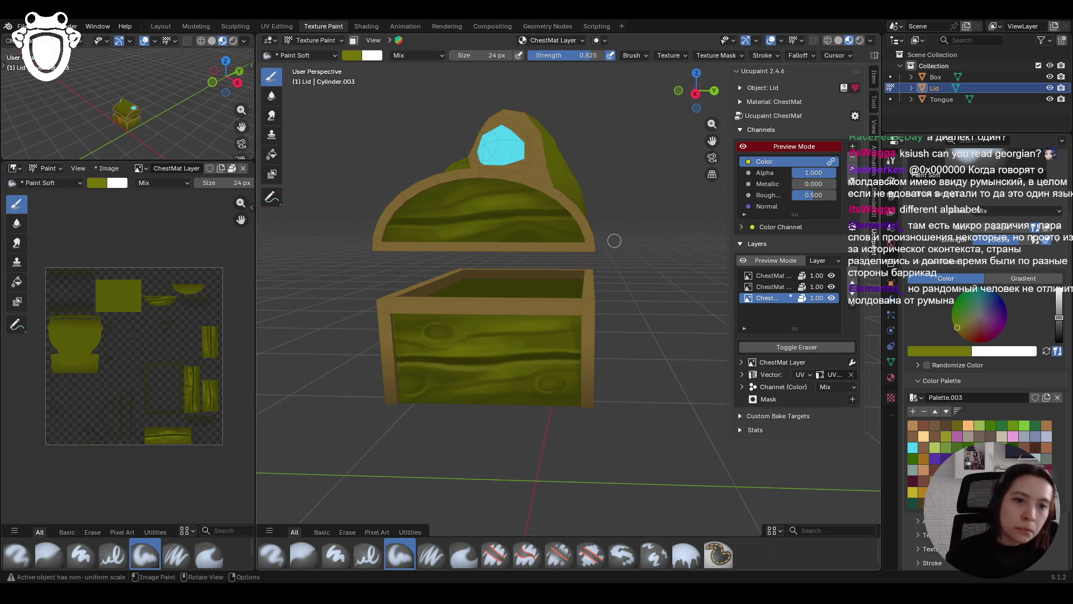
drag(555, 223, 586, 224)
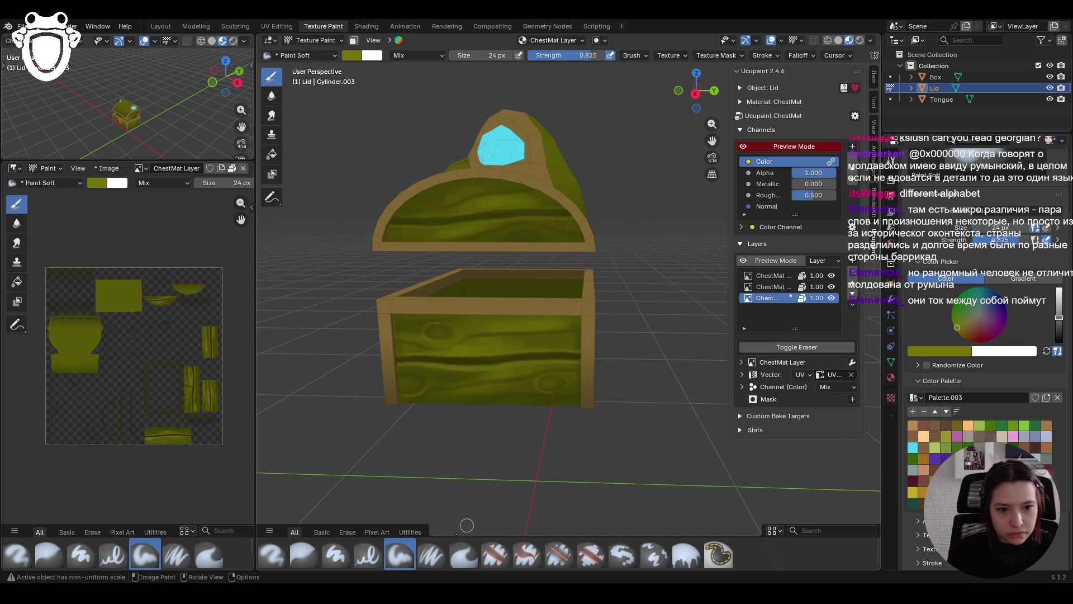
Tilt the view down into the lid and paint a wide Paint Soft Pressure streak across its inner face
click(432, 554)
middle_drag(371, 436, 407, 355)
drag(385, 178, 388, 180)
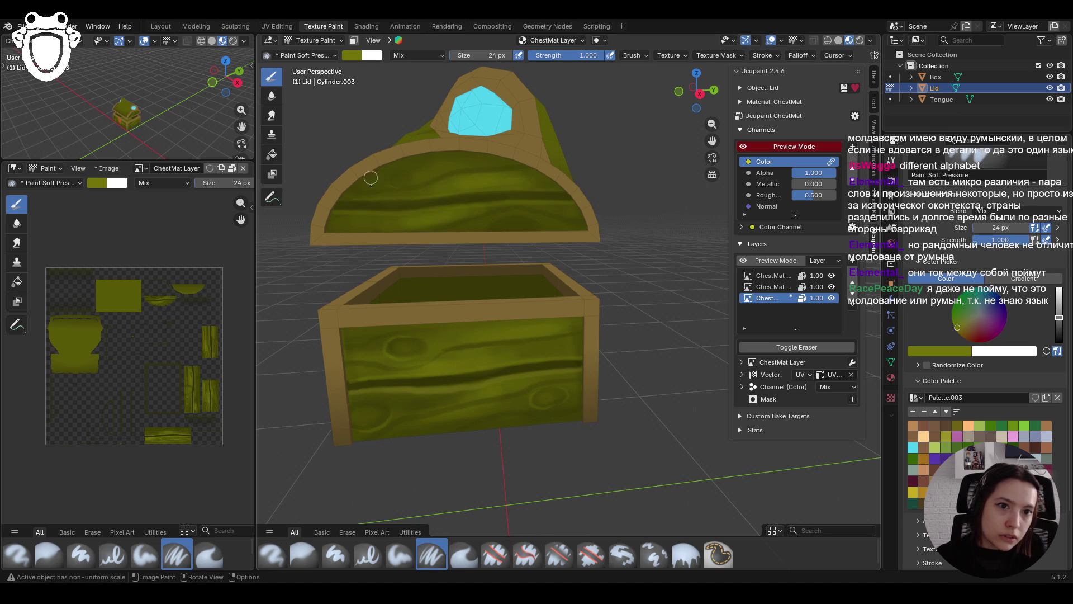
drag(341, 196, 564, 166)
click(304, 554)
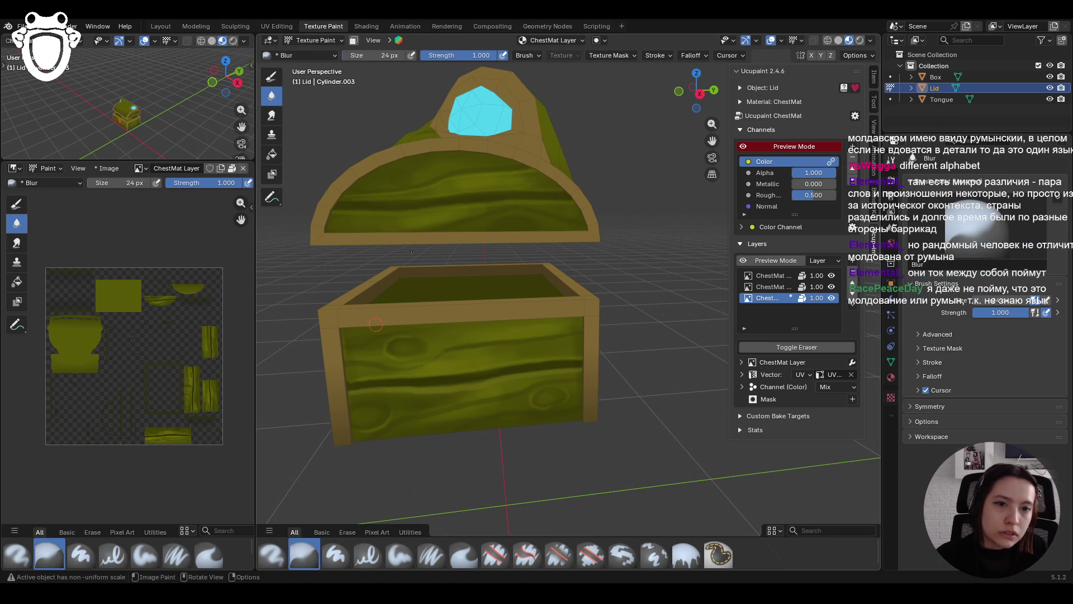
Blur the lid paint, add two Paint Soft Pressure streaks, and blur their edges with Shift+Space
mouse_move(401, 186)
mouse_down()
mouse_move(342, 199)
mouse_move(462, 185)
mouse_up()
click(431, 555)
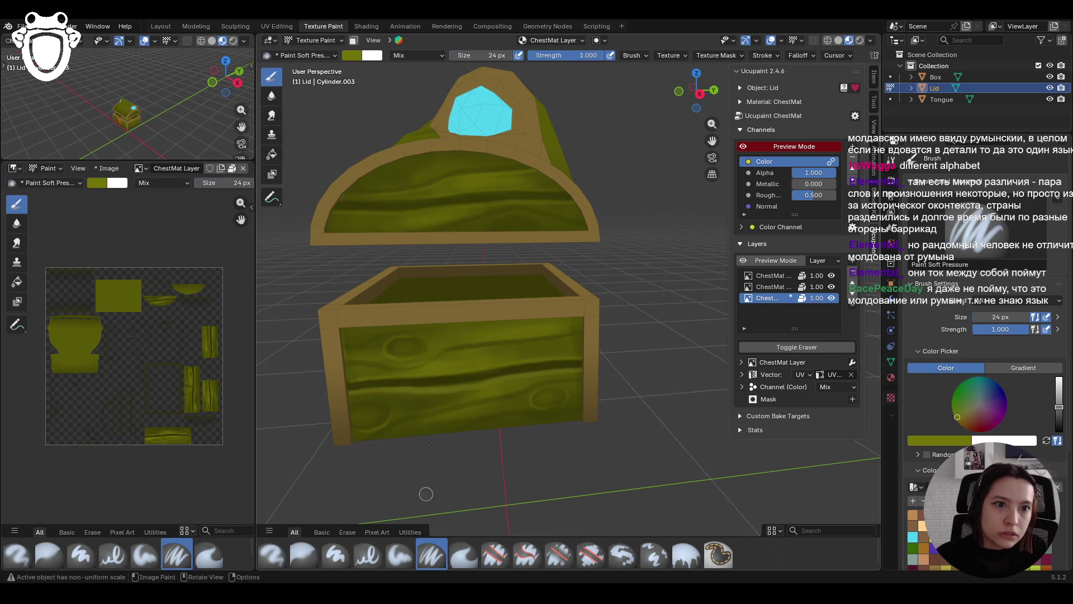
mouse_move(449, 230)
mouse_down()
mouse_move(511, 210)
mouse_move(608, 231)
mouse_up()
mouse_move(482, 229)
mouse_down()
mouse_move(517, 215)
mouse_move(545, 224)
mouse_up()
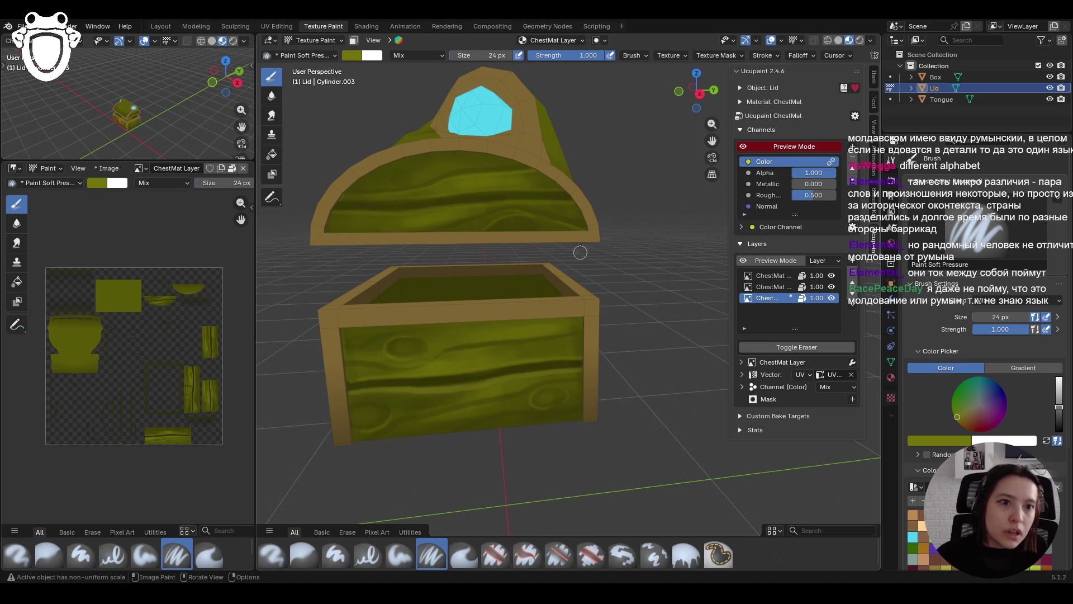
key(shift+space)
drag(531, 216, 542, 224)
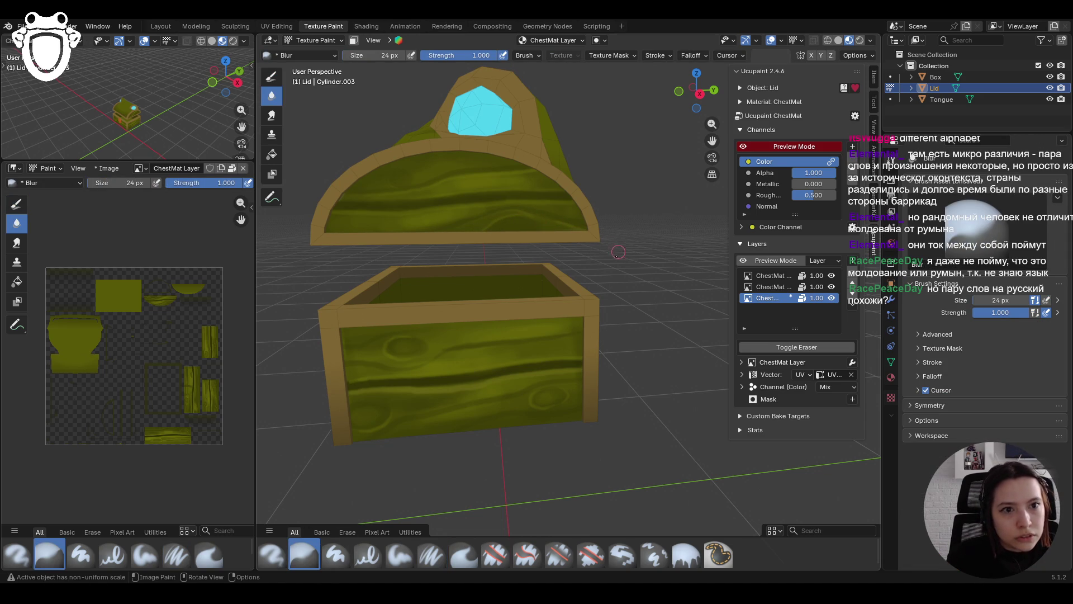
click(367, 554)
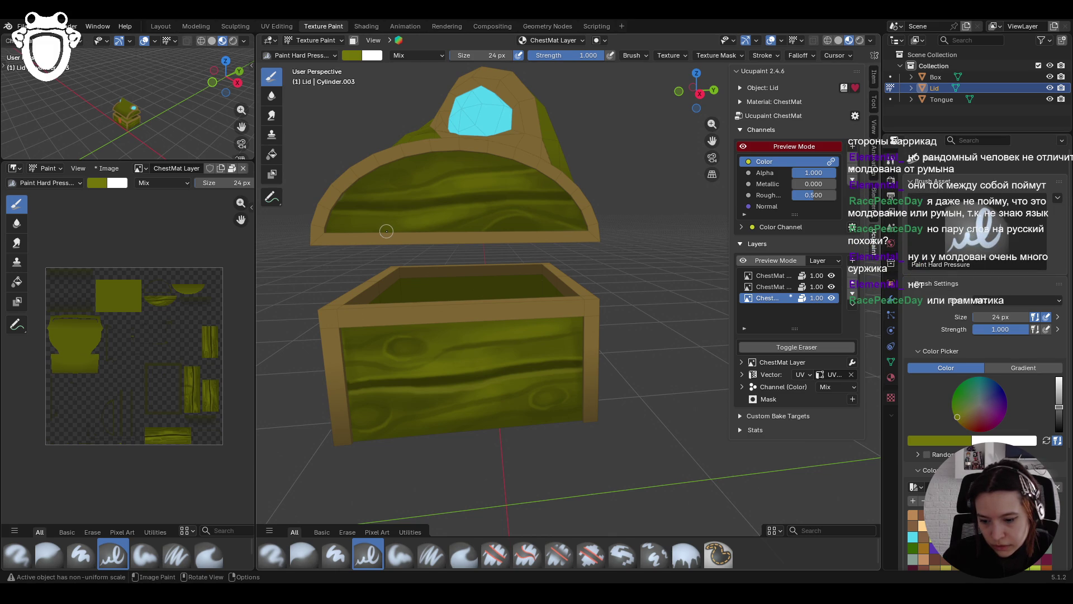
Select Paint Soft at strength 0.825 and lower the colour value to a darker olive
click(411, 172)
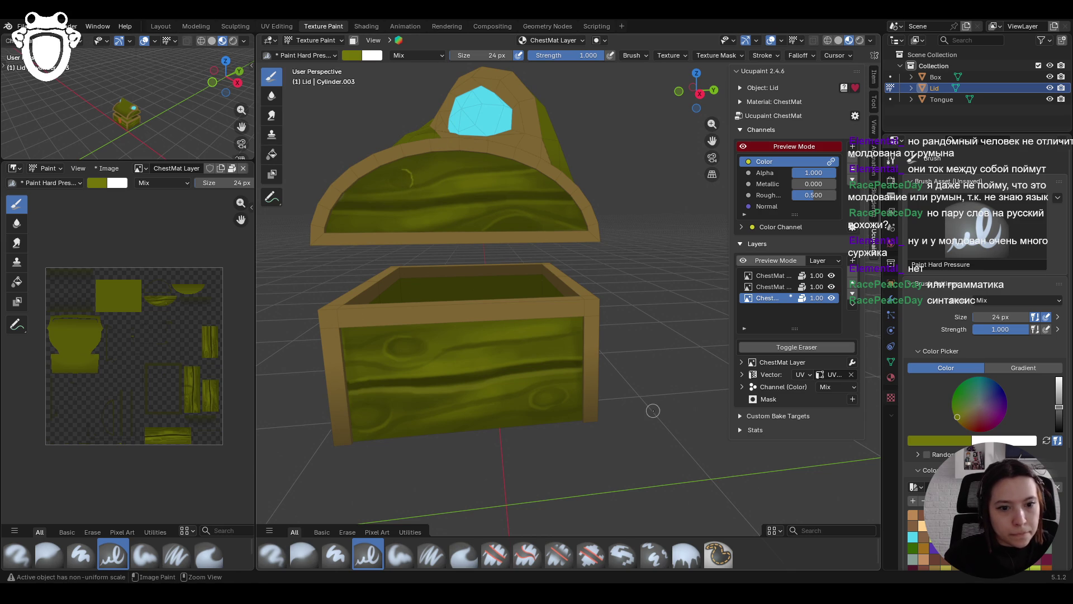
click(430, 555)
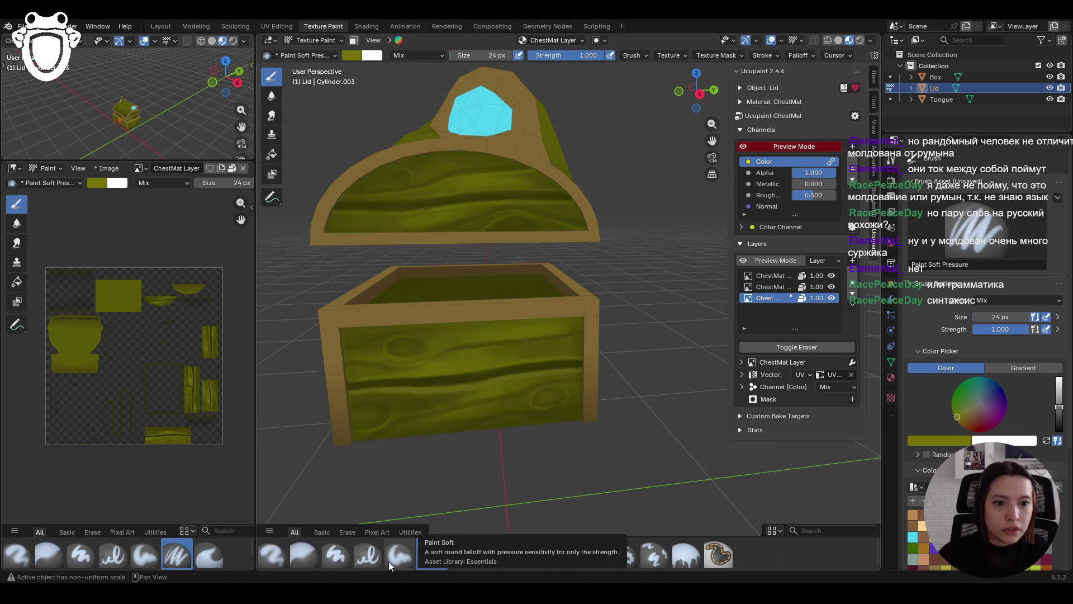
click(387, 562)
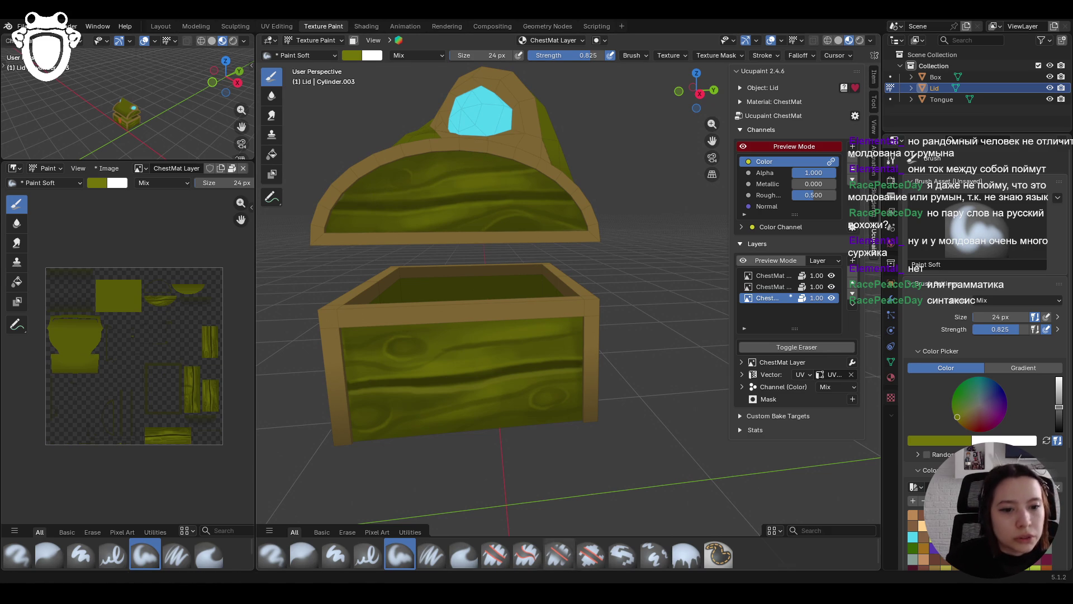
scroll(984, 335, down, 3)
drag(1058, 339, 1059, 345)
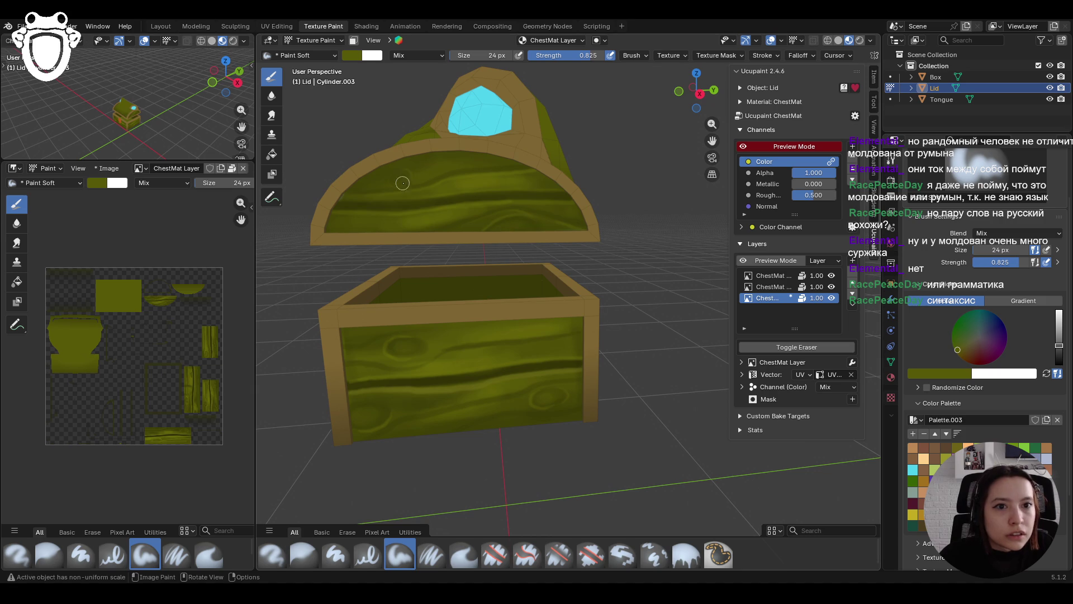
scroll(456, 106, down, 4)
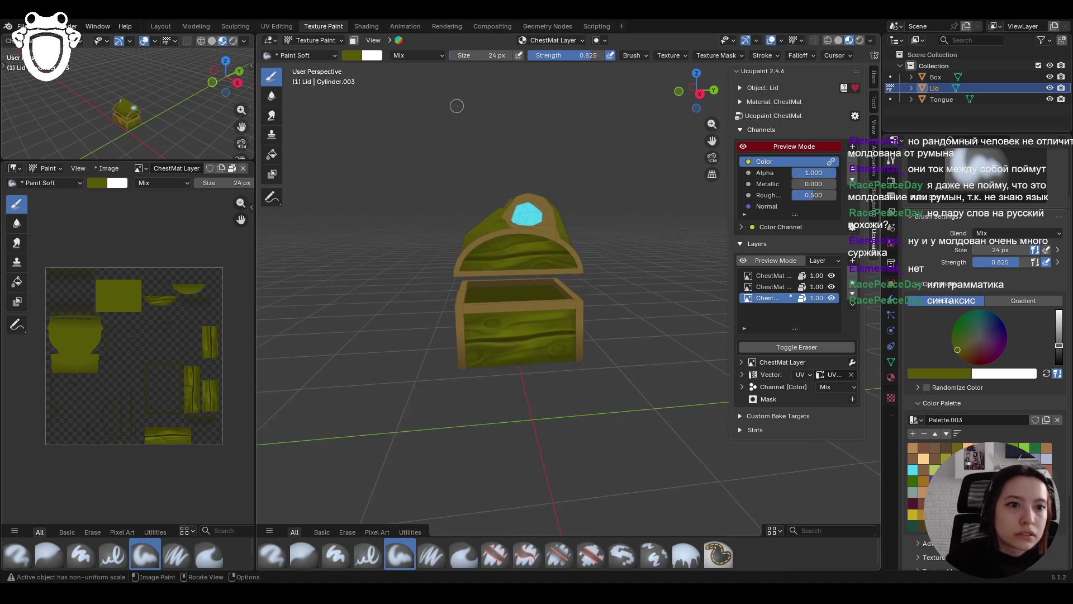
Save chest.blend with Ctrl+S while orbiting around the chest
mouse_move(457, 112)
middle_down()
mouse_move(491, 140)
mouse_move(391, 134)
mouse_move(482, 150)
mouse_move(407, 136)
mouse_move(441, 156)
mouse_move(514, 165)
mouse_move(485, 170)
mouse_move(463, 225)
mouse_move(407, 200)
mouse_move(617, 210)
mouse_move(575, 211)
mouse_move(571, 227)
middle_up()
key(ctrl+s)
scroll(571, 227, up, 8)
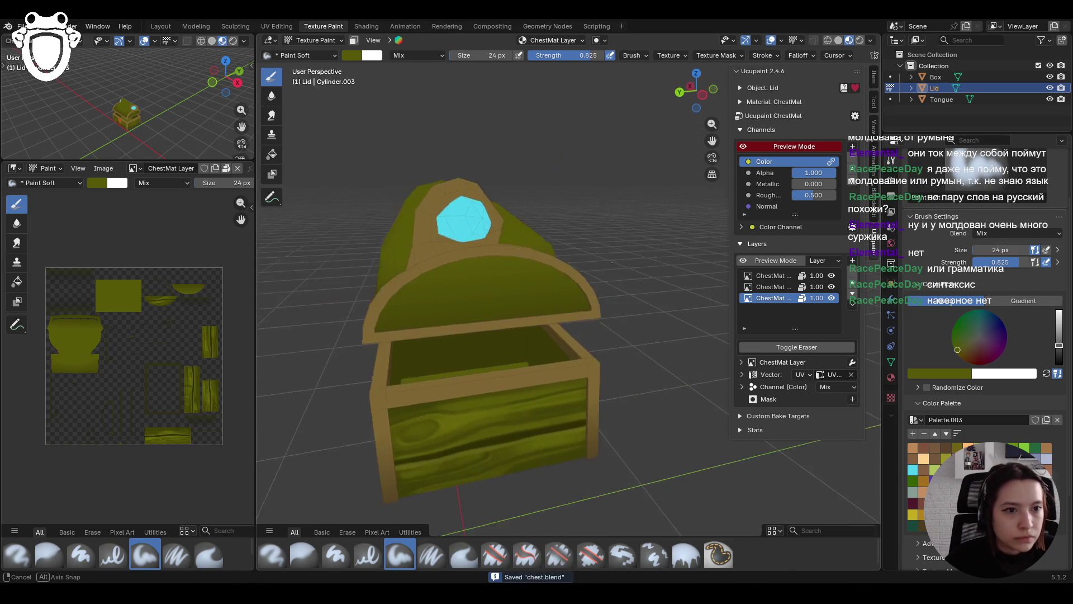
middle_drag(571, 227, 564, 230)
Eyedrop a dark olive from the chest and paint a shorter Paint Soft Pressure streak across the inner lid
click(431, 555)
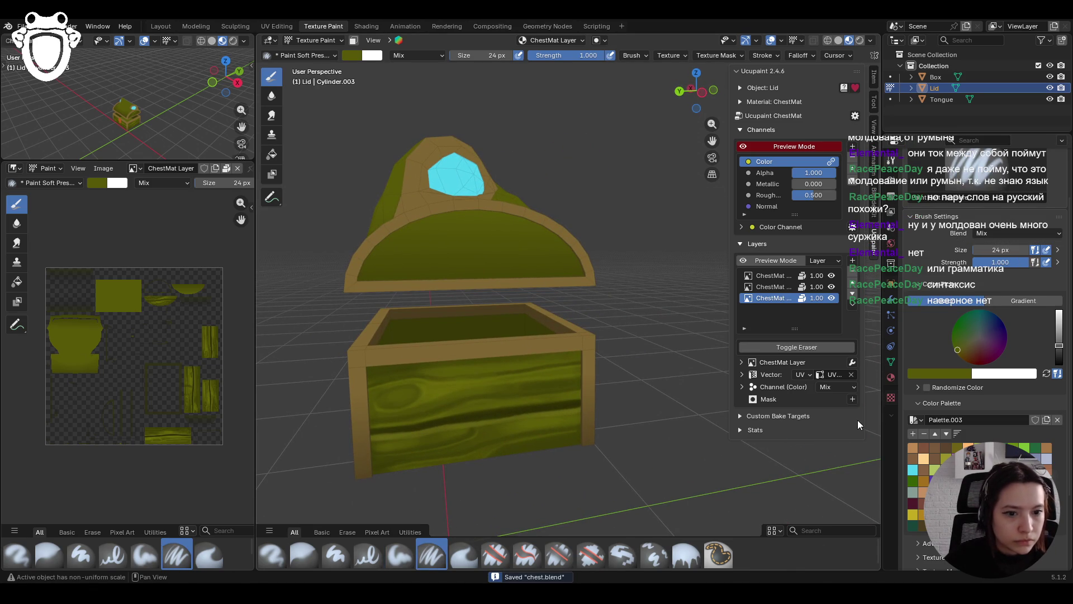
click(948, 374)
click(960, 360)
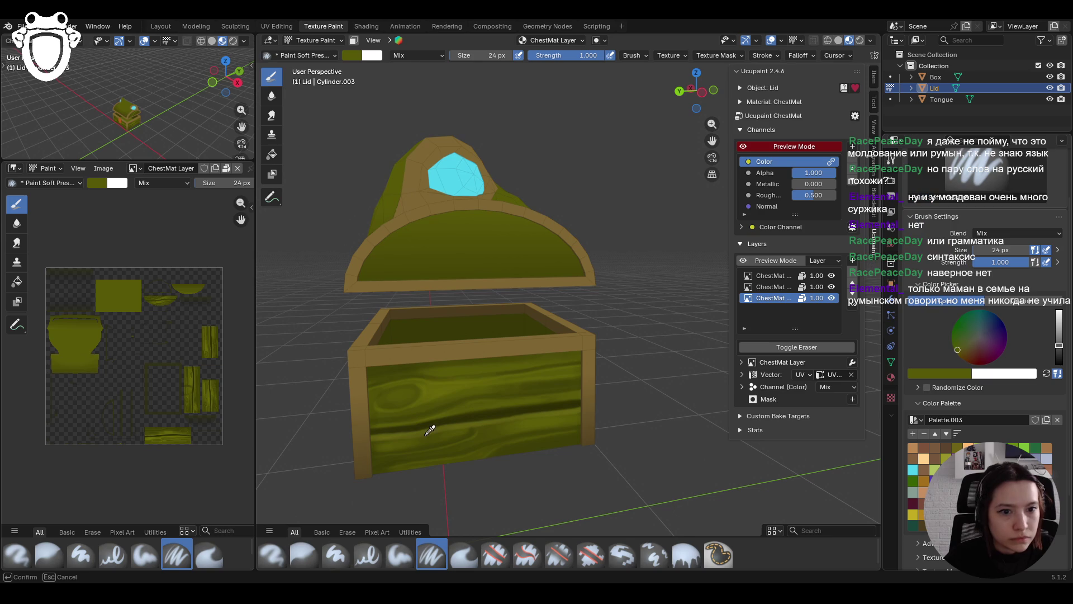
click(437, 420)
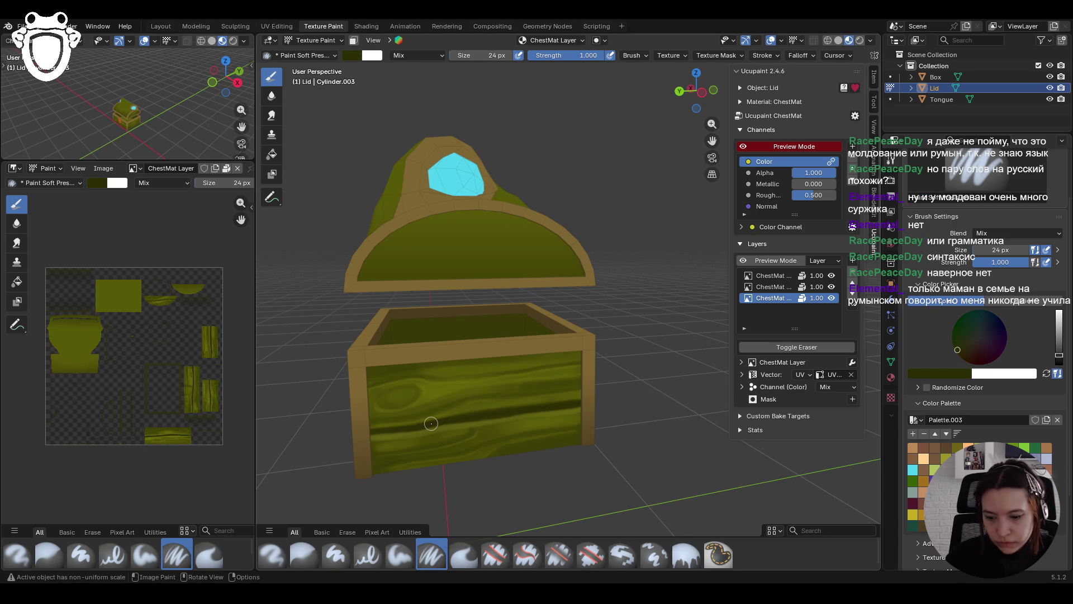
drag(366, 258, 545, 232)
key(ctrl+z)
drag(368, 252, 559, 229)
Repaint dark olive grain streaks across the inner lid, undoing misplaced ones, then lighten the colour on Paint Soft
key(ctrl+z)
drag(374, 248, 564, 235)
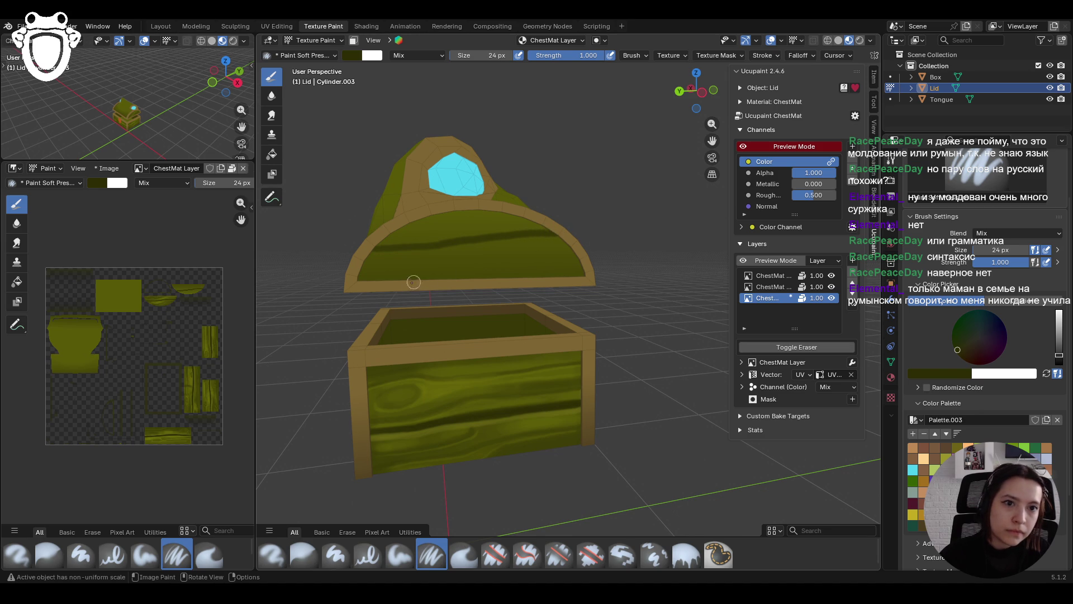
key(ctrl+z)
drag(357, 257, 557, 232)
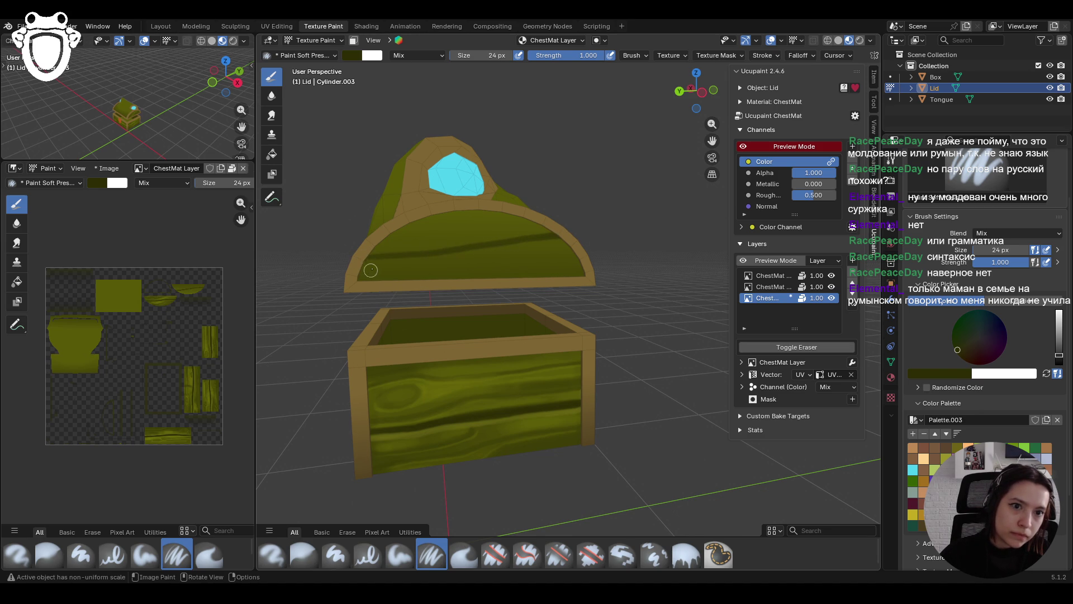
drag(370, 259, 567, 236)
drag(527, 241, 556, 243)
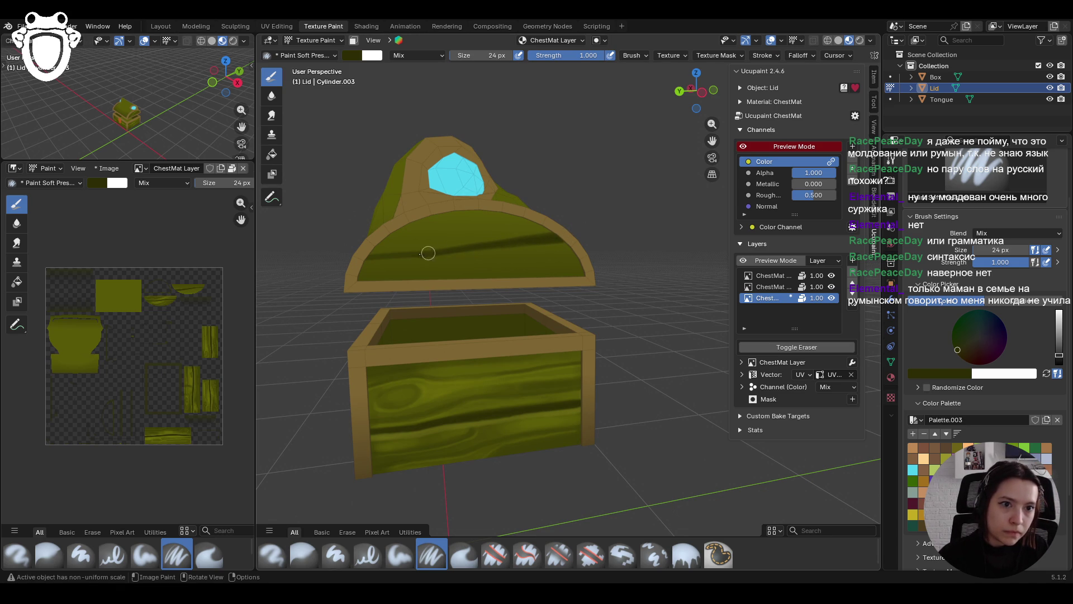
mouse_move(360, 256)
mouse_down()
mouse_move(555, 237)
mouse_move(534, 235)
mouse_up()
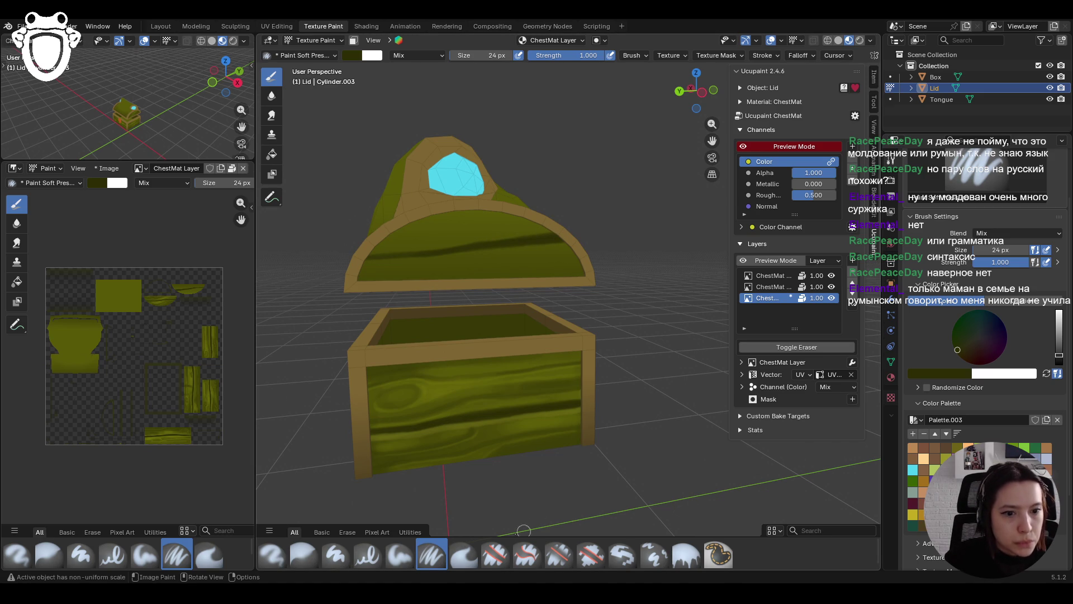
click(399, 555)
drag(1059, 355, 1058, 339)
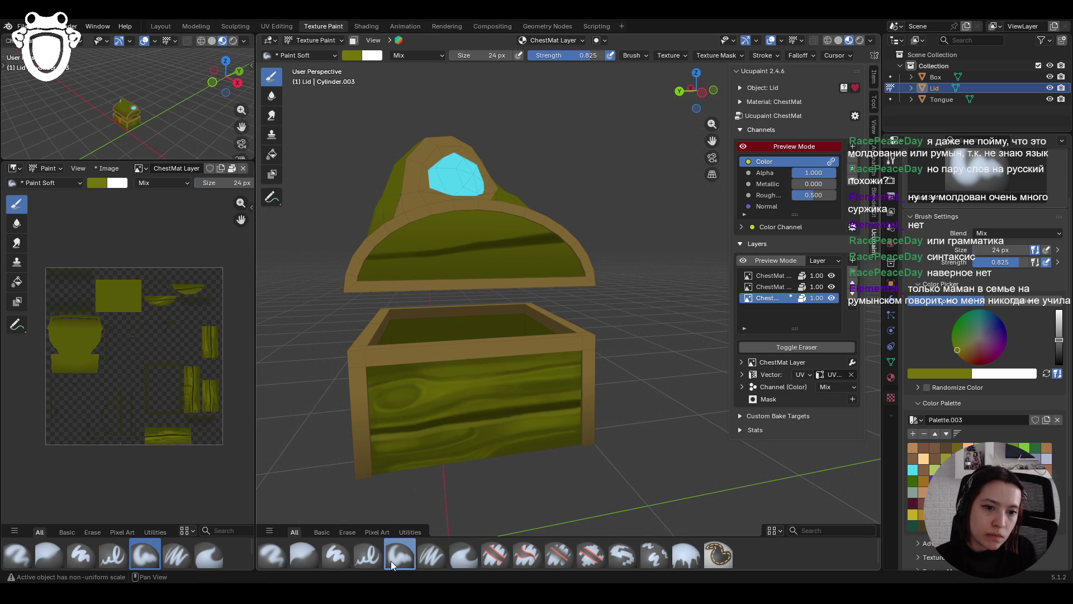
Paint light olive strokes and a dab across the lid with Paint Soft Pressure
click(426, 559)
click(359, 261)
mouse_move(398, 261)
mouse_down()
mouse_move(372, 260)
mouse_move(556, 246)
mouse_up()
click(554, 246)
drag(367, 255, 548, 235)
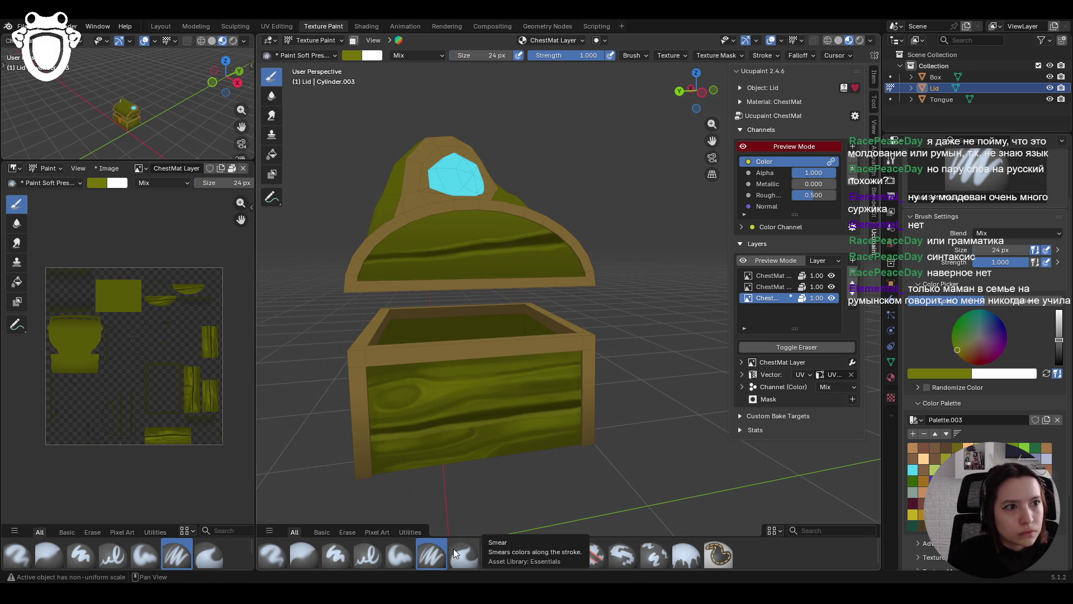
Darken to olive on Paint Soft and add soft strokes across the lid and dabs on its rim
click(399, 555)
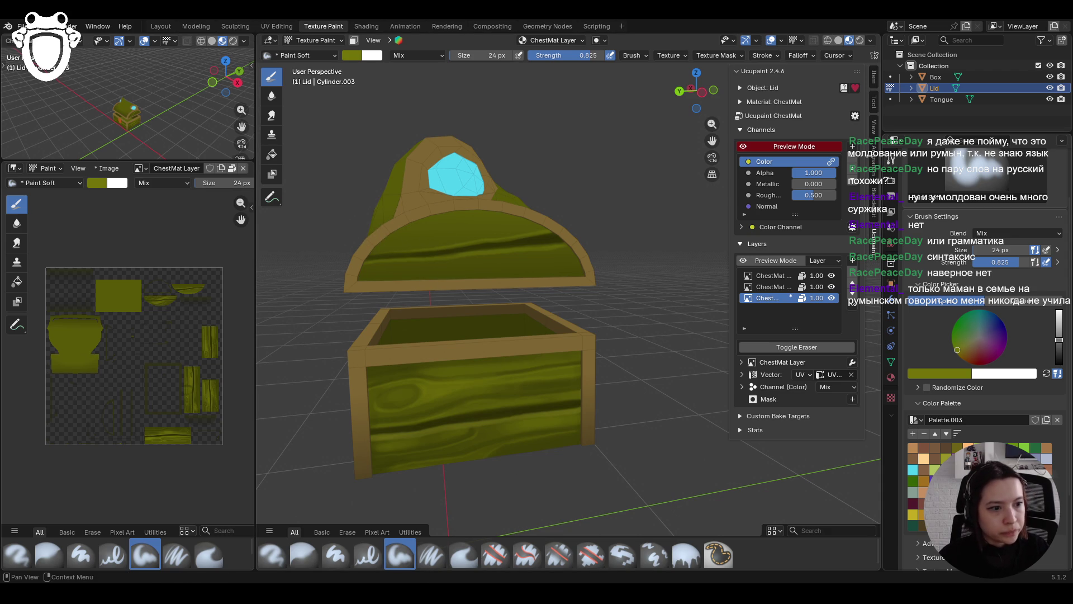
drag(1059, 340, 1059, 352)
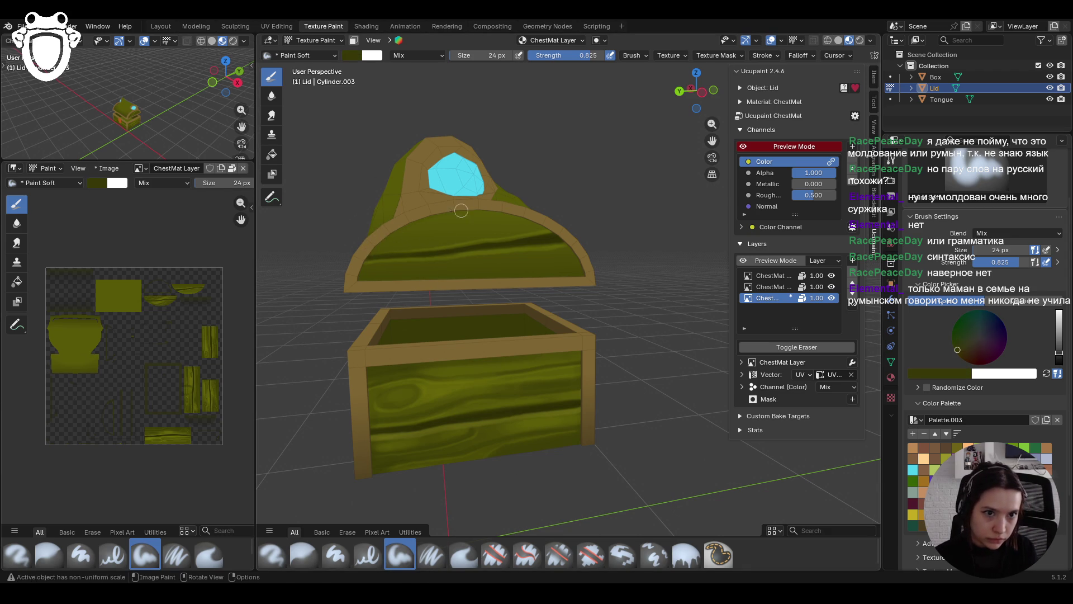
mouse_move(358, 257)
mouse_down()
mouse_move(521, 217)
mouse_move(493, 213)
mouse_move(537, 226)
mouse_move(580, 272)
mouse_up()
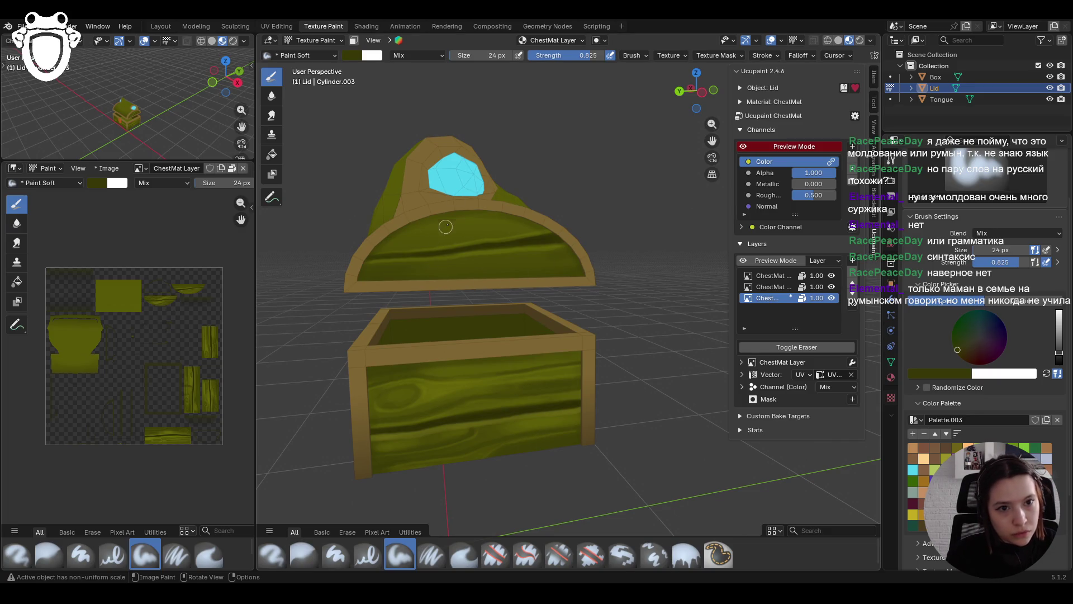
drag(430, 231, 425, 233)
drag(502, 222, 508, 222)
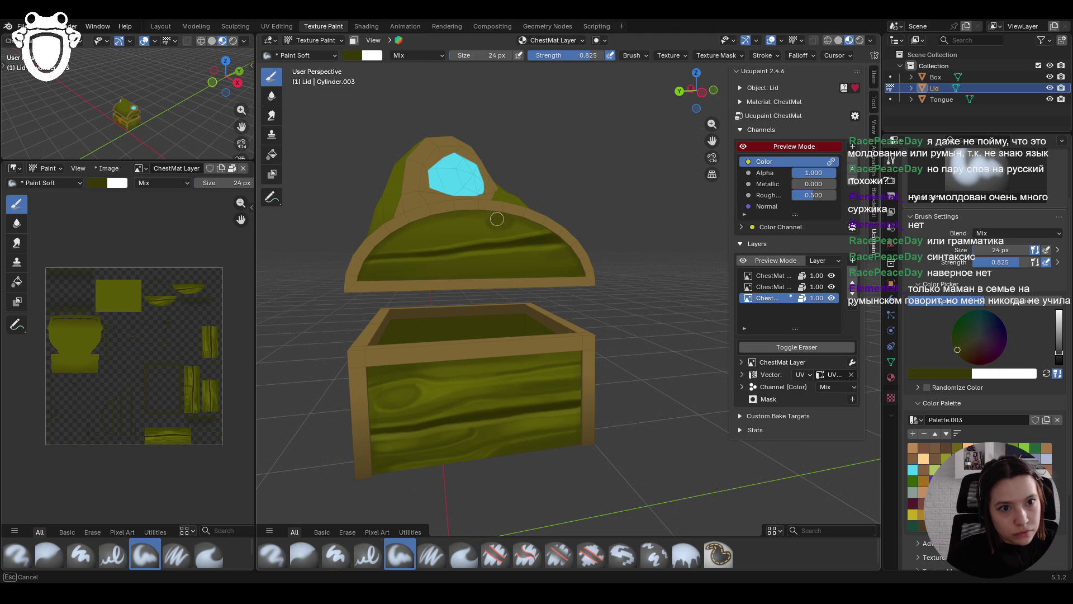
drag(487, 221, 487, 220)
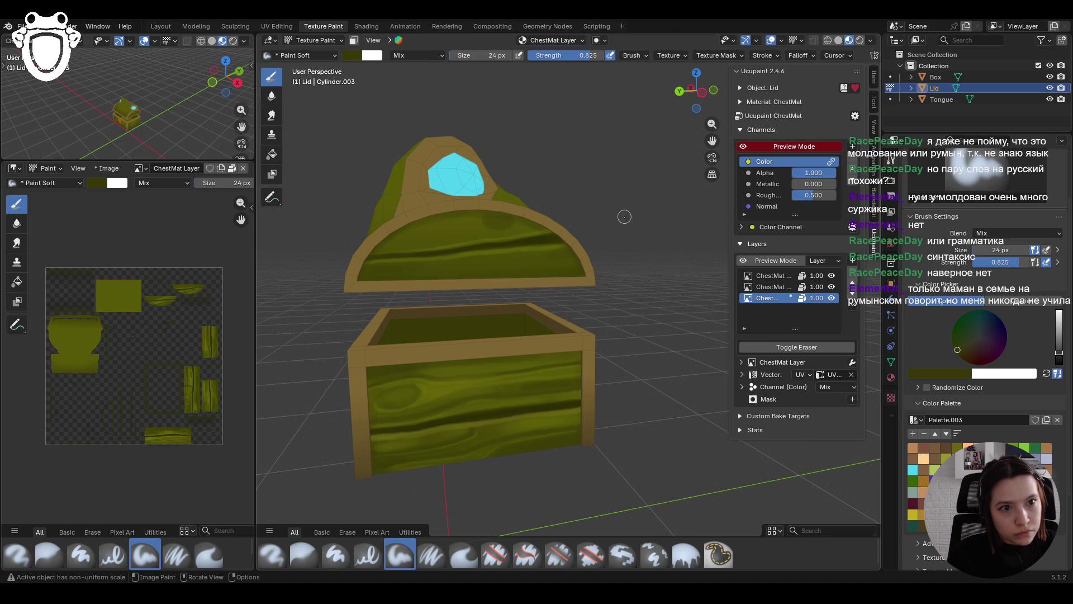
click(376, 287)
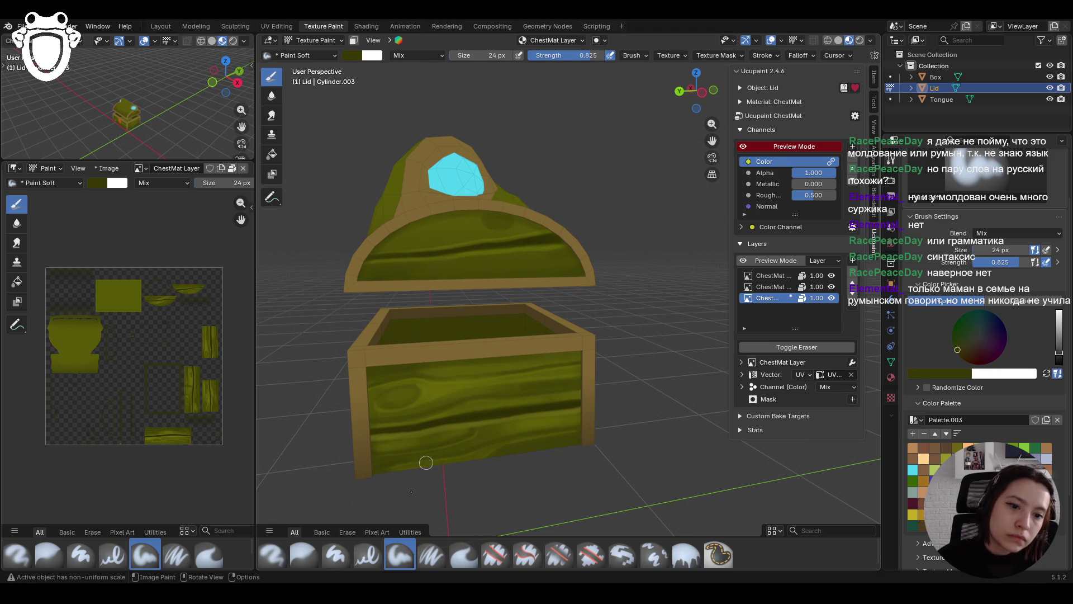
click(494, 218)
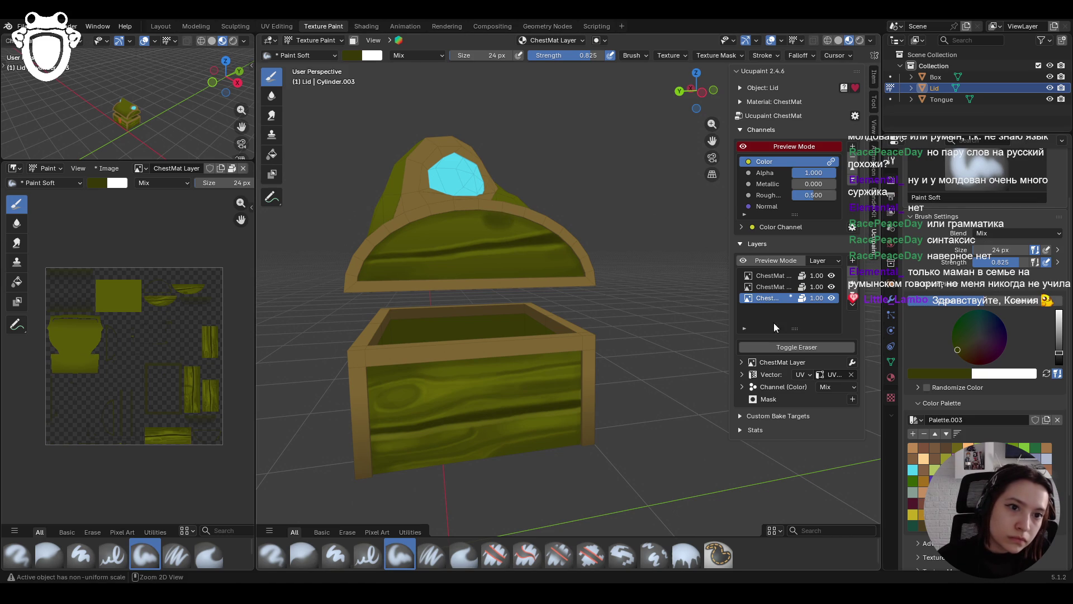
Brighten the colour slightly and dab short strokes onto the lid's front
drag(1058, 352, 1059, 345)
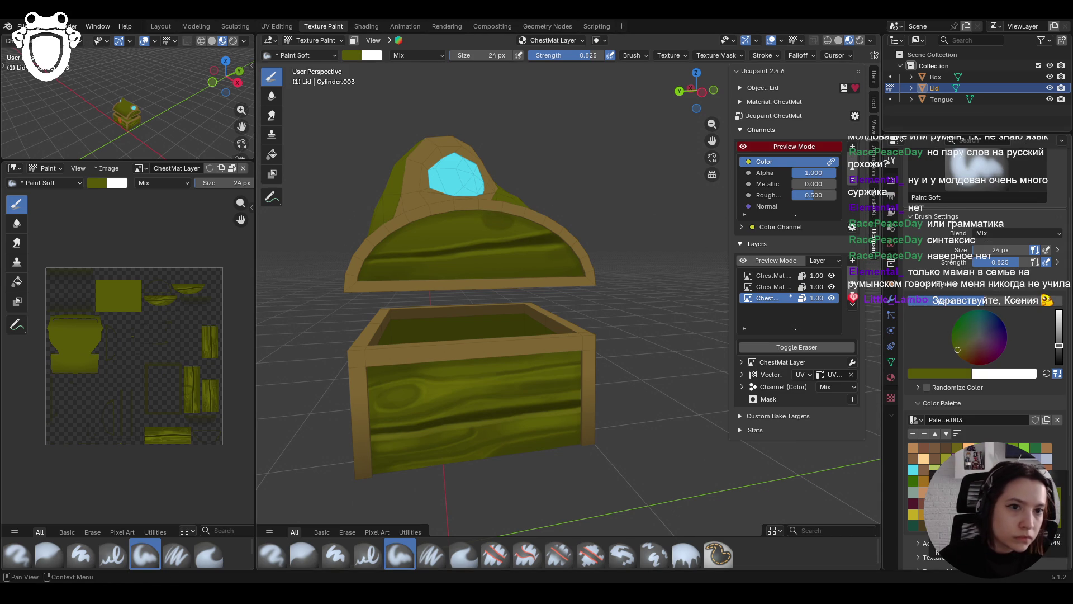
click(490, 218)
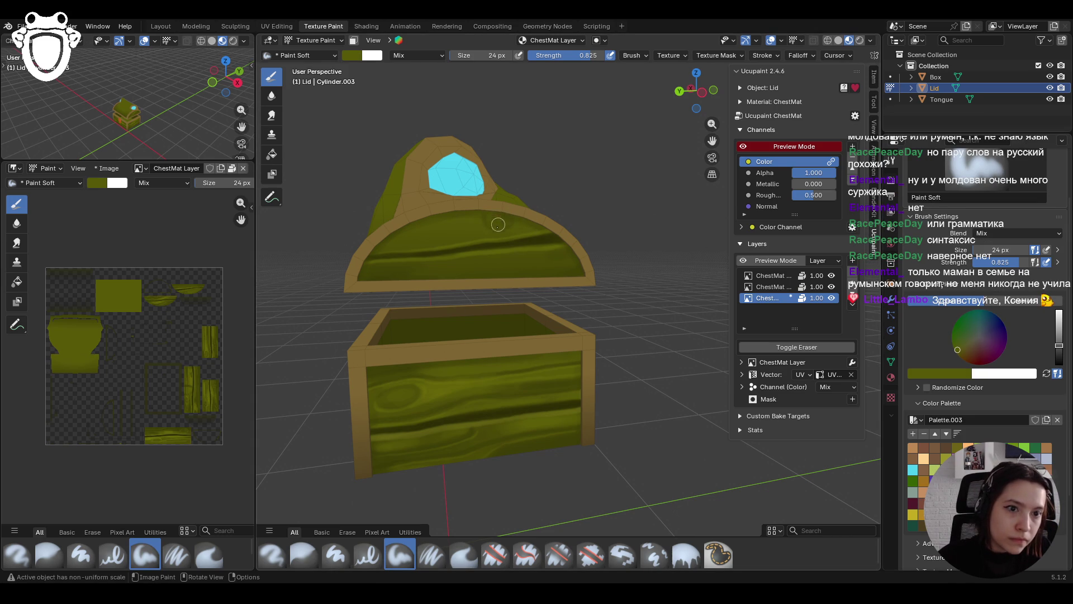
drag(492, 219, 491, 221)
click(509, 221)
click(487, 222)
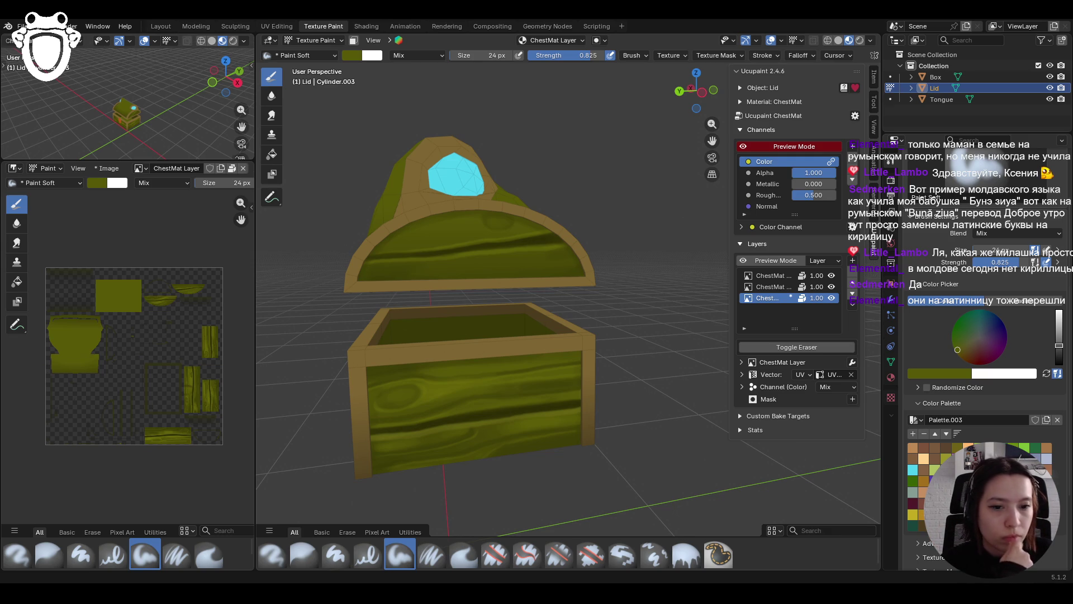
scroll(439, 538, down, 1)
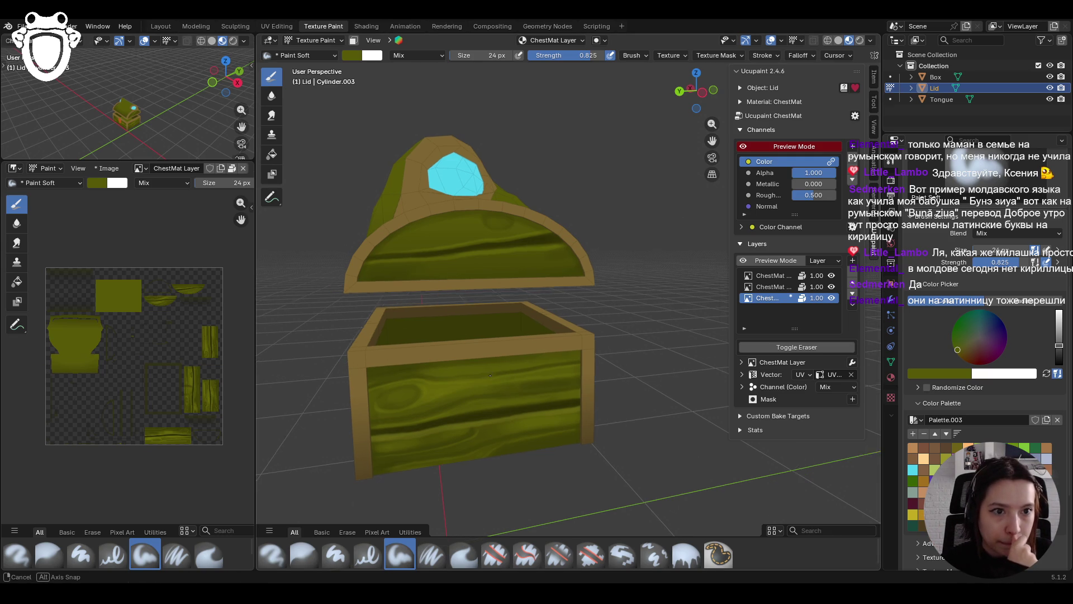
Paint olive streaks across the lid front, along its rim and lower edge with Paint Soft
click(433, 561)
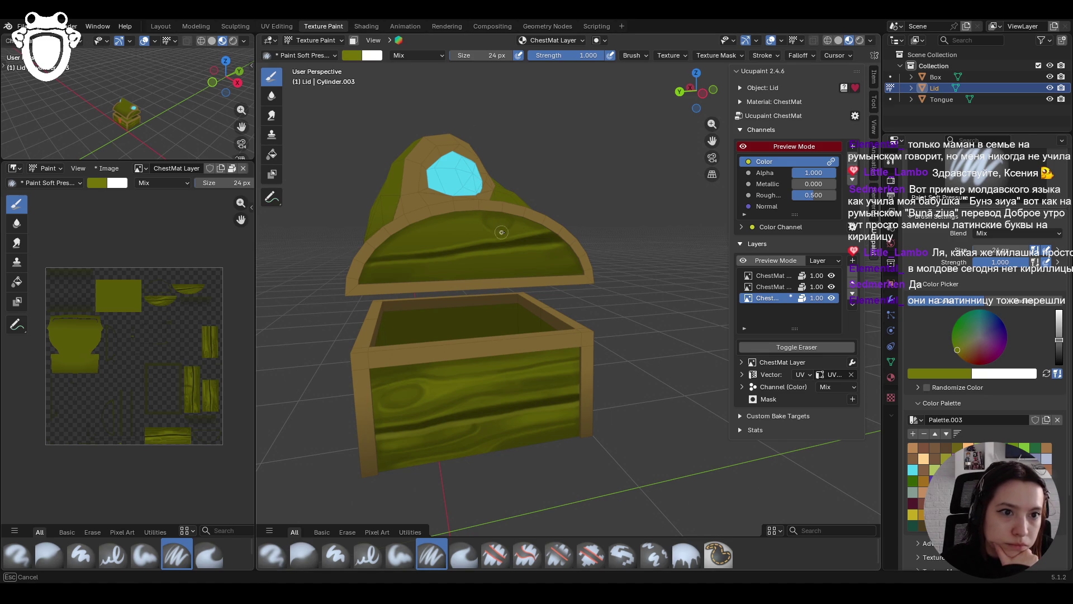
mouse_move(507, 231)
mouse_down()
mouse_move(526, 230)
mouse_move(501, 234)
mouse_up()
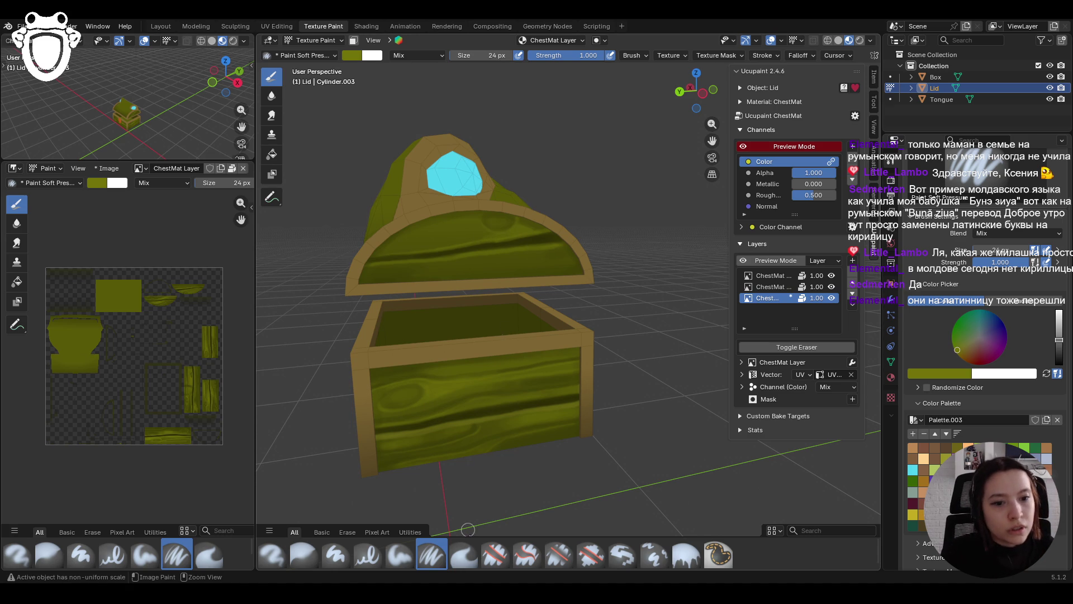
click(406, 553)
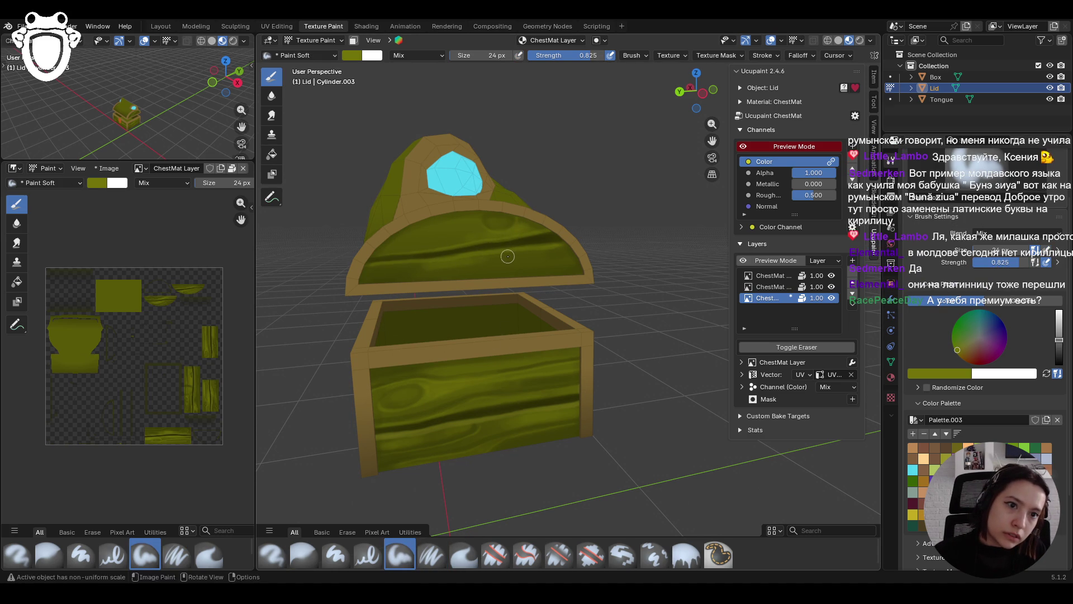
drag(380, 267, 546, 245)
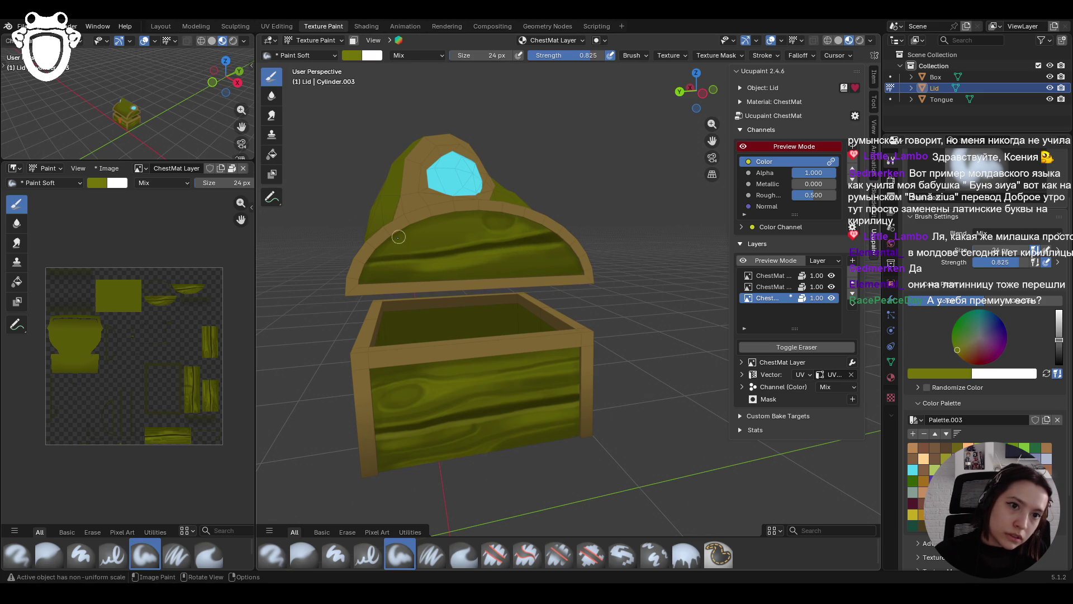
mouse_move(405, 246)
mouse_down()
mouse_move(457, 247)
mouse_move(369, 254)
mouse_move(463, 237)
mouse_move(441, 221)
mouse_move(470, 219)
mouse_up()
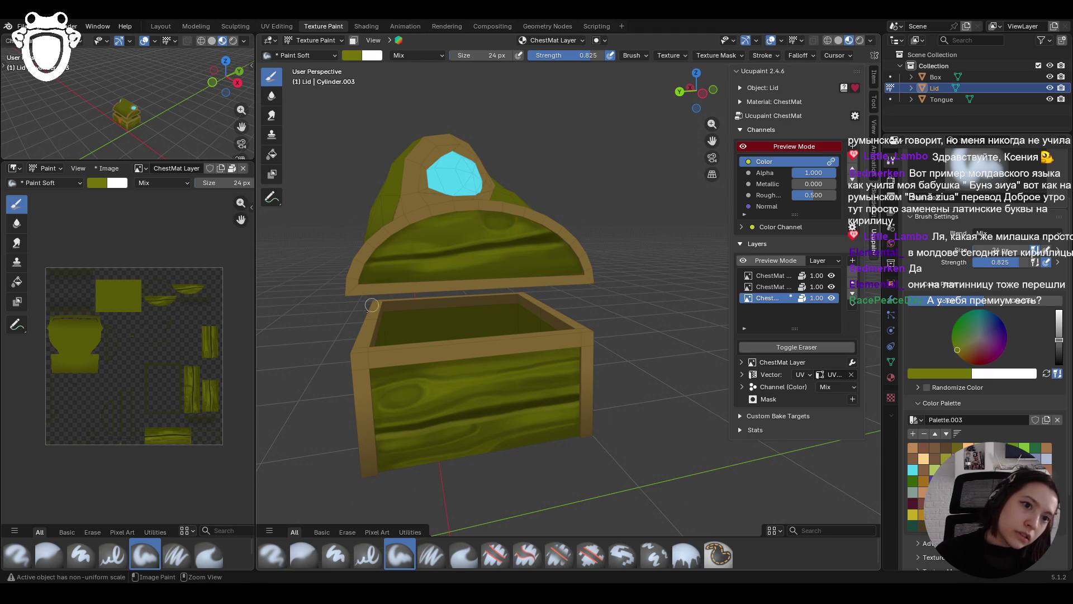
mouse_move(517, 289)
mouse_down()
mouse_move(607, 268)
mouse_move(478, 286)
mouse_move(503, 273)
mouse_move(591, 275)
mouse_up()
drag(467, 293, 388, 280)
drag(444, 227, 495, 220)
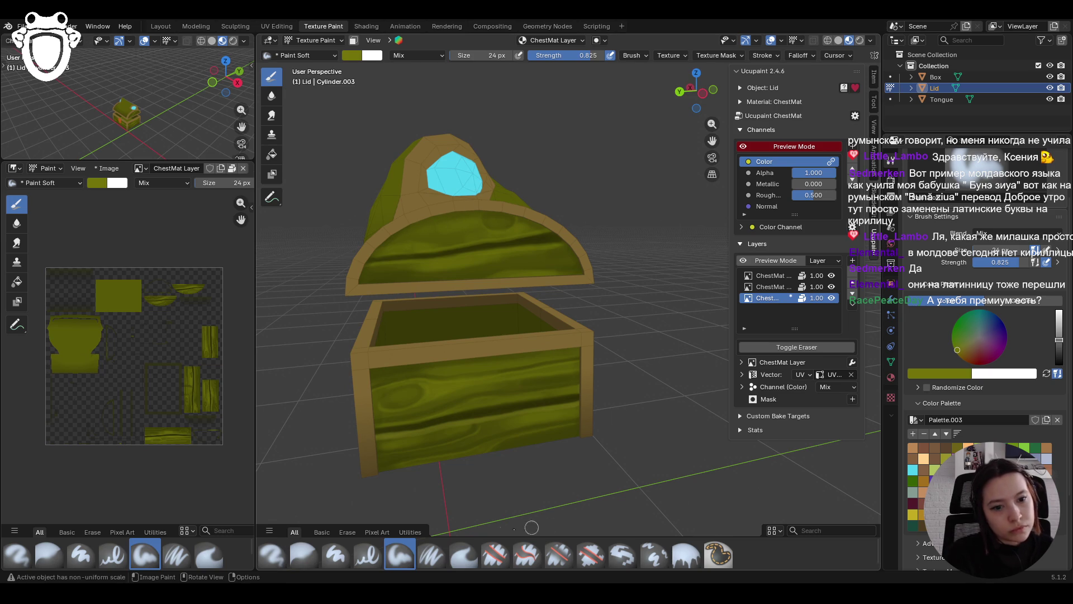
Darken the colour to dark olive and add a shading stroke over the lid
drag(1059, 339, 1059, 352)
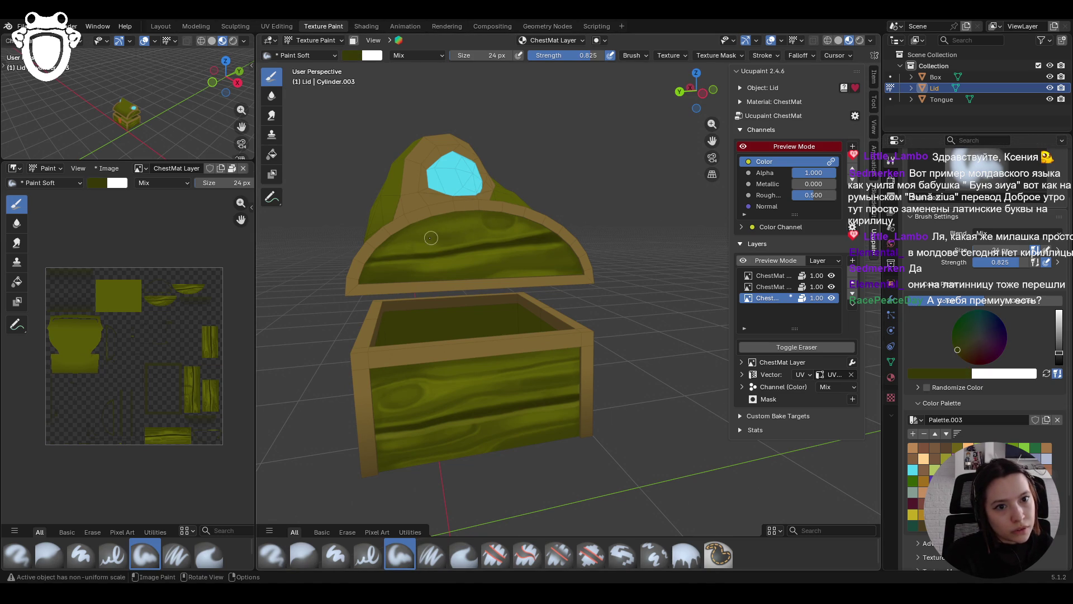
drag(418, 237, 384, 239)
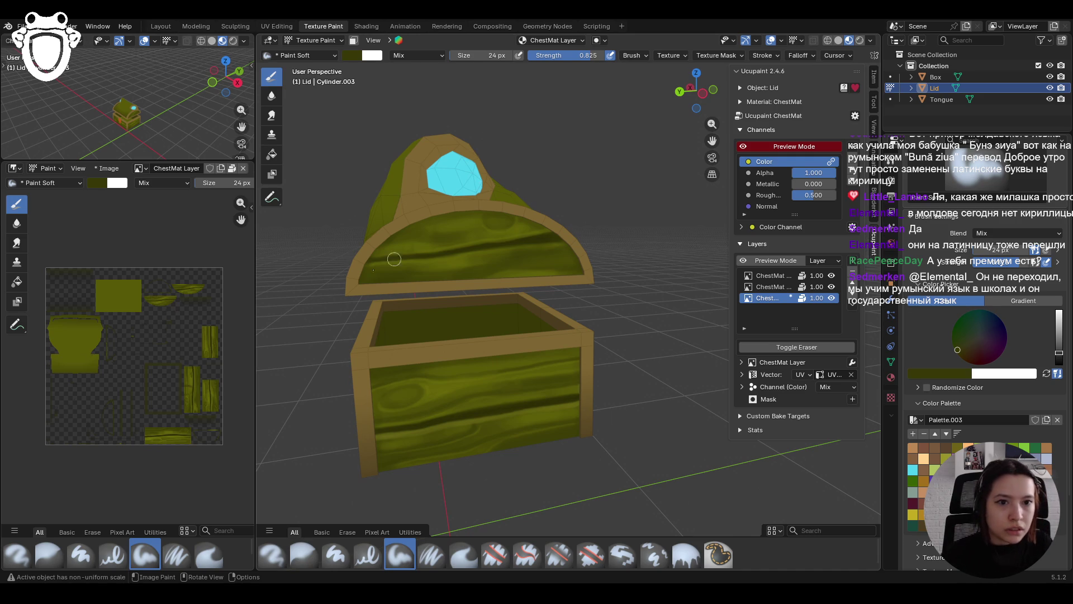
scroll(455, 363, down, 5)
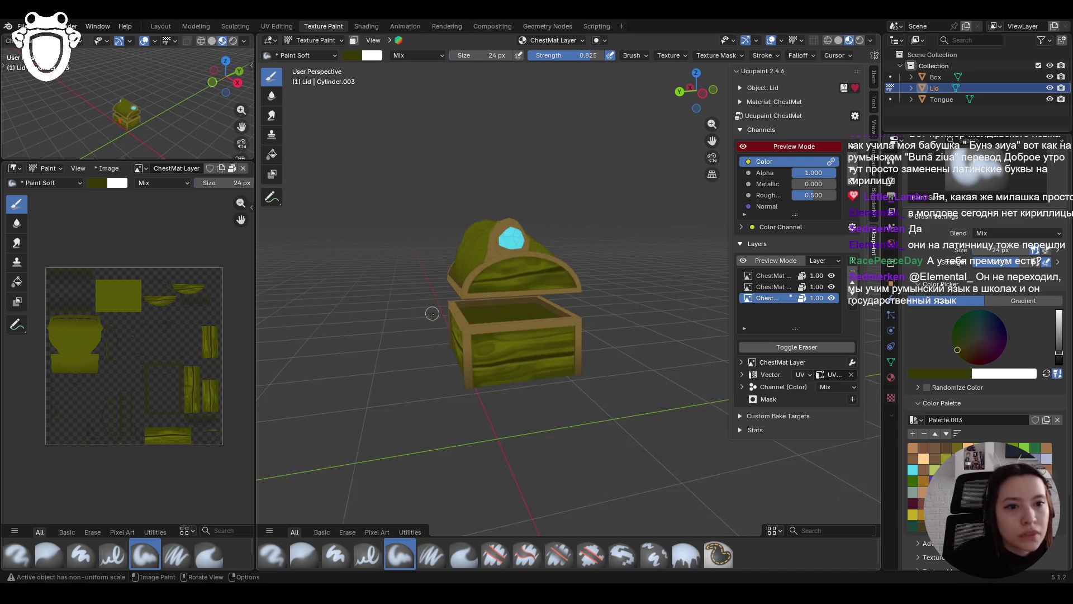
Orbit to face the chest front-on, cycling from Blur back to the Paint Soft brush
mouse_move(428, 316)
middle_down()
mouse_move(459, 322)
mouse_move(472, 301)
mouse_move(487, 235)
middle_up()
scroll(489, 226, up, 6)
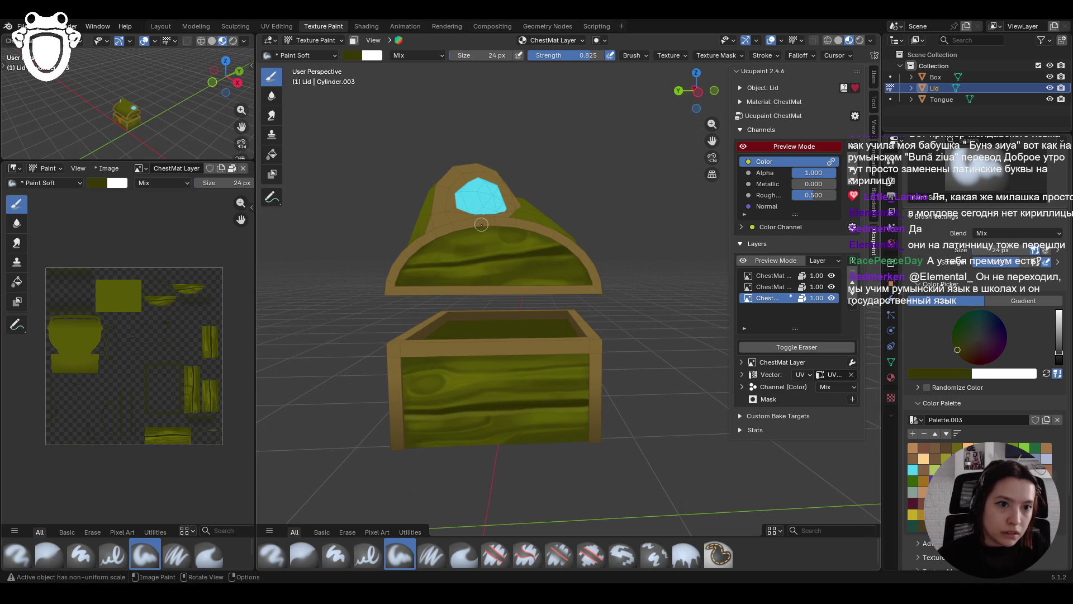
click(304, 552)
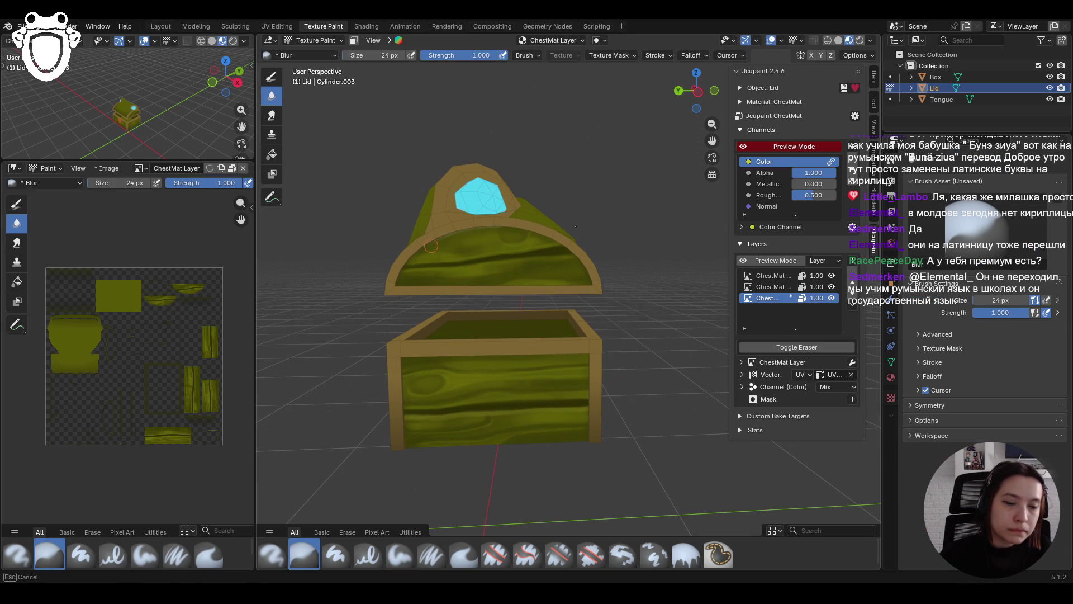
click(399, 555)
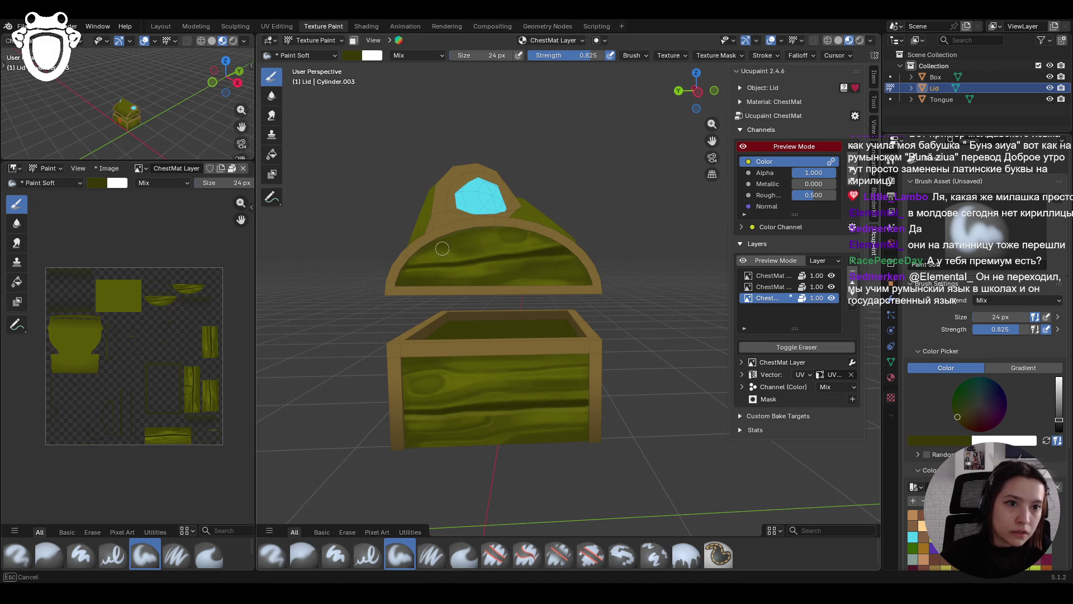
scroll(564, 236, down, 5)
mouse_move(608, 313)
middle_down()
mouse_move(424, 328)
mouse_move(330, 321)
mouse_move(603, 306)
mouse_move(545, 230)
mouse_move(537, 179)
middle_up()
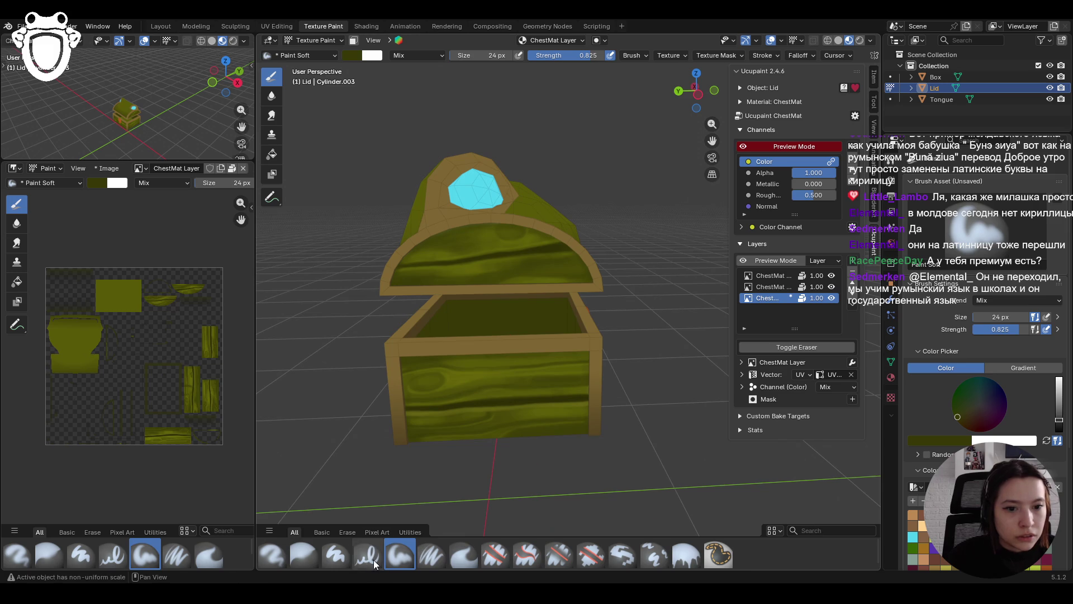
Paint four wood-grain streaks across the lid's front face with Paint Soft Pressure
click(431, 556)
drag(422, 285, 415, 282)
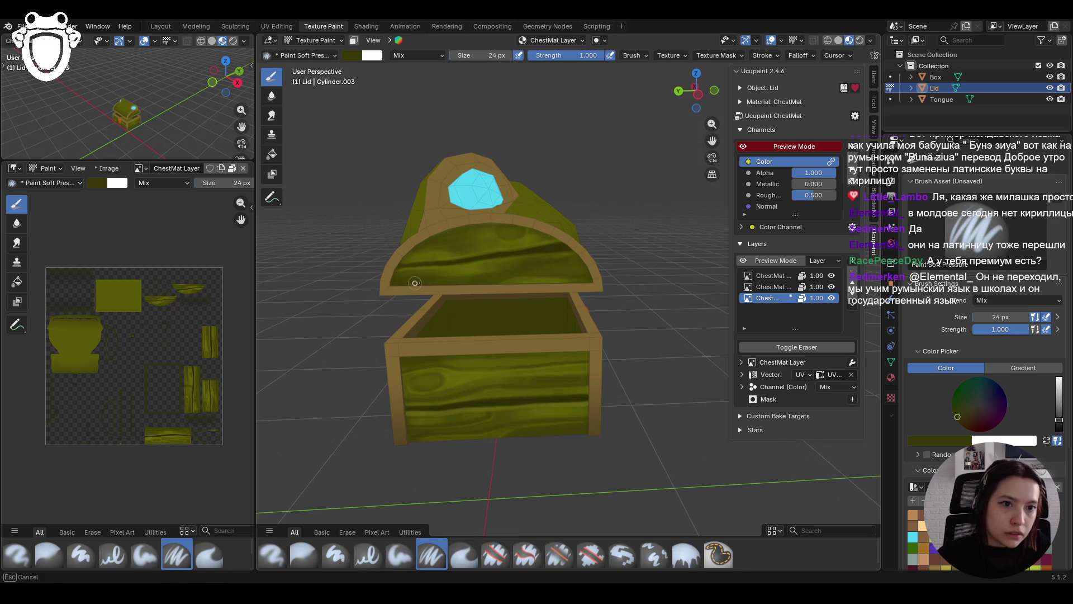
drag(504, 267, 542, 259)
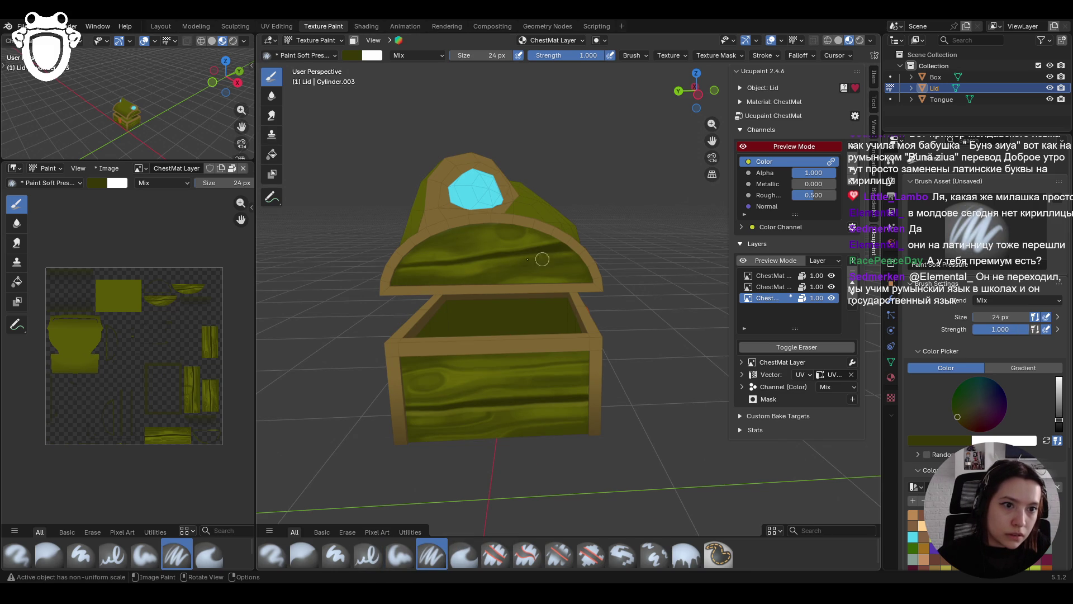
drag(409, 240, 511, 234)
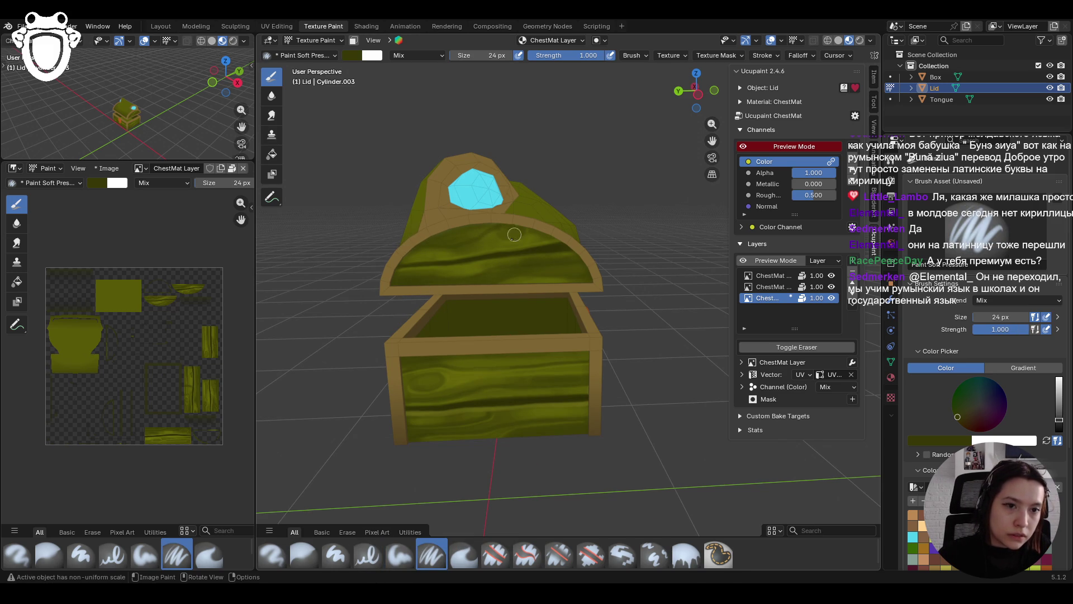
mouse_move(410, 252)
mouse_down()
mouse_move(522, 249)
mouse_move(466, 237)
mouse_move(425, 256)
mouse_move(551, 241)
mouse_up()
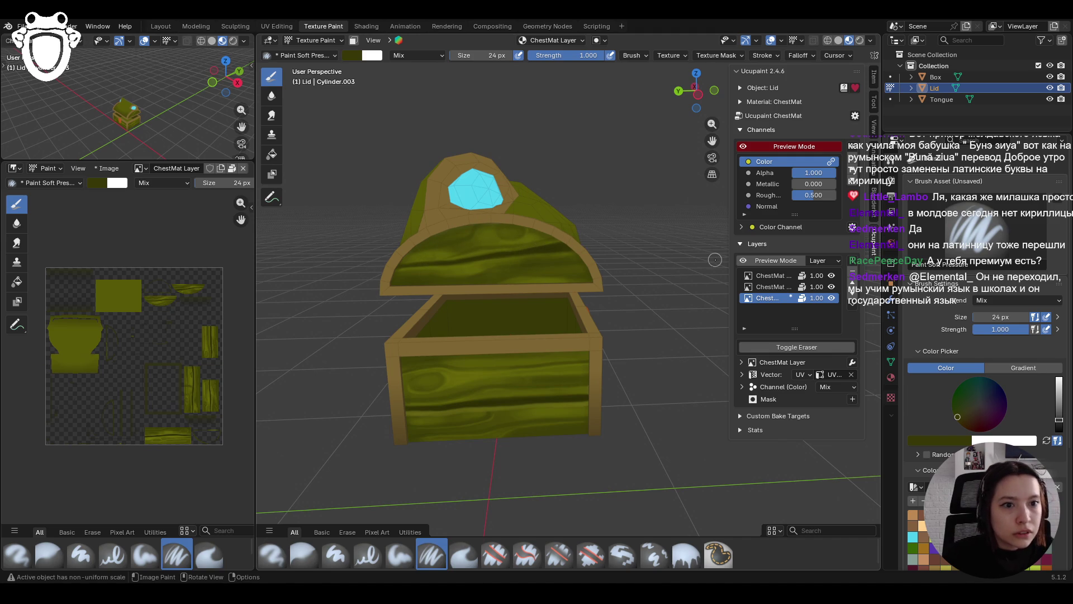
scroll(450, 250, up, 3)
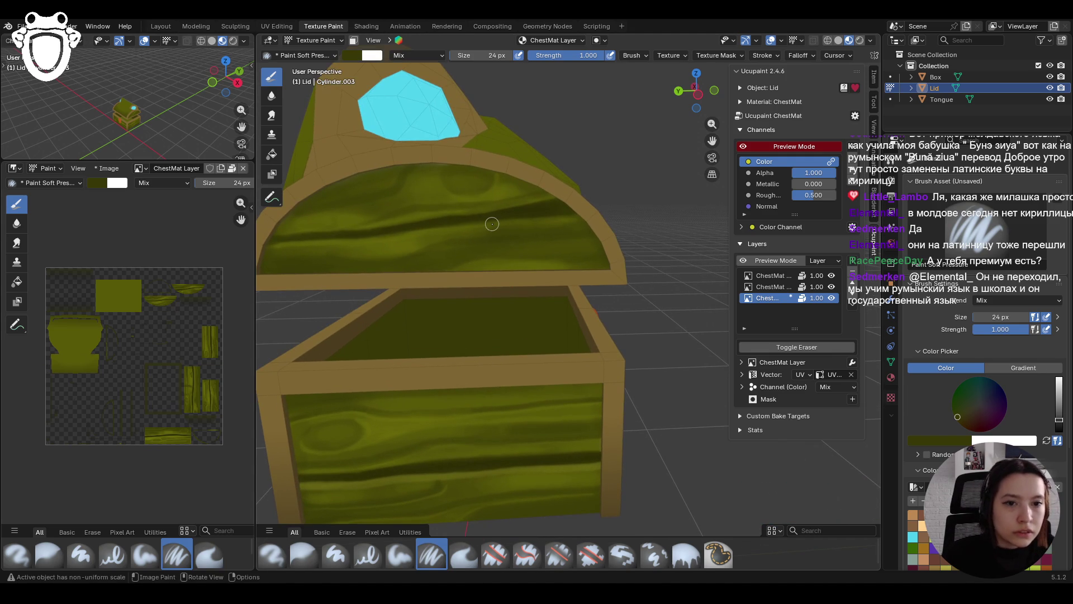
Paint long olive strokes across the lid's wooden panels
mouse_move(302, 276)
mouse_down()
mouse_move(347, 275)
mouse_move(448, 243)
mouse_move(609, 233)
mouse_up()
mouse_move(271, 212)
mouse_down()
mouse_move(364, 201)
mouse_move(283, 213)
mouse_move(391, 190)
mouse_move(409, 171)
mouse_move(709, 189)
mouse_up()
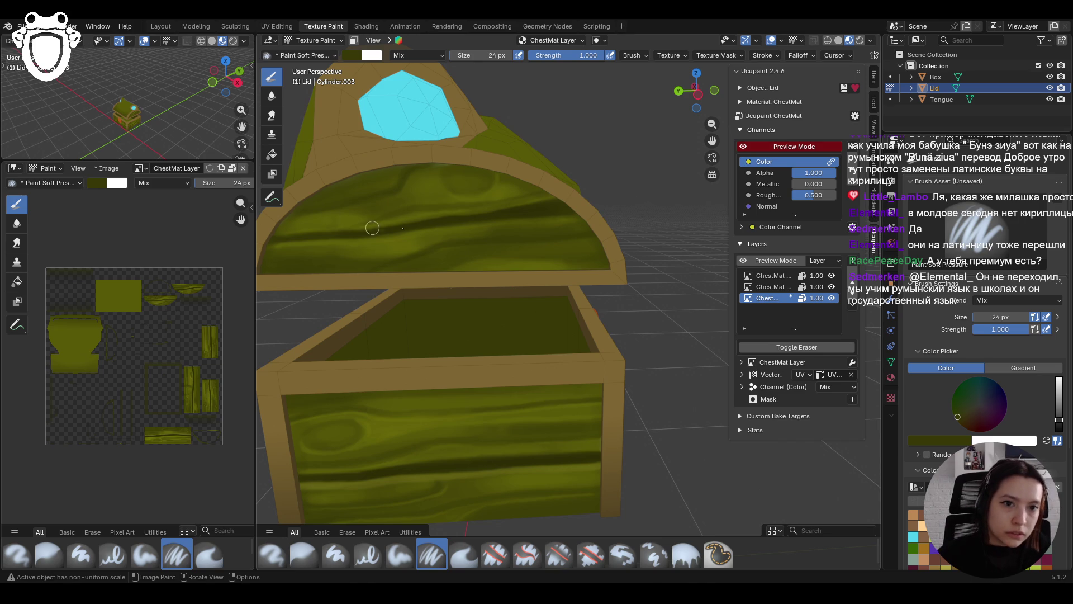
drag(340, 225, 624, 181)
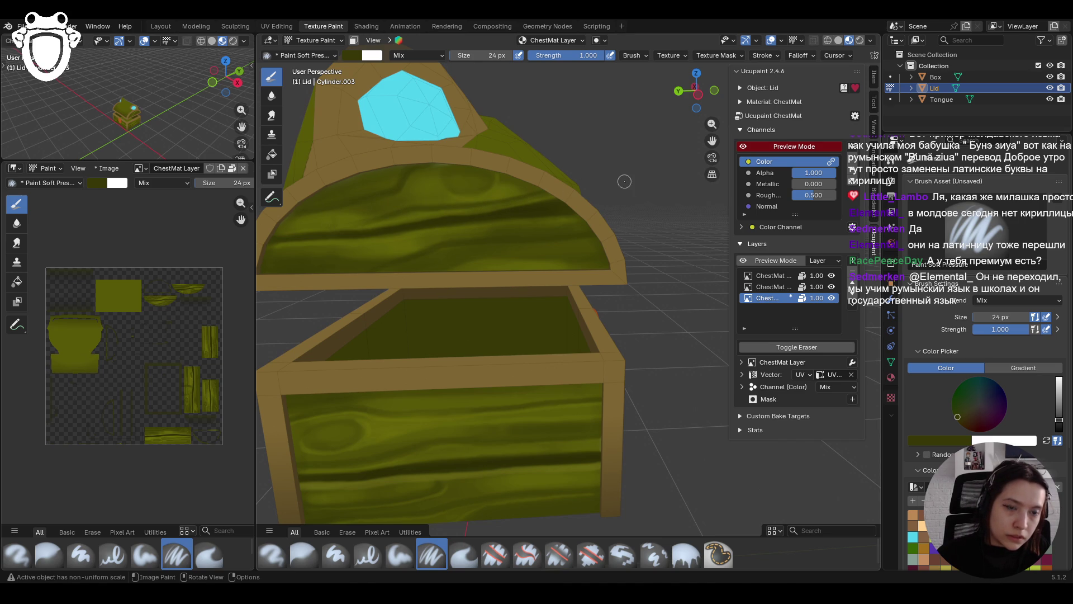
scroll(983, 336, down, 3)
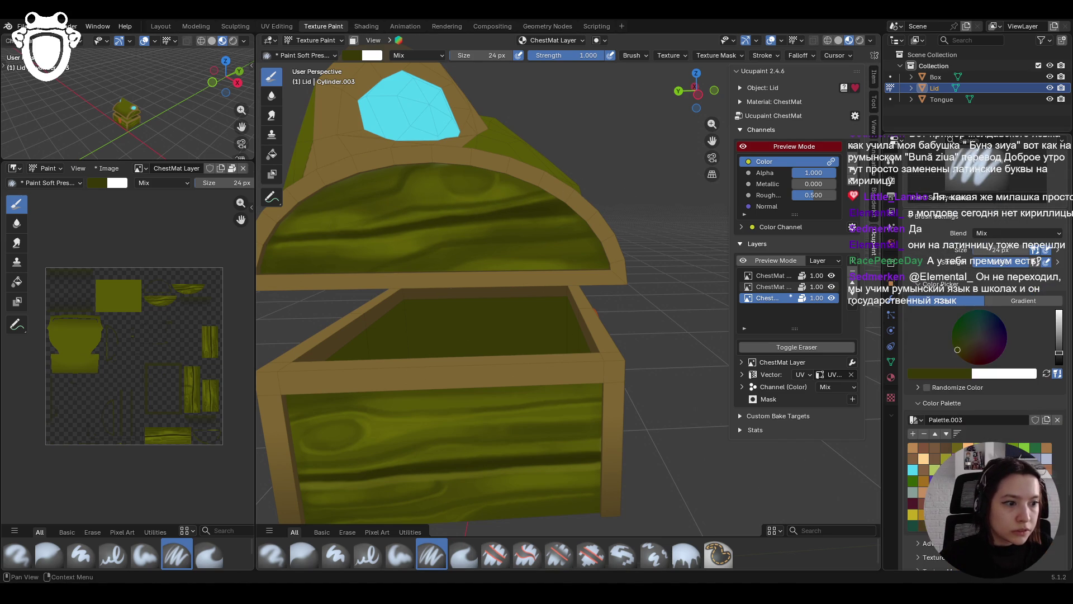
Brighten the colour and add lighter streaks, short strokes and dabs across the lid and its rim
click(1059, 339)
mouse_move(337, 211)
mouse_down()
mouse_move(391, 198)
mouse_move(334, 212)
mouse_up()
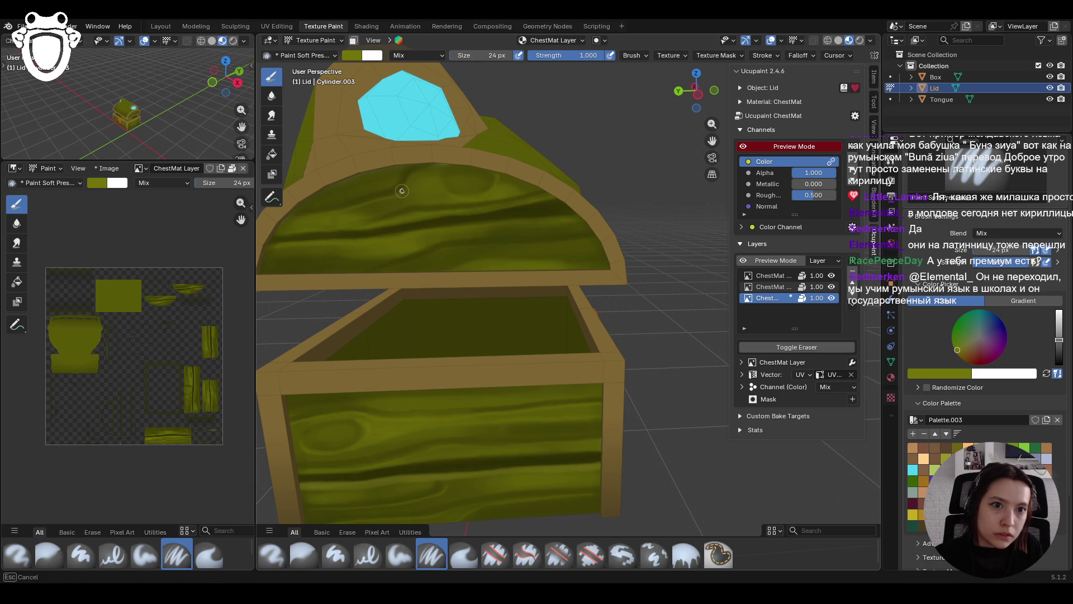
drag(421, 171, 421, 170)
drag(507, 207, 516, 202)
drag(394, 269, 380, 273)
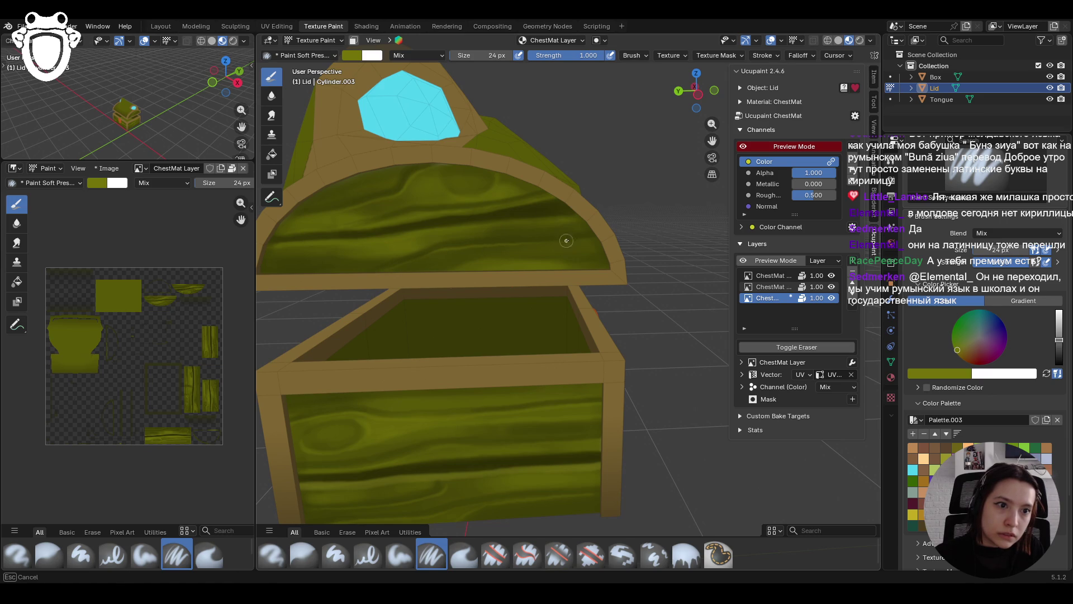
mouse_move(612, 234)
mouse_down()
mouse_move(542, 242)
mouse_move(593, 244)
mouse_up()
click(542, 242)
drag(400, 229, 579, 219)
drag(503, 224, 536, 222)
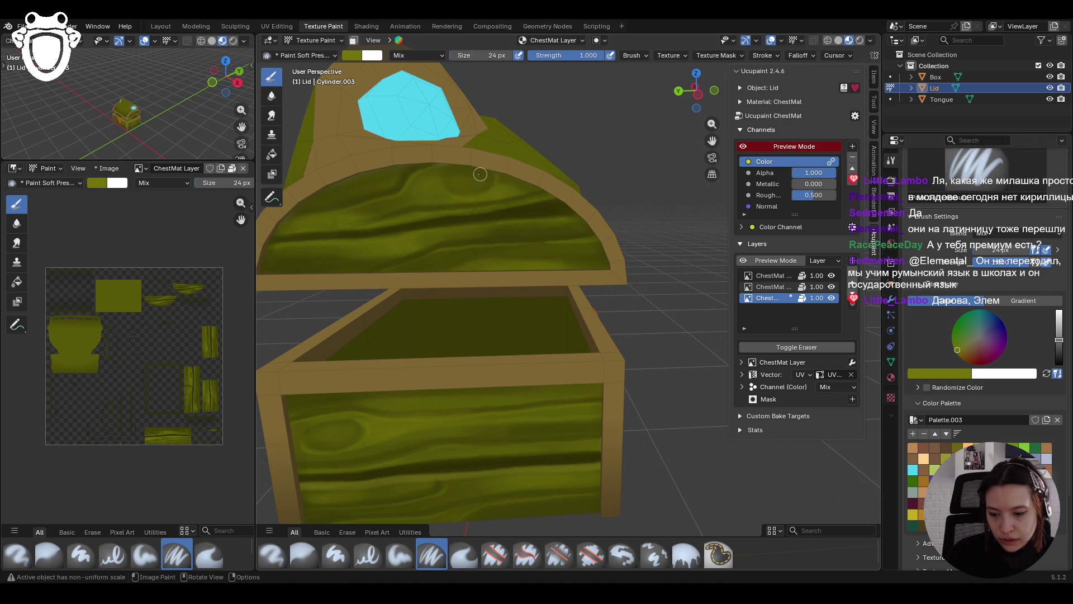
From a side angle, paint strokes across the lid's wooden panel
scroll(447, 208, down, 6)
mouse_move(447, 208)
middle_down()
mouse_move(434, 235)
mouse_move(482, 239)
middle_up()
scroll(482, 239, up, 3)
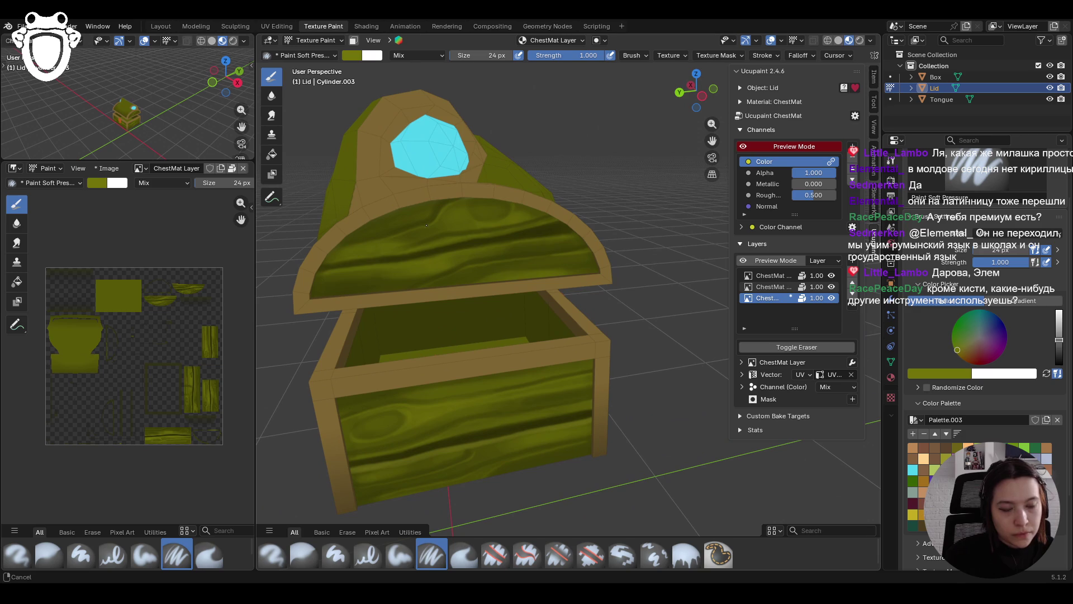
click(353, 235)
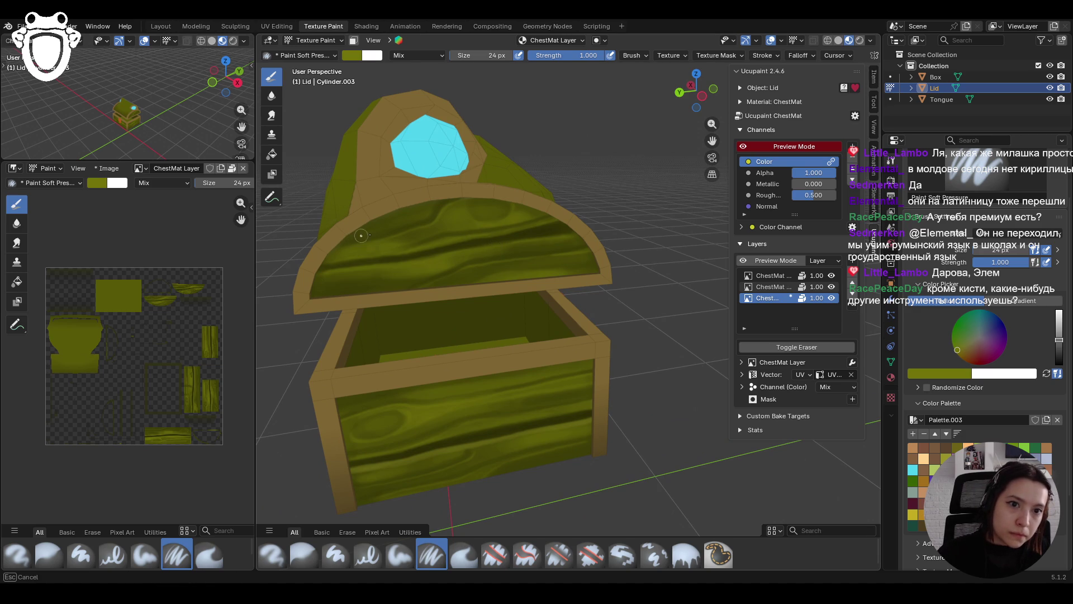
mouse_move(365, 234)
mouse_down()
mouse_move(408, 222)
mouse_move(393, 227)
mouse_move(490, 162)
mouse_up()
scroll(555, 165, down, 6)
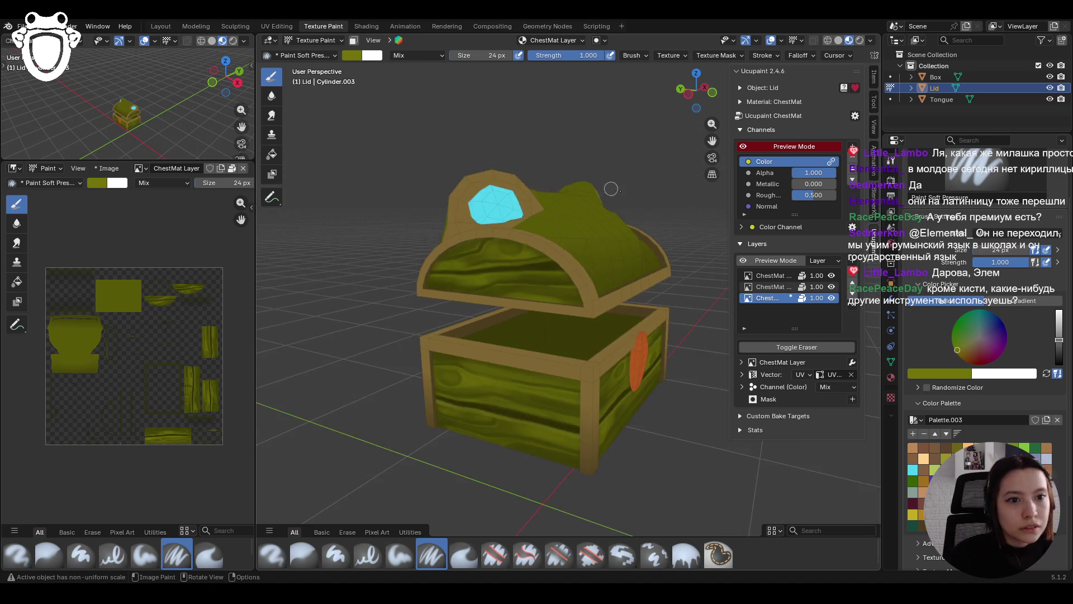
Save chest.blend with Ctrl+S and orbit to the chest's left side
middle_drag(692, 237, 552, 248)
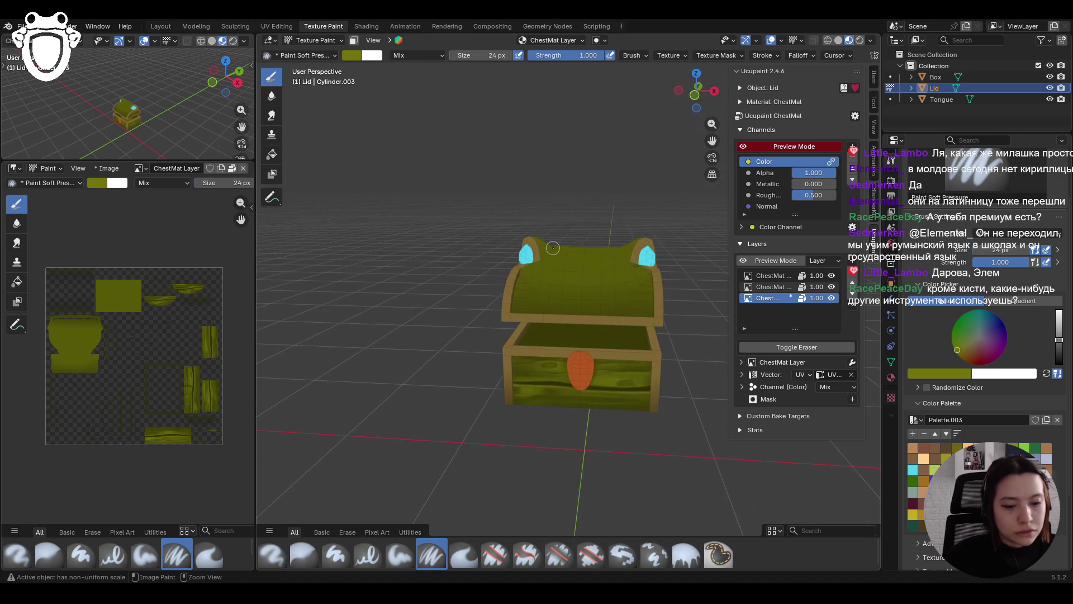
key(ctrl+s)
scroll(456, 285, down, 4)
middle_drag(457, 286, 611, 343)
scroll(636, 319, up, 7)
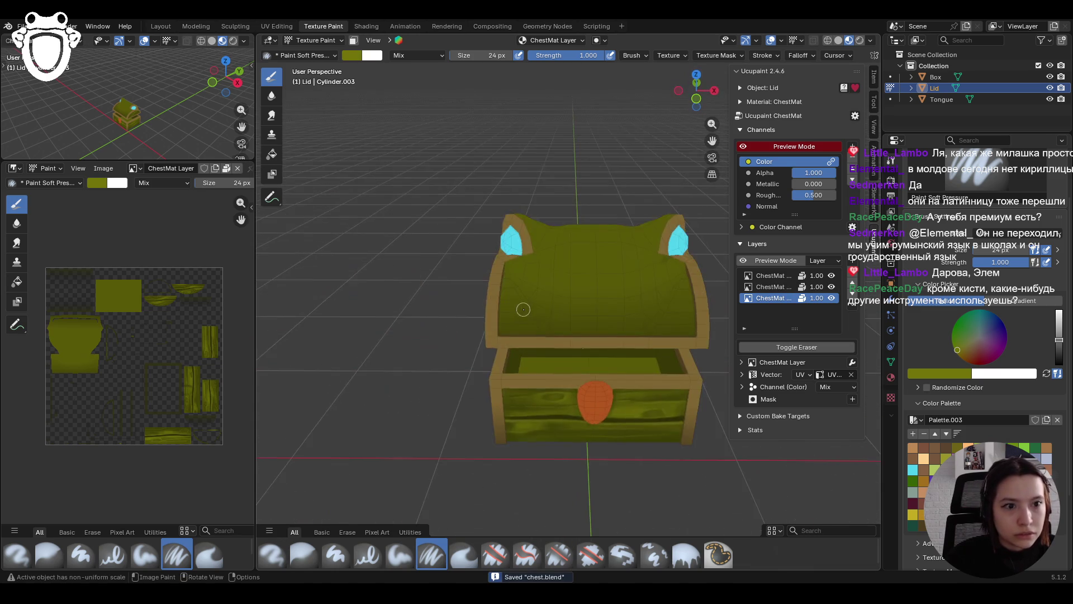
mouse_move(636, 319)
middle_down()
mouse_move(695, 132)
mouse_move(618, 240)
mouse_move(539, 232)
mouse_move(509, 257)
mouse_move(520, 227)
mouse_move(516, 281)
mouse_move(561, 288)
mouse_move(539, 275)
mouse_move(621, 257)
mouse_move(533, 256)
middle_up()
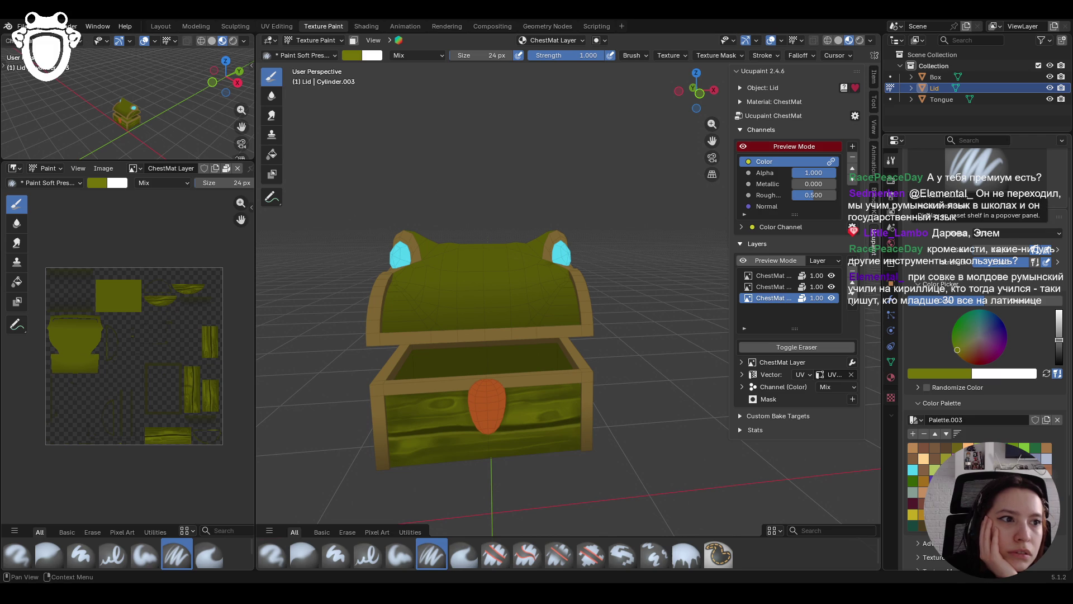
middle_drag(631, 231, 669, 230)
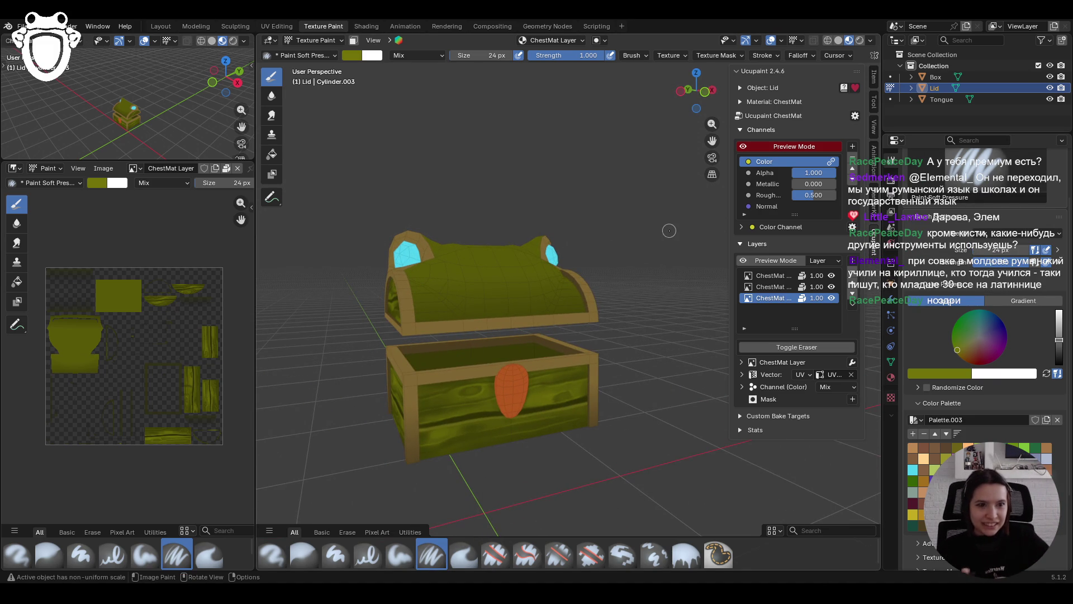
Toggle Preview Mode, hide the viewport overlays, and make ChestMat Layer 1 the active Ucupaint layer
click(743, 147)
click(743, 146)
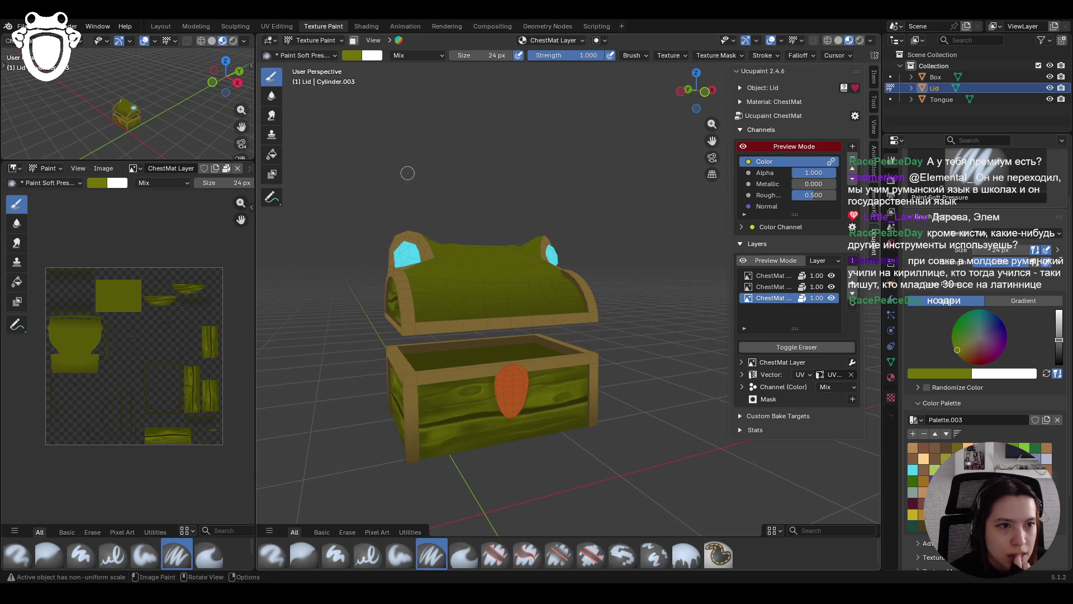
middle_drag(581, 123, 568, 119)
click(770, 40)
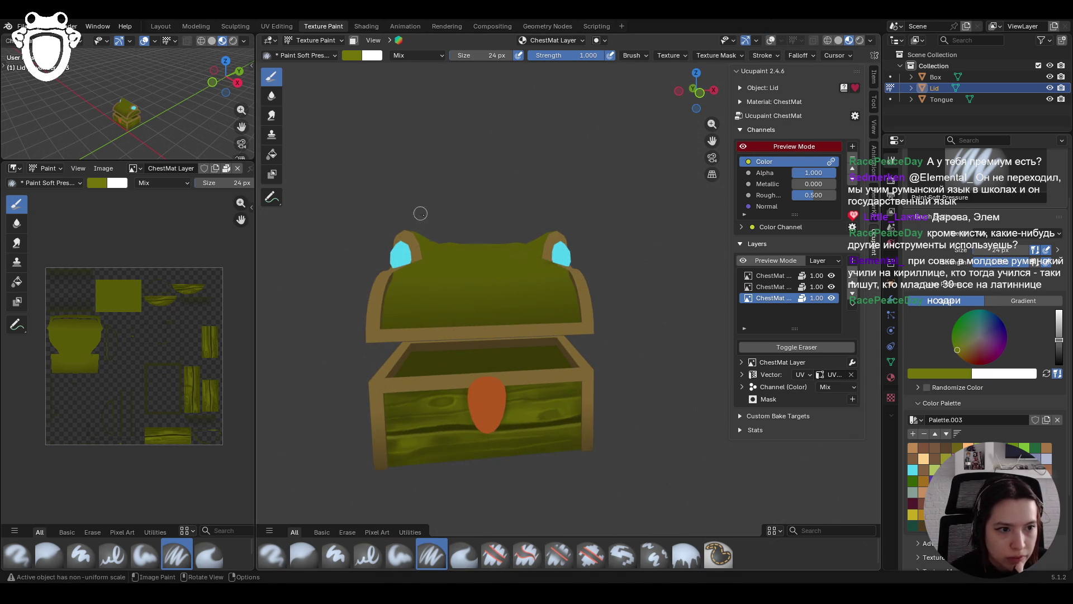
scroll(420, 213, down, 2)
click(772, 275)
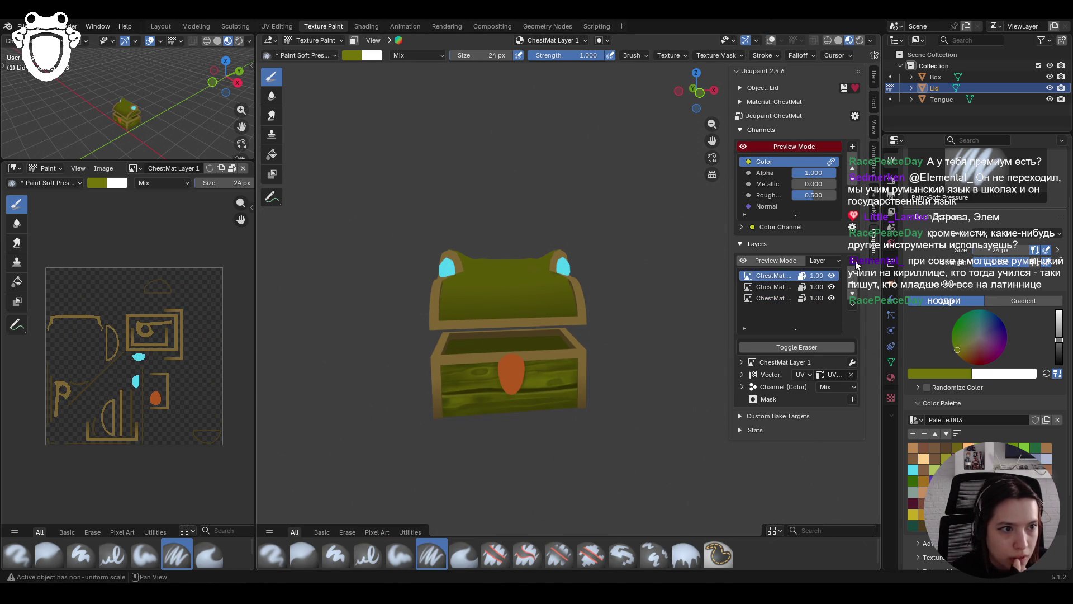
Bake an Ambient Occlusion layer onto the top of the chest's layer stack
click(856, 265)
click(719, 406)
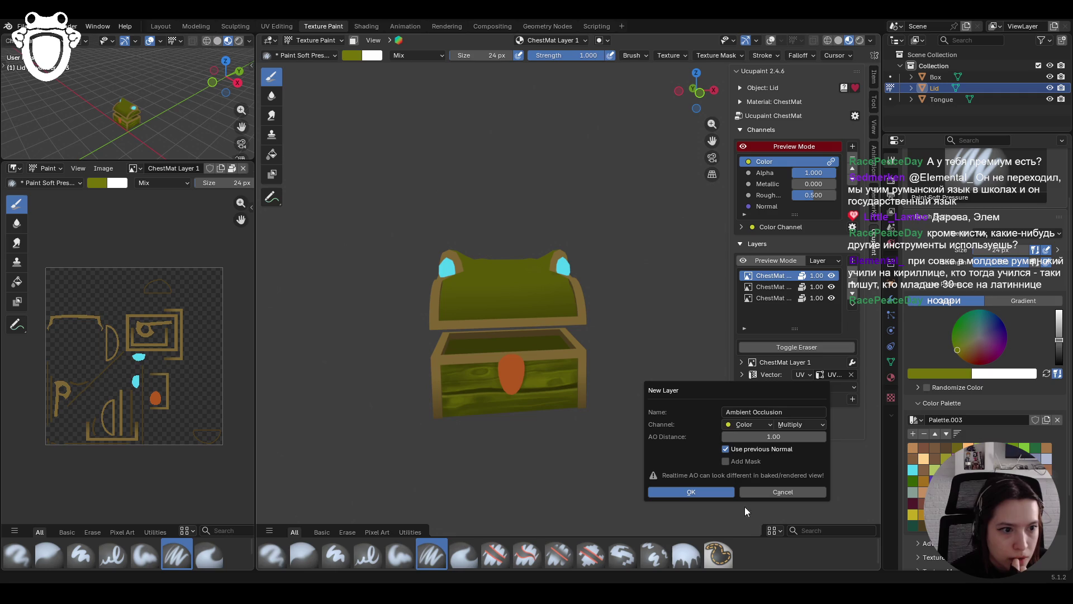
click(689, 490)
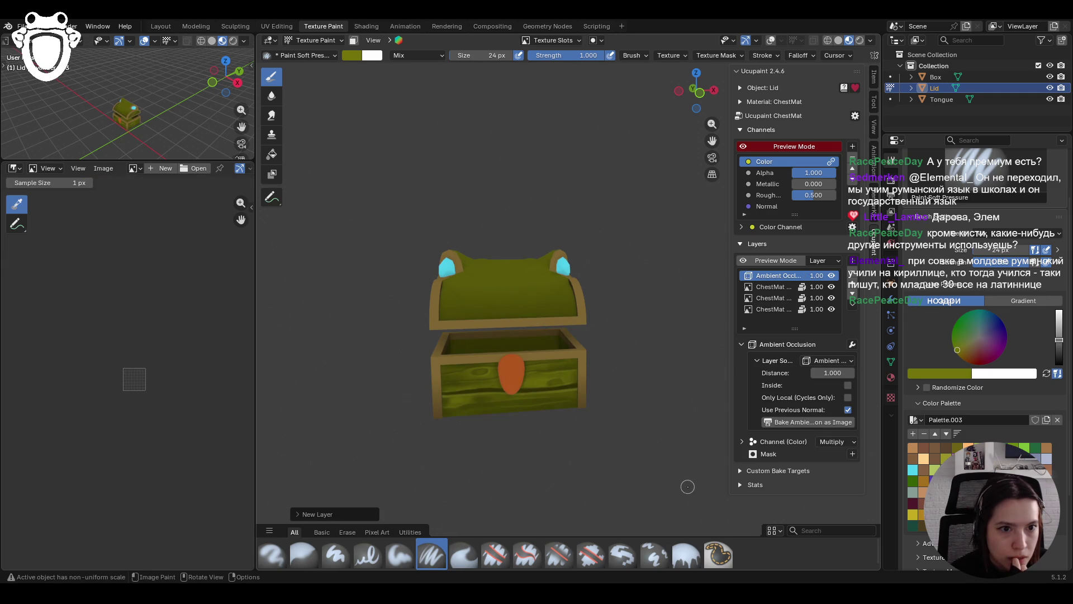
Toggle the Ambient Occlusion layer off and on to compare, then inspect the chest's open interior
click(832, 276)
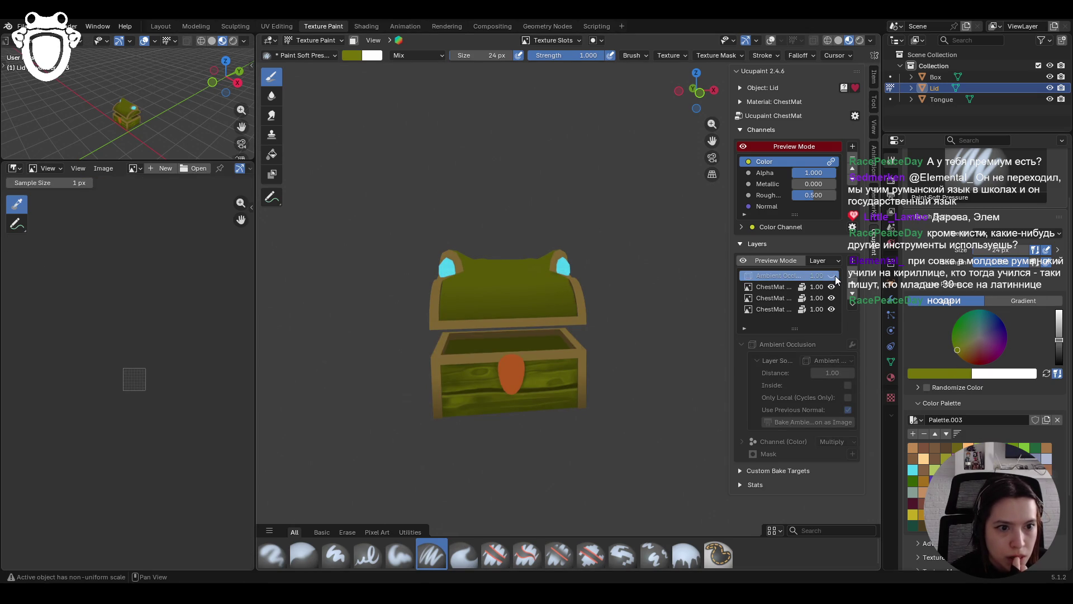
click(833, 276)
mouse_move(575, 283)
ctrl+middle_down()
mouse_move(558, 271)
mouse_move(574, 283)
mouse_move(556, 294)
mouse_move(606, 345)
mouse_move(536, 344)
mouse_move(592, 342)
ctrl+middle_up()
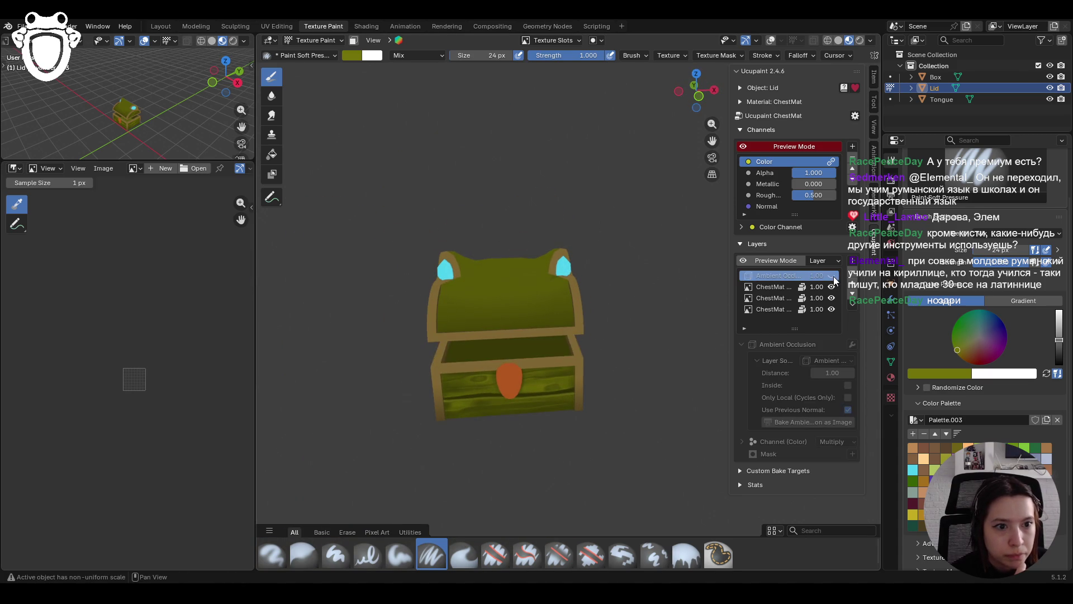
mouse_move(679, 335)
middle_down()
mouse_move(699, 343)
mouse_move(592, 345)
middle_up()
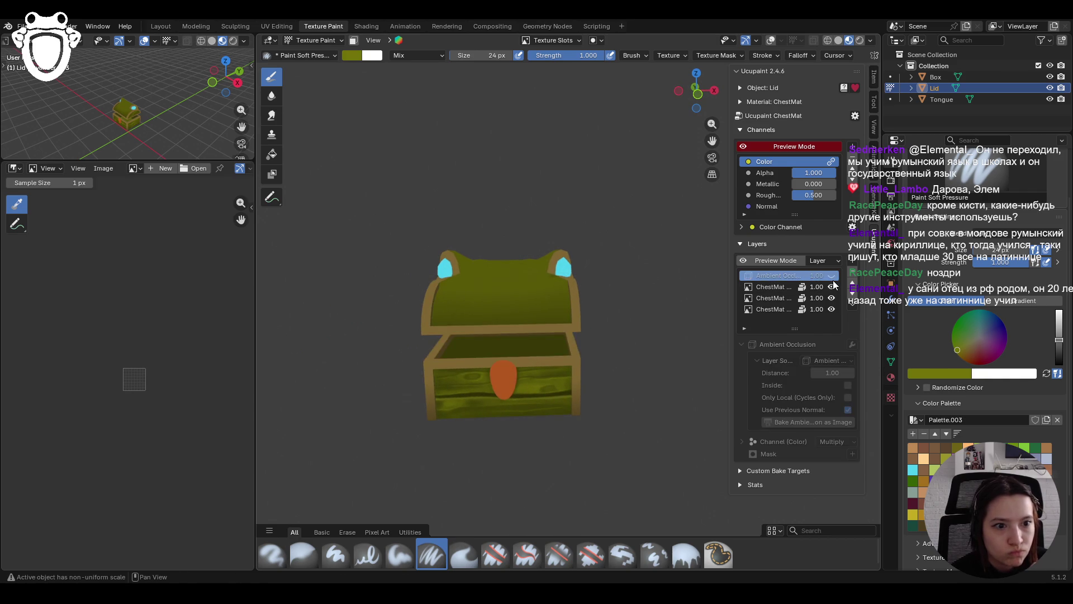
mouse_move(531, 362)
middle_down()
mouse_move(546, 364)
mouse_move(515, 352)
middle_up()
mouse_move(513, 351)
middle_down()
mouse_move(425, 361)
mouse_move(574, 363)
middle_up()
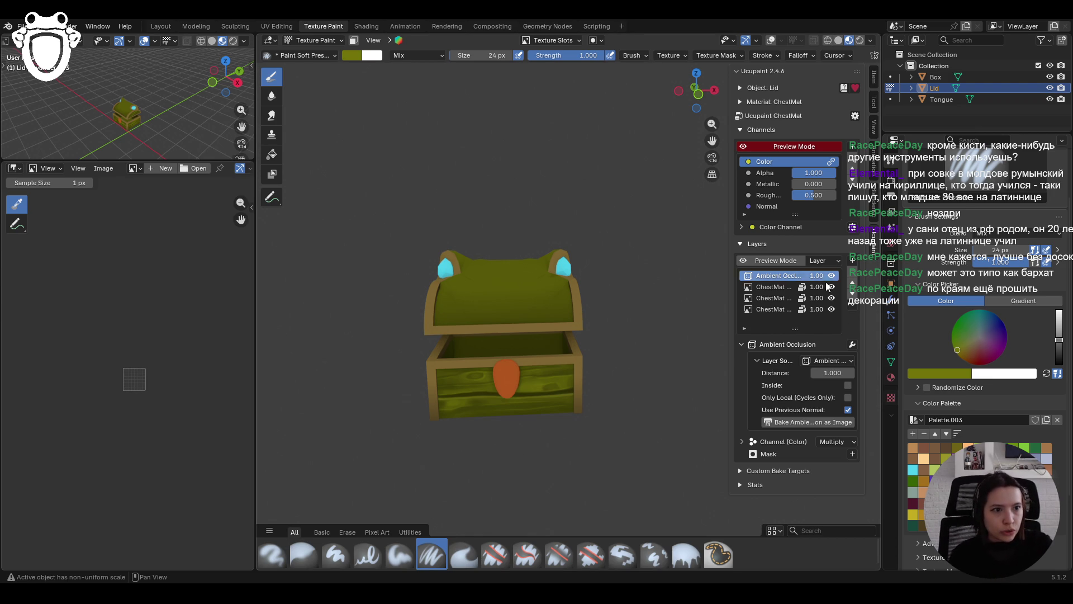
Add a pale yellow (#FFDD81) Solid Color layer above ChestMat Layer 1
click(783, 287)
click(853, 260)
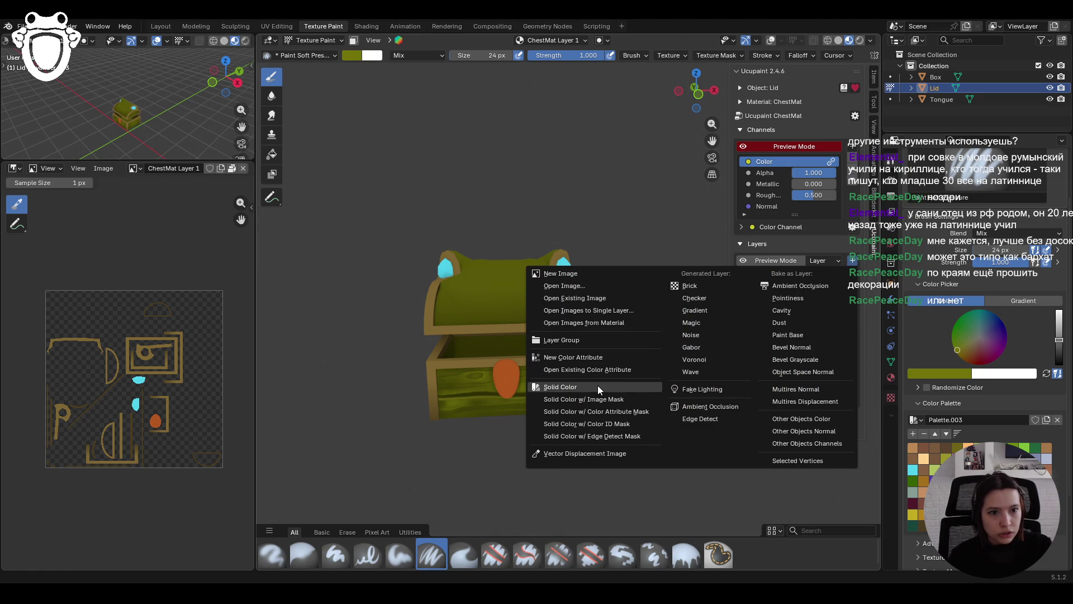
click(598, 386)
click(631, 416)
mouse_move(654, 300)
mouse_down()
mouse_move(637, 282)
mouse_move(639, 290)
mouse_up()
click(578, 444)
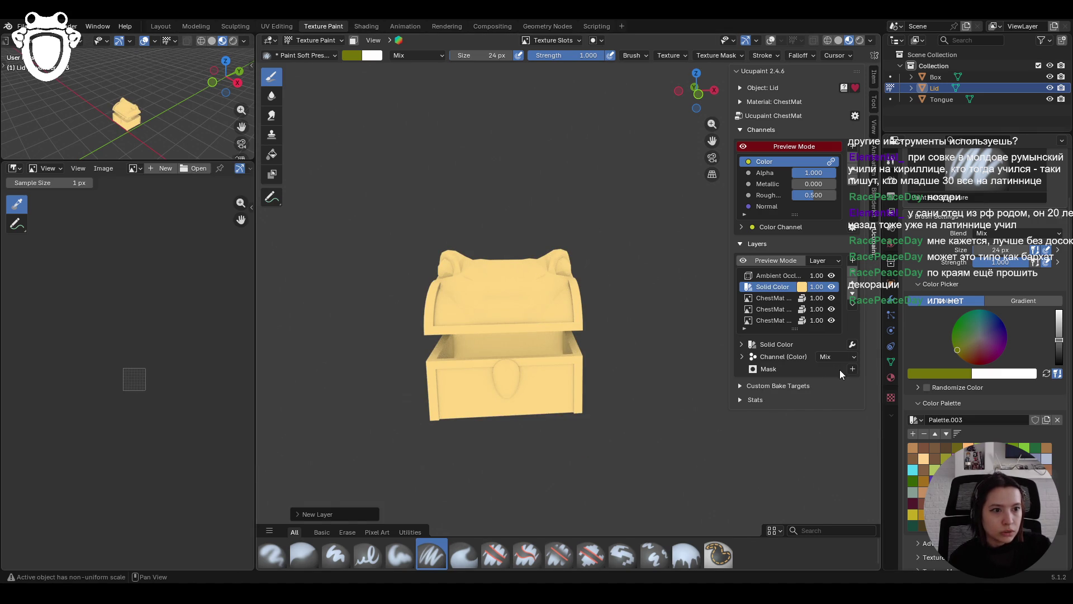
Mask it with a Bevel Grayscale bake at 5 samples, GPU compute and 2048 resolution
click(852, 369)
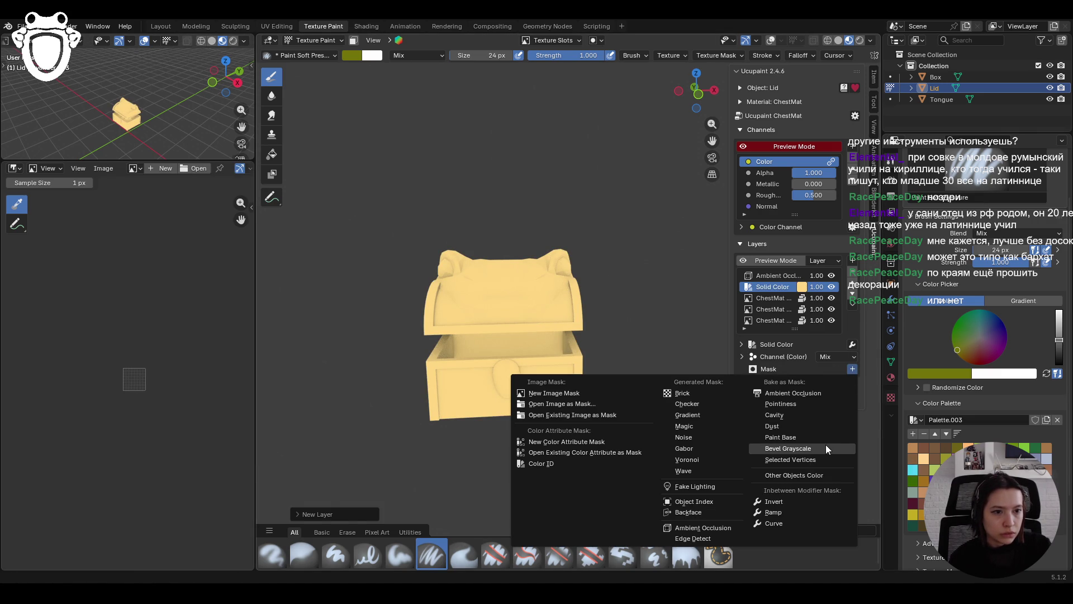
click(826, 447)
click(876, 361)
text(5)
key(Return)
click(863, 404)
click(861, 429)
click(893, 348)
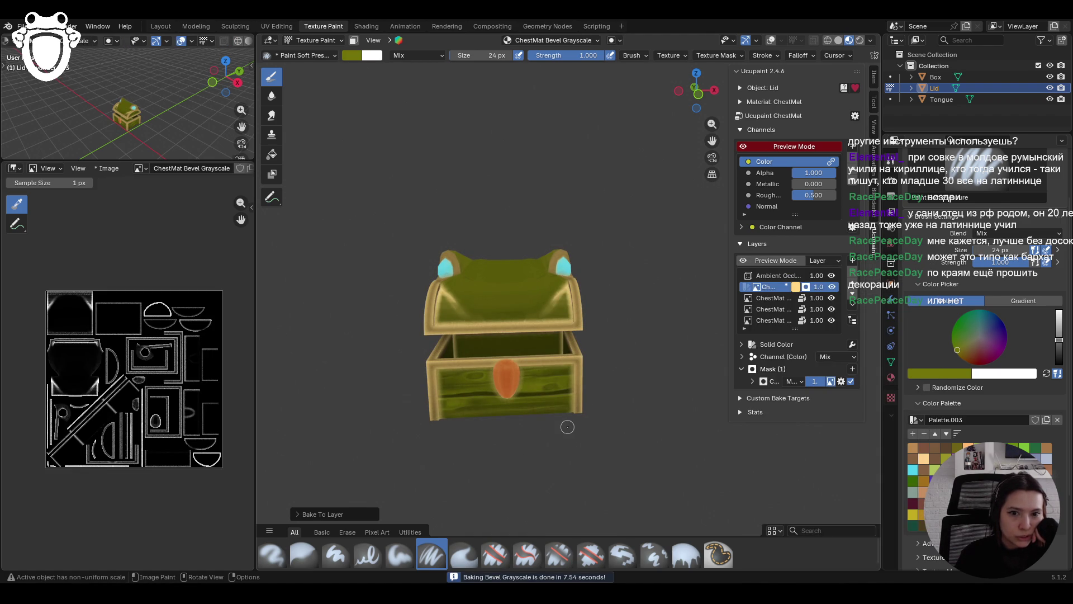
Zoom out to review the result, then delete the bevel-masked colour layer
mouse_move(567, 427)
middle_down()
mouse_move(501, 370)
mouse_move(413, 371)
mouse_move(462, 369)
mouse_move(492, 341)
mouse_move(488, 417)
middle_up()
scroll(462, 369, up, 2)
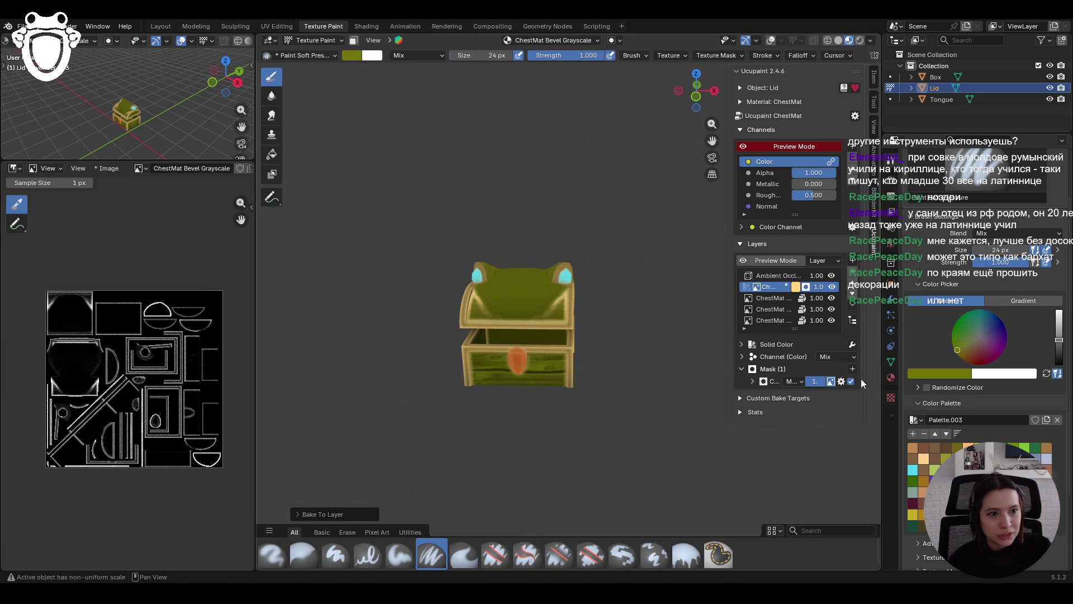
click(853, 274)
click(828, 305)
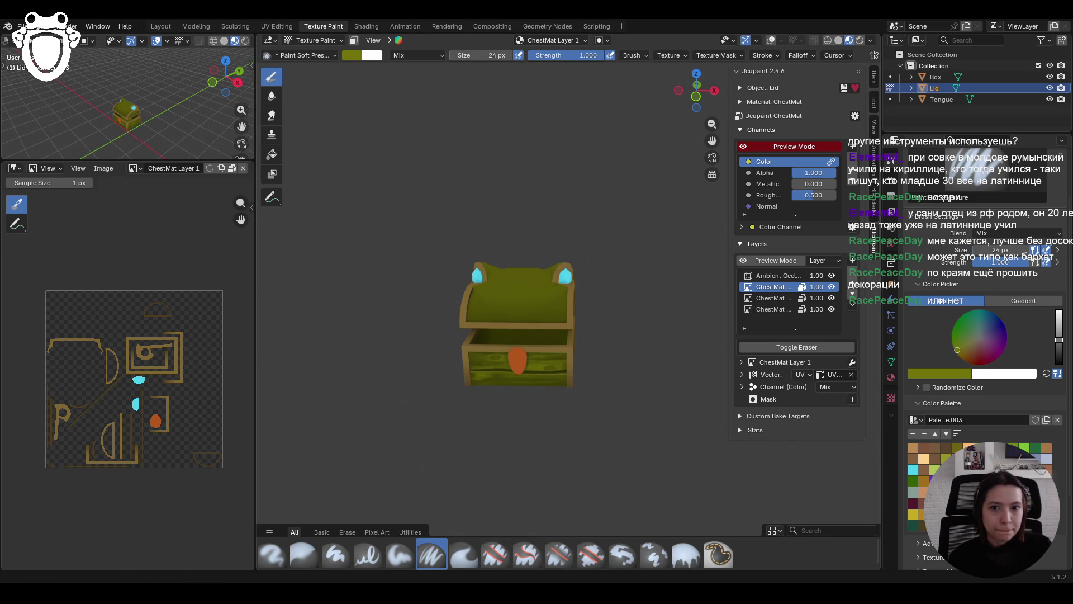
Orbit and zoom the main and small preview views to a low front view of the chest
mouse_move(426, 488)
middle_down()
mouse_move(676, 417)
mouse_move(465, 413)
mouse_move(490, 421)
middle_up()
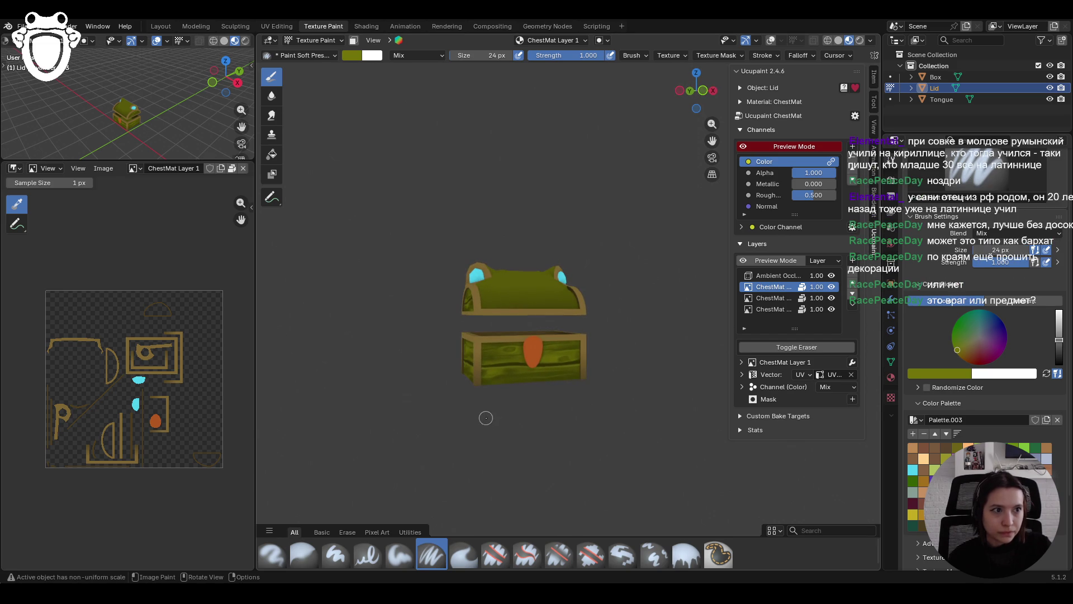
scroll(484, 415, up, 4)
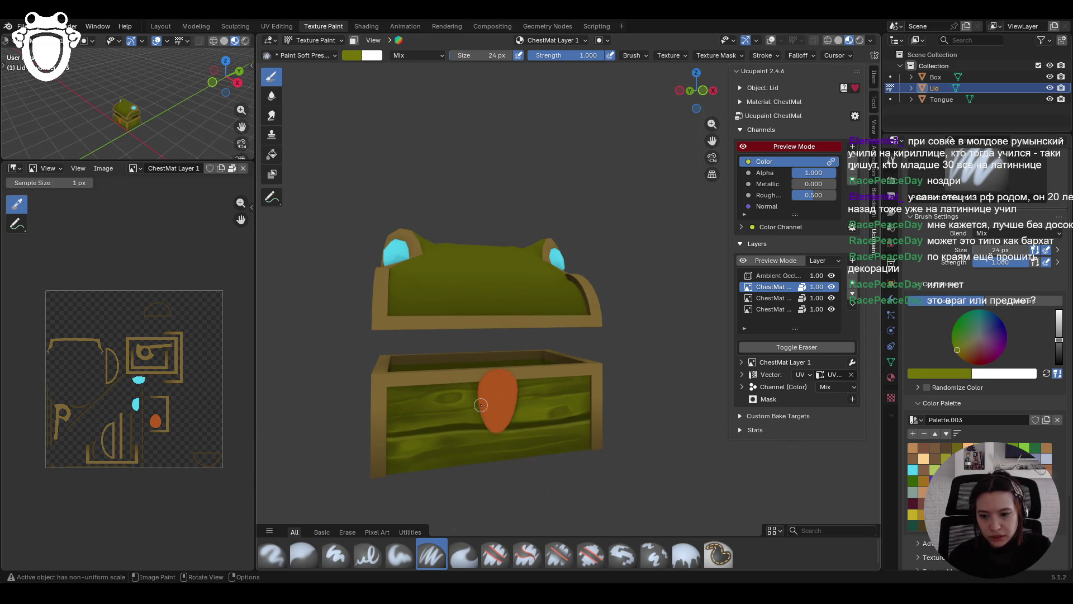
scroll(162, 98, down, 3)
middle_drag(162, 98, 176, 148)
scroll(173, 112, up, 3)
drag(241, 126, 263, 99)
mouse_move(232, 125)
middle_down()
mouse_move(33, 139)
mouse_move(166, 139)
mouse_move(182, 128)
mouse_move(134, 135)
middle_up()
scroll(619, 320, down, 6)
middle_drag(619, 321, 615, 319)
scroll(615, 318, up, 4)
mouse_move(711, 140)
middle_down()
mouse_move(647, 182)
mouse_move(537, 285)
mouse_move(494, 359)
mouse_move(532, 248)
mouse_move(500, 217)
middle_up()
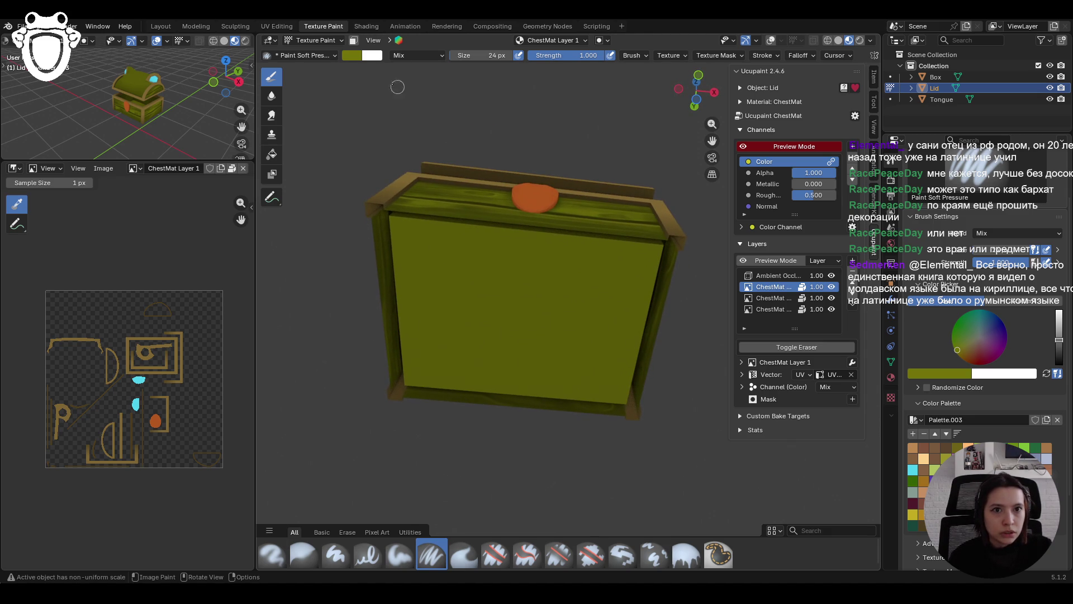
Make the bottom ChestMat Layer the paint target and re-enter Texture Paint via Object Mode
click(788, 310)
click(290, 42)
click(307, 53)
click(290, 40)
click(314, 115)
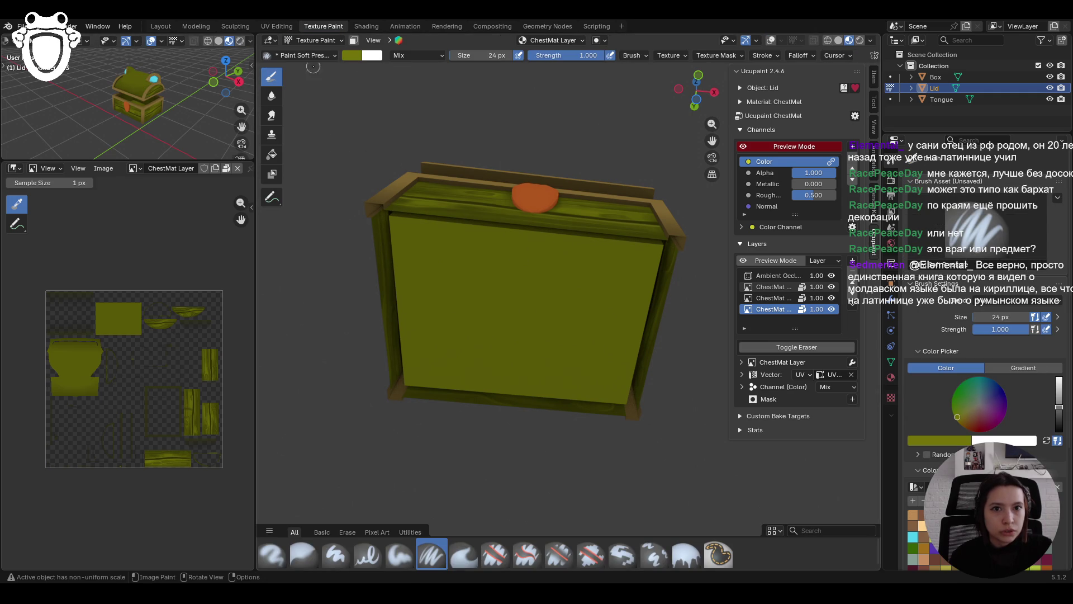
Make the Box the active object in Texture Paint with face-selection masking enabled
click(354, 41)
click(272, 197)
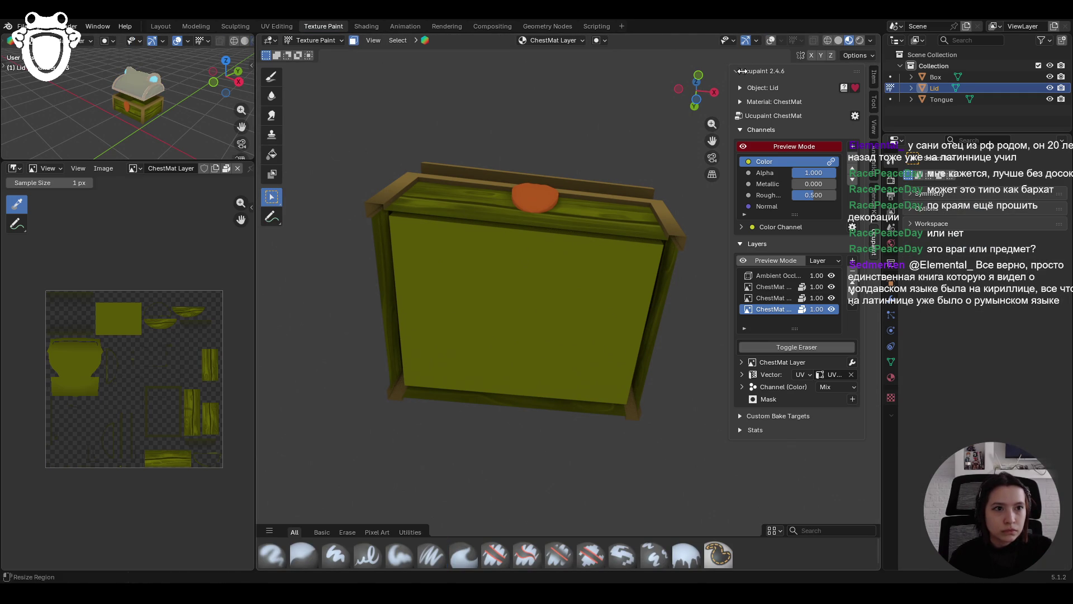
mouse_move(559, 313)
middle_down()
mouse_move(548, 308)
mouse_move(566, 284)
mouse_move(536, 353)
mouse_move(528, 429)
mouse_move(535, 418)
mouse_move(501, 330)
middle_up()
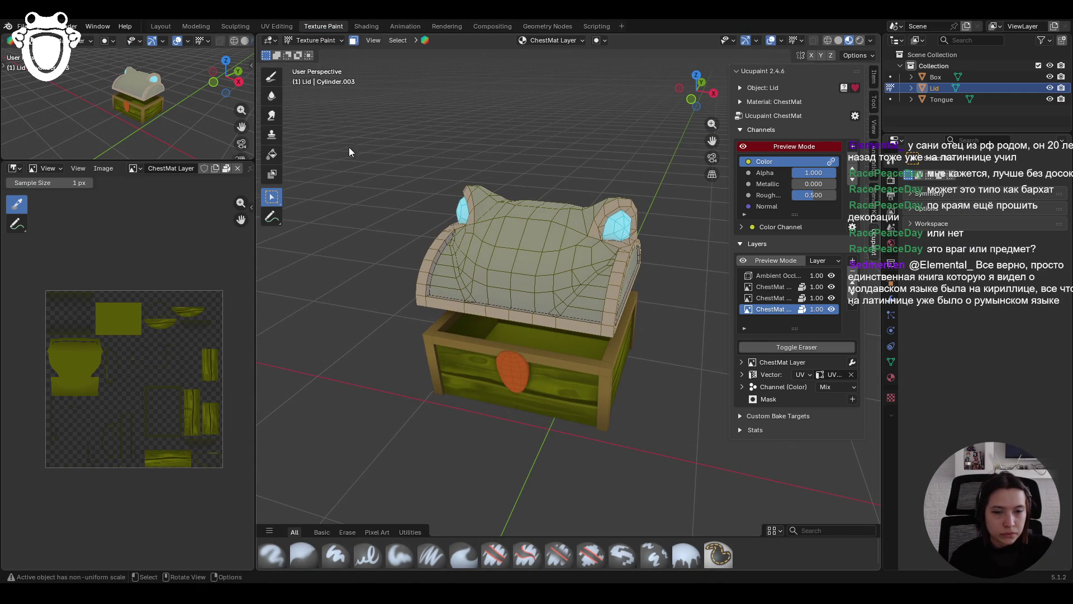
click(317, 41)
click(316, 53)
click(323, 42)
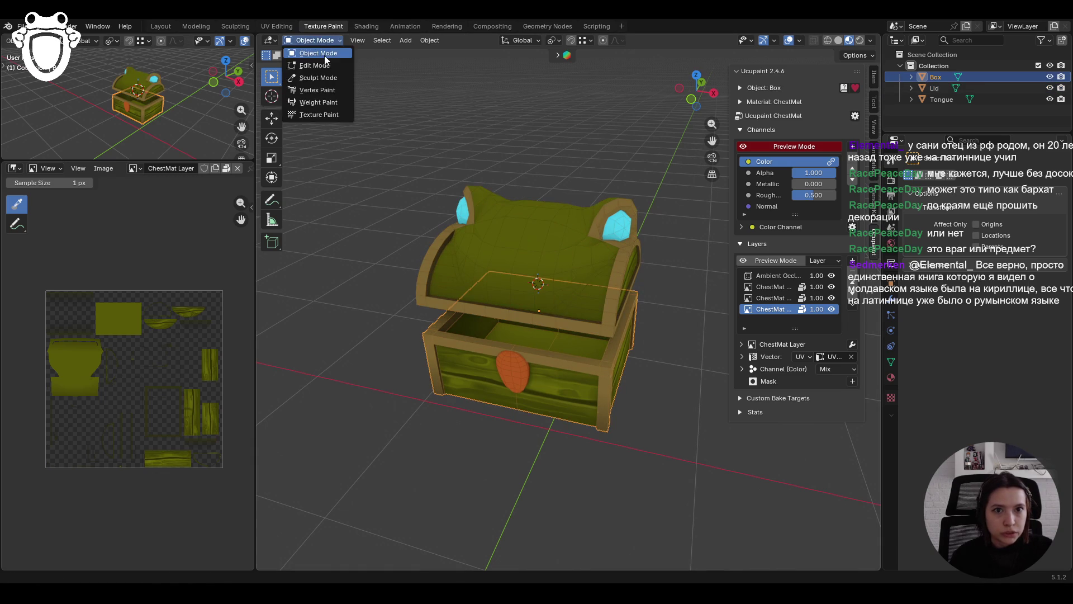
click(318, 114)
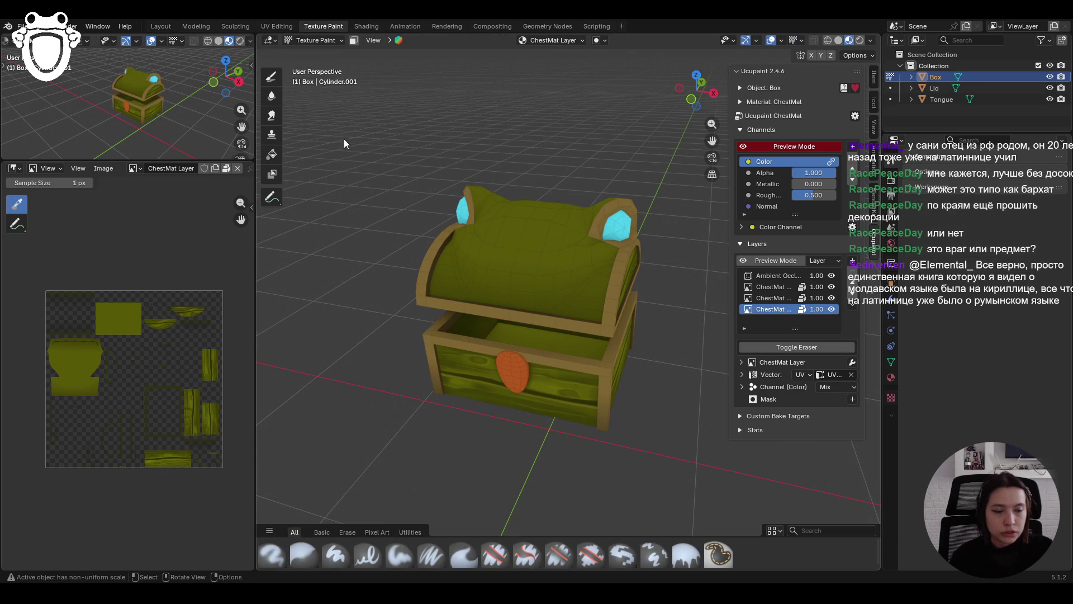
click(354, 40)
Fill the box's underside with olive green using the Fill tool
middle_drag(536, 341, 585, 243)
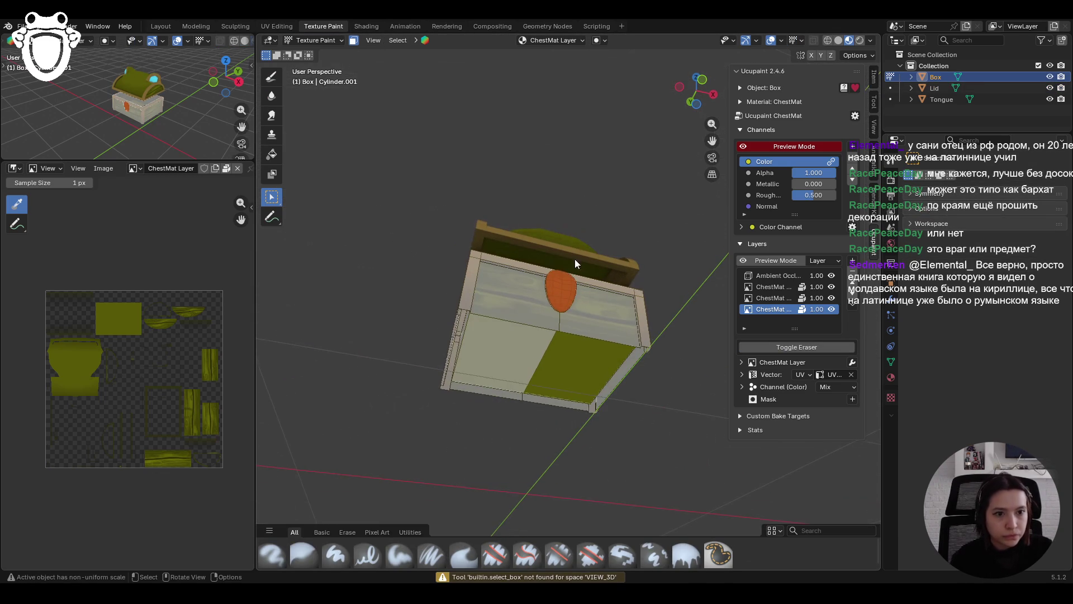
click(272, 155)
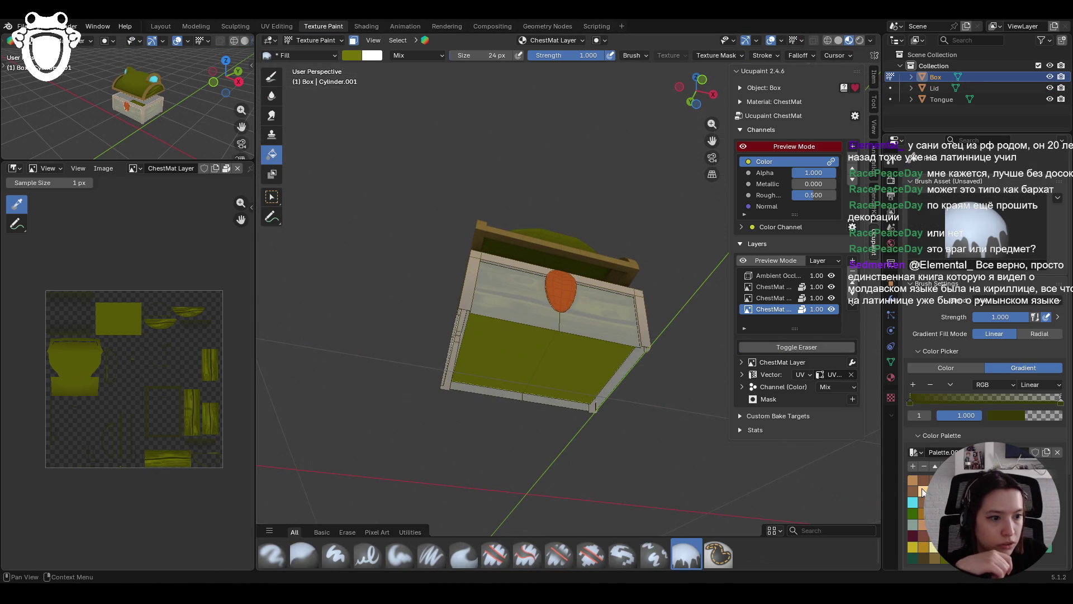
click(491, 364)
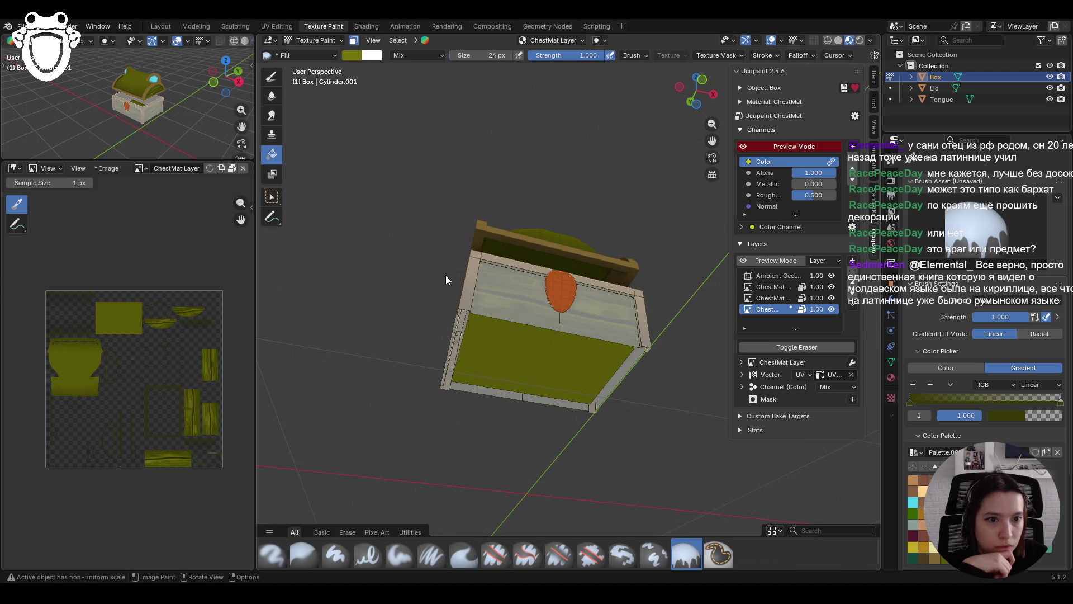
middle_drag(545, 283, 503, 358)
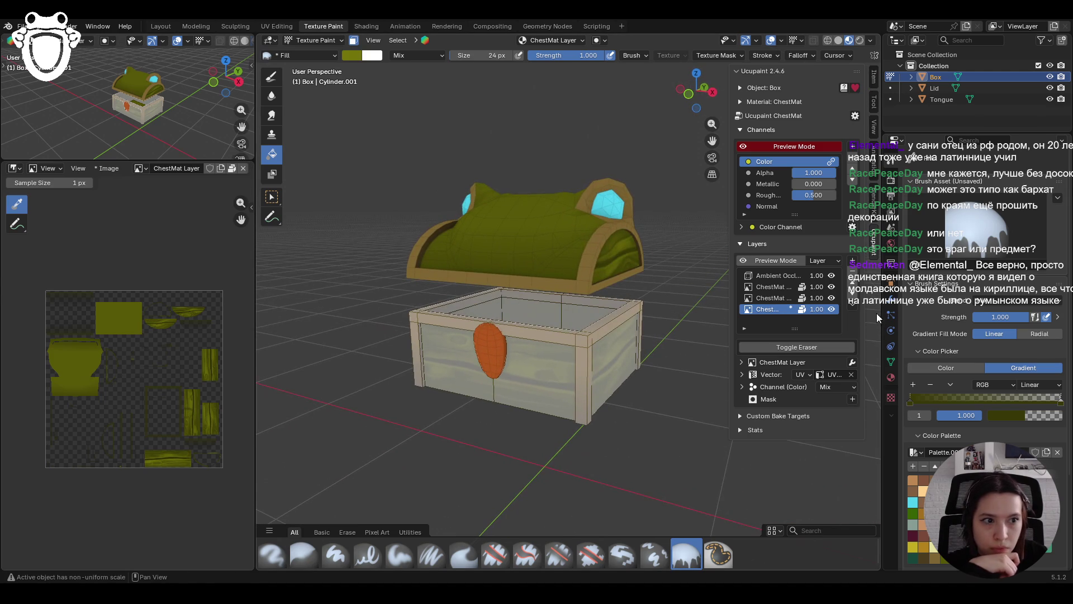
Toggle the second and fourth layers' visibility to compare the textured chest
click(832, 286)
click(831, 287)
click(832, 287)
click(831, 287)
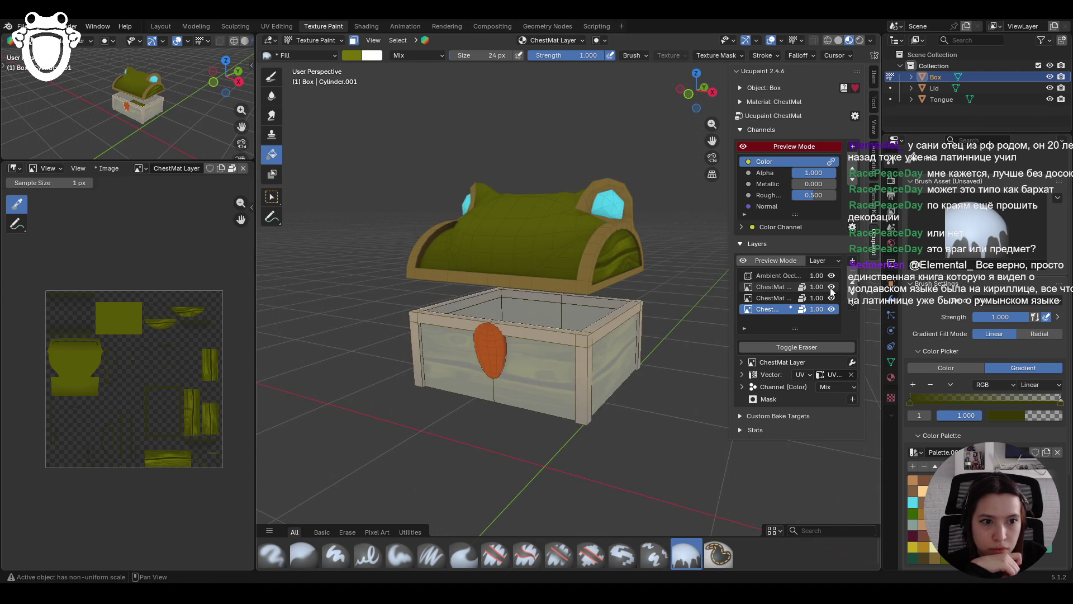
middle_drag(480, 313, 490, 353)
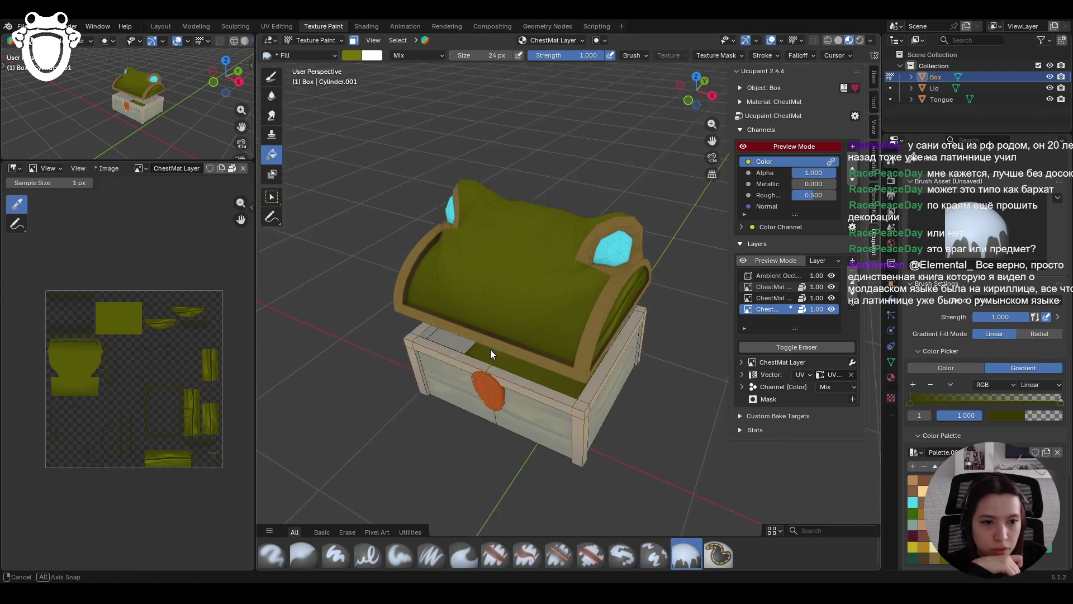
click(831, 309)
click(832, 309)
mouse_move(492, 268)
middle_down()
mouse_move(407, 263)
mouse_move(509, 353)
middle_up()
mouse_move(389, 199)
middle_down()
mouse_move(549, 340)
mouse_move(506, 335)
mouse_move(478, 397)
mouse_move(726, 332)
middle_up()
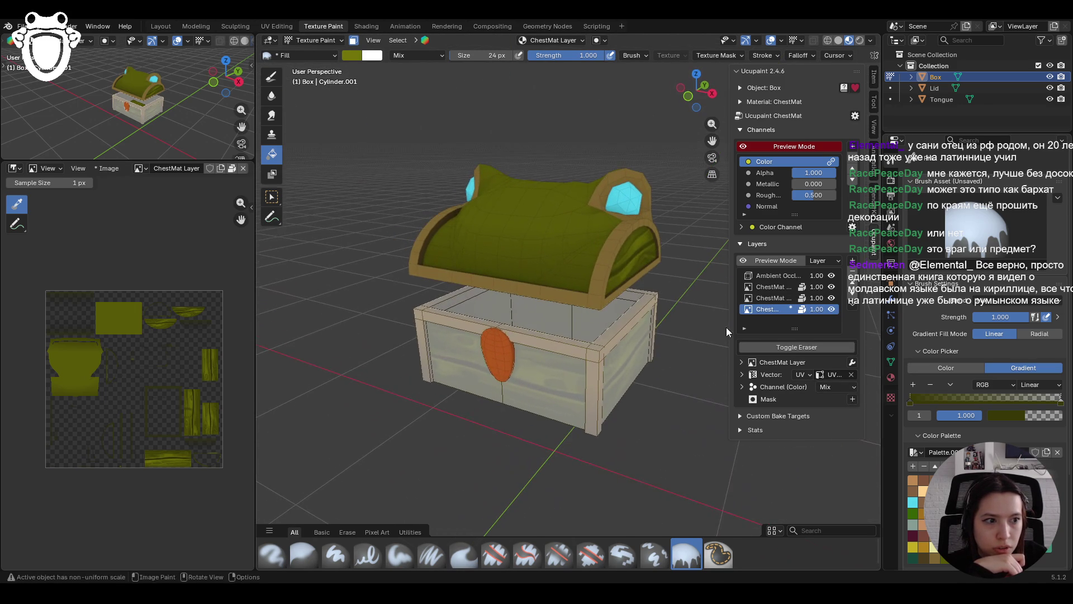
Switch the brush to a solid colour and compare the chest with ambient occlusion on and off
click(932, 365)
scroll(984, 335, down, 4)
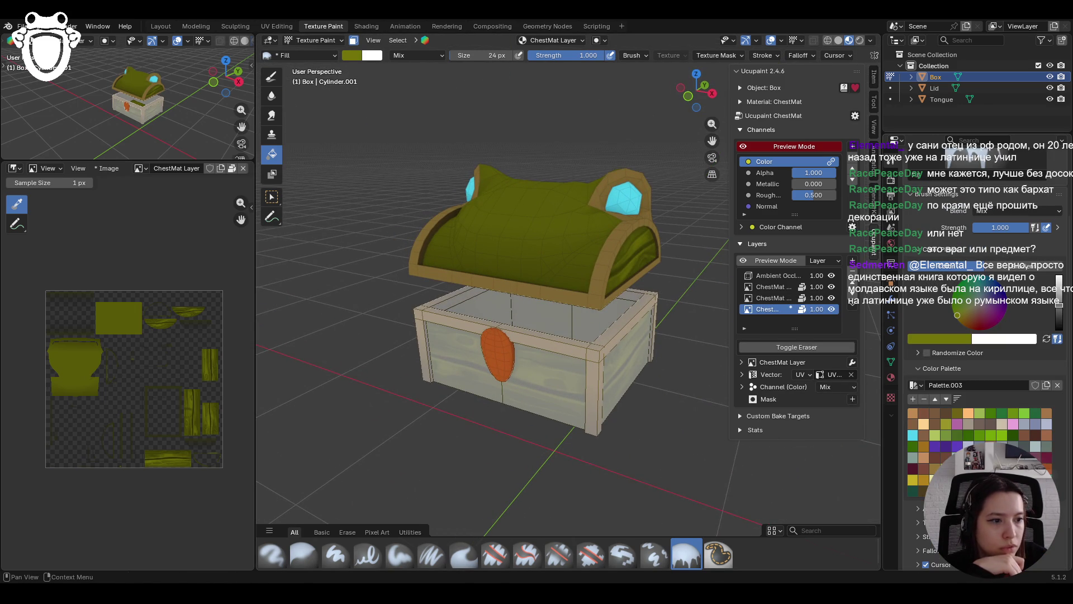
mouse_move(515, 398)
middle_down()
mouse_move(546, 353)
mouse_move(652, 351)
mouse_move(626, 445)
mouse_move(561, 405)
mouse_move(557, 361)
mouse_move(536, 335)
middle_up()
mouse_move(665, 207)
middle_down()
mouse_move(674, 212)
mouse_move(671, 315)
mouse_move(660, 346)
mouse_move(659, 293)
mouse_move(701, 283)
mouse_move(617, 333)
mouse_move(331, 445)
middle_up()
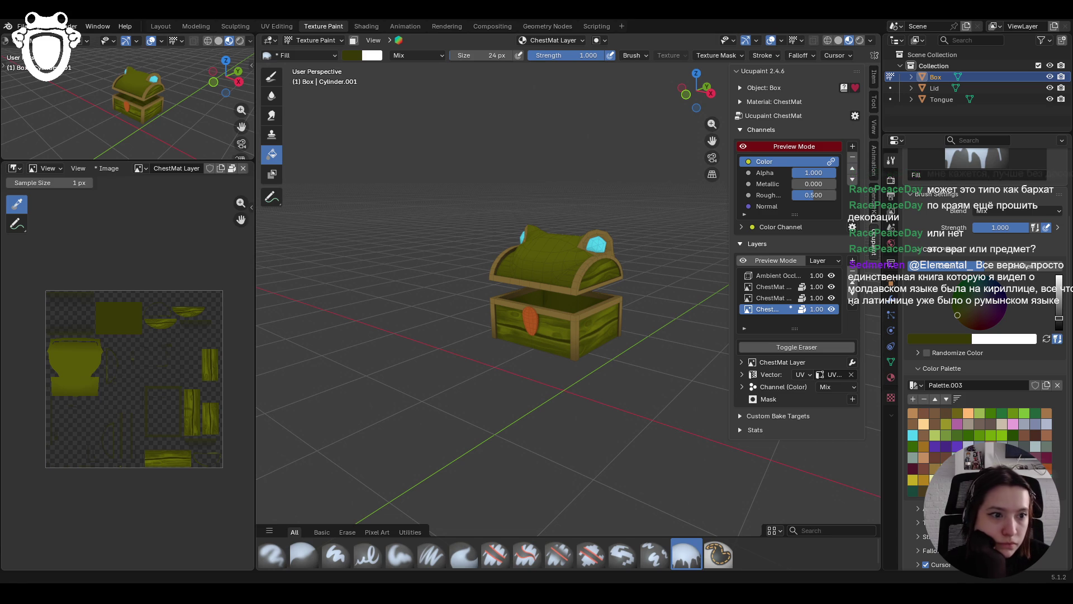
scroll(587, 306, up, 5)
mouse_move(548, 315)
middle_down()
mouse_move(609, 290)
mouse_move(733, 292)
mouse_move(611, 334)
mouse_move(384, 312)
mouse_move(609, 307)
middle_up()
click(833, 274)
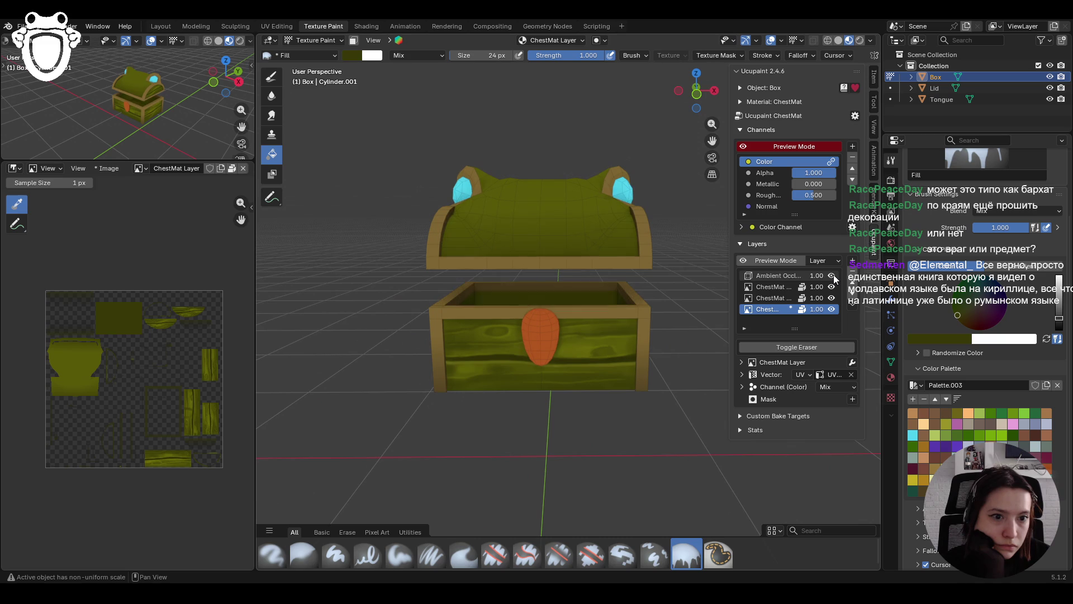
click(834, 273)
click(834, 274)
mouse_move(573, 384)
middle_down()
mouse_move(518, 350)
mouse_move(431, 352)
mouse_move(601, 368)
mouse_move(576, 381)
mouse_move(537, 378)
mouse_move(548, 357)
mouse_move(503, 193)
mouse_move(601, 197)
mouse_move(467, 156)
middle_up()
Make ChestMat Layer 2 the paint layer with face masking, box selection and the Paint Soft brush
click(755, 299)
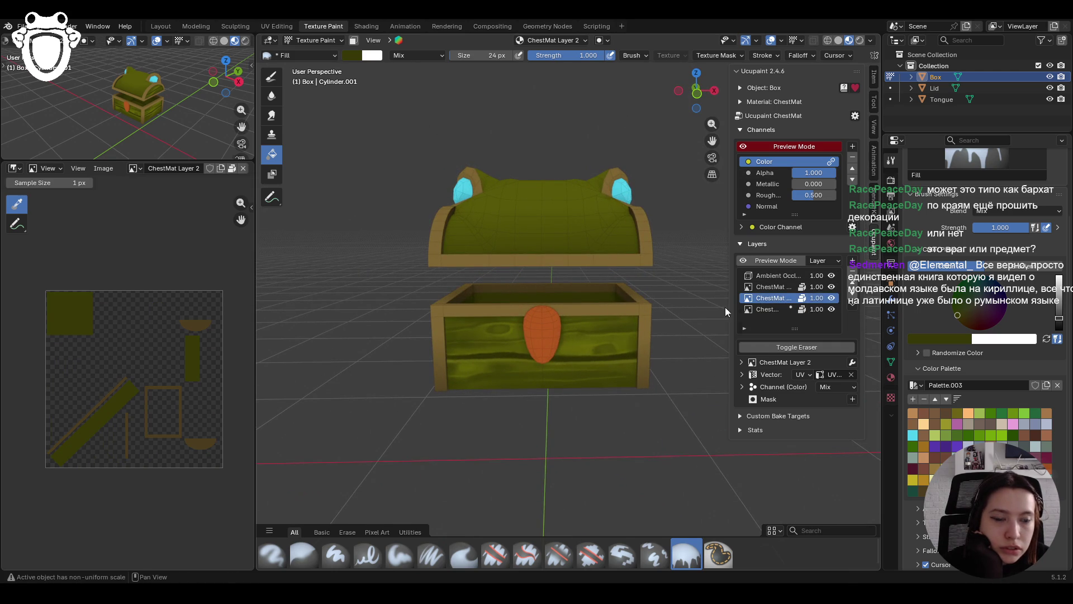
click(354, 41)
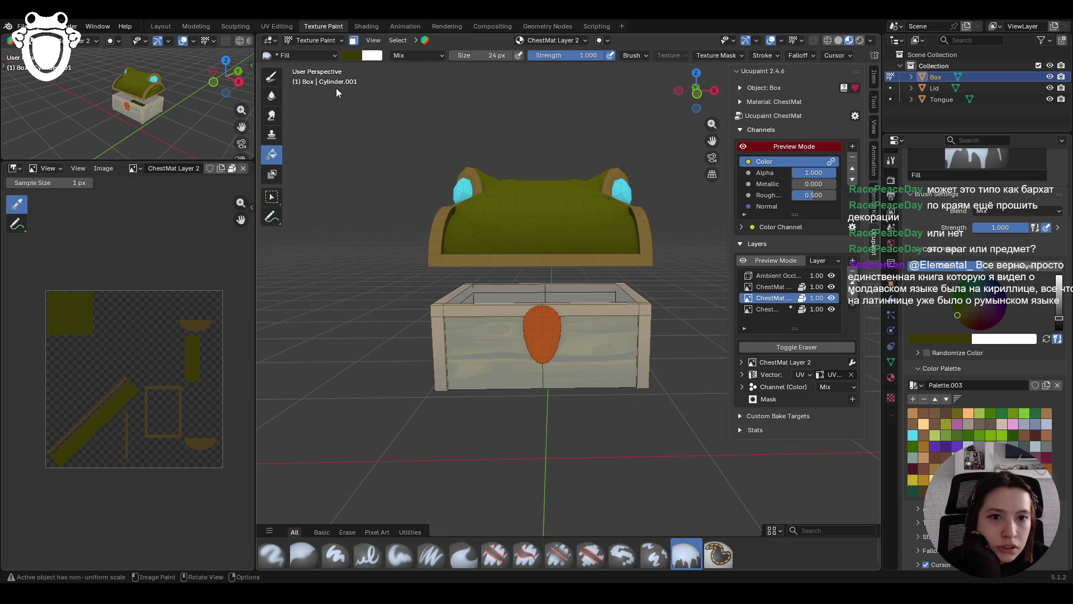
click(272, 196)
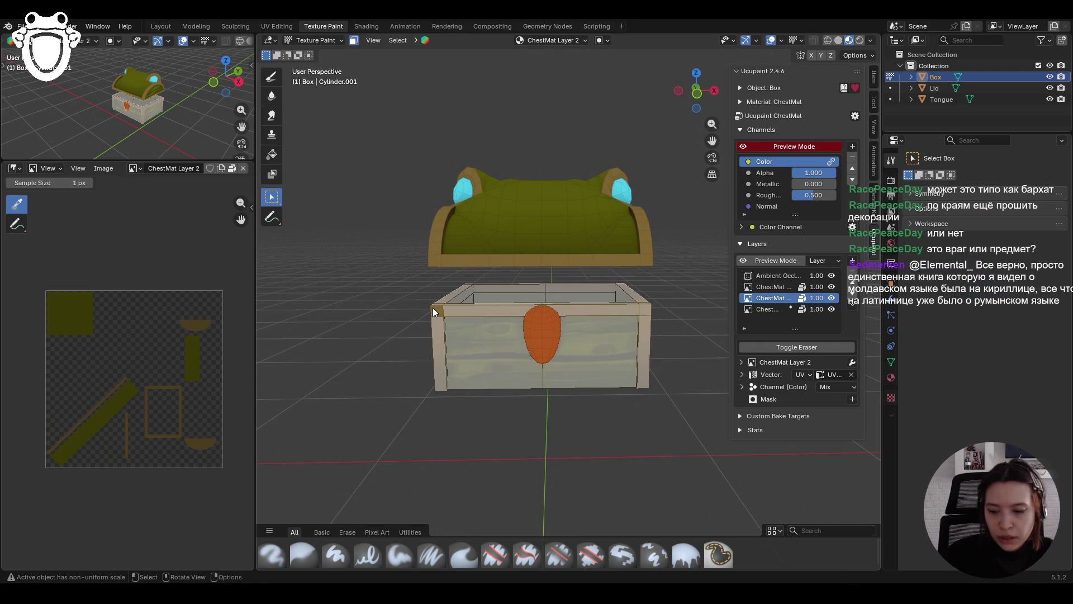
click(433, 308)
mouse_move(432, 308)
middle_down()
mouse_move(397, 304)
mouse_move(550, 324)
mouse_move(534, 313)
mouse_move(556, 333)
mouse_move(537, 314)
middle_up()
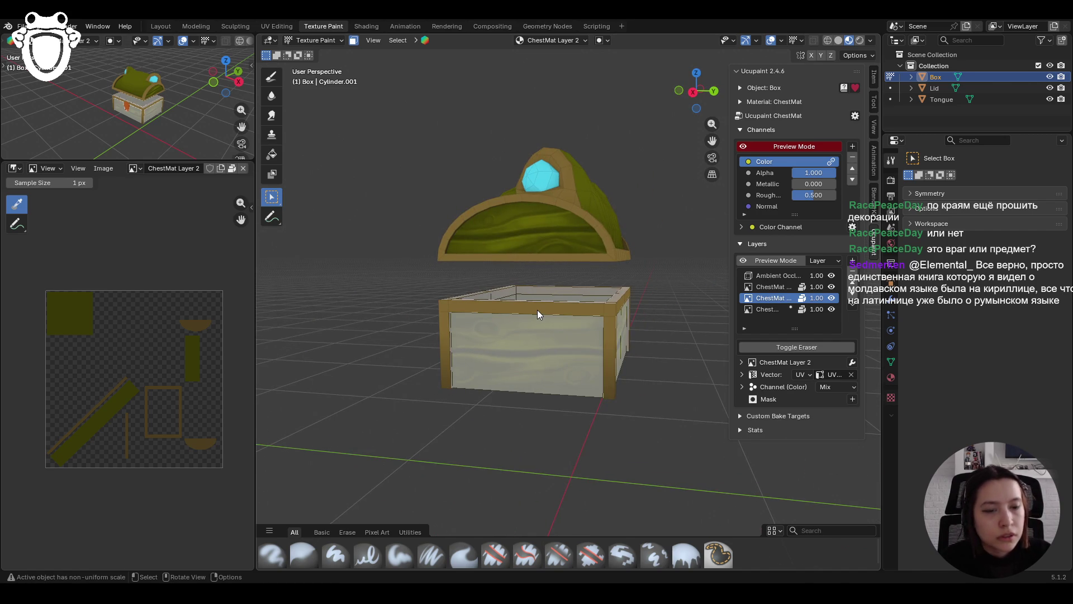
mouse_move(334, 351)
middle_down()
mouse_move(504, 327)
mouse_move(521, 338)
mouse_move(451, 349)
mouse_move(544, 471)
mouse_move(531, 486)
middle_up()
click(401, 554)
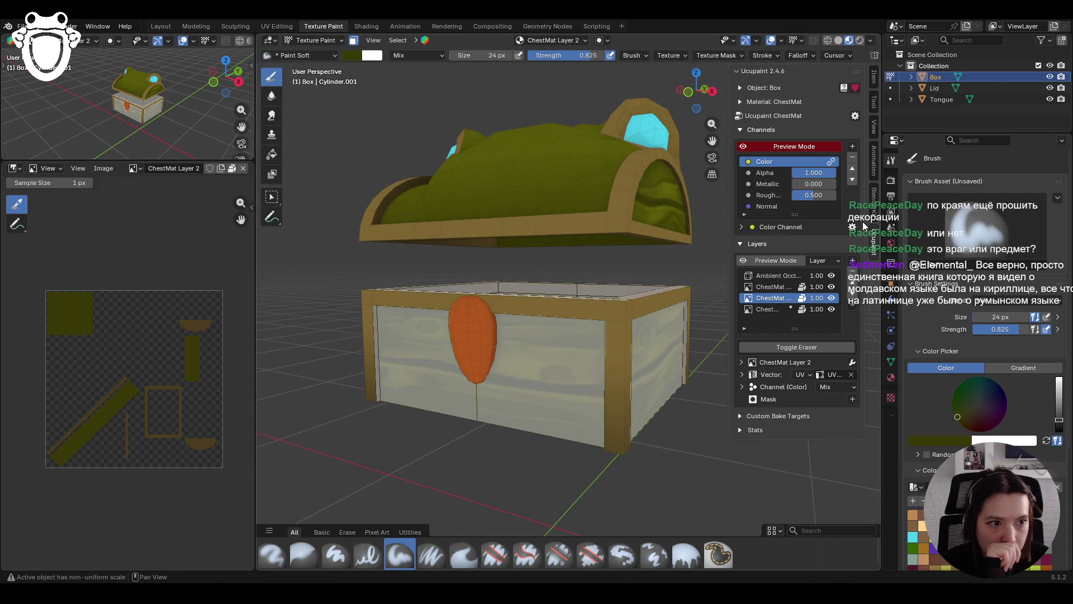
click(853, 262)
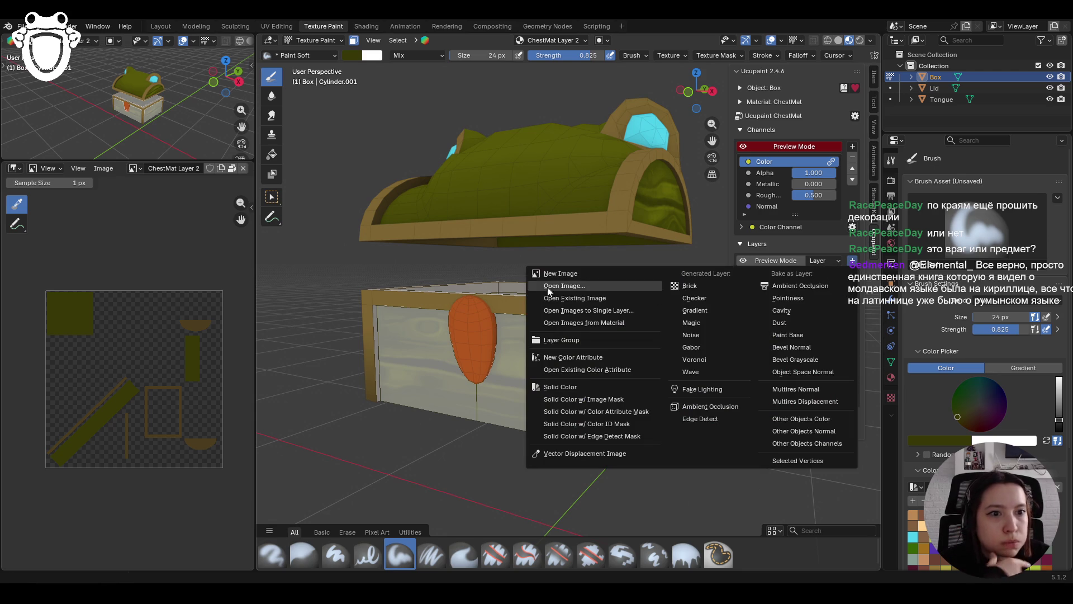
Create ChestMat Layer 3 as a new image layer with Add blending
click(557, 276)
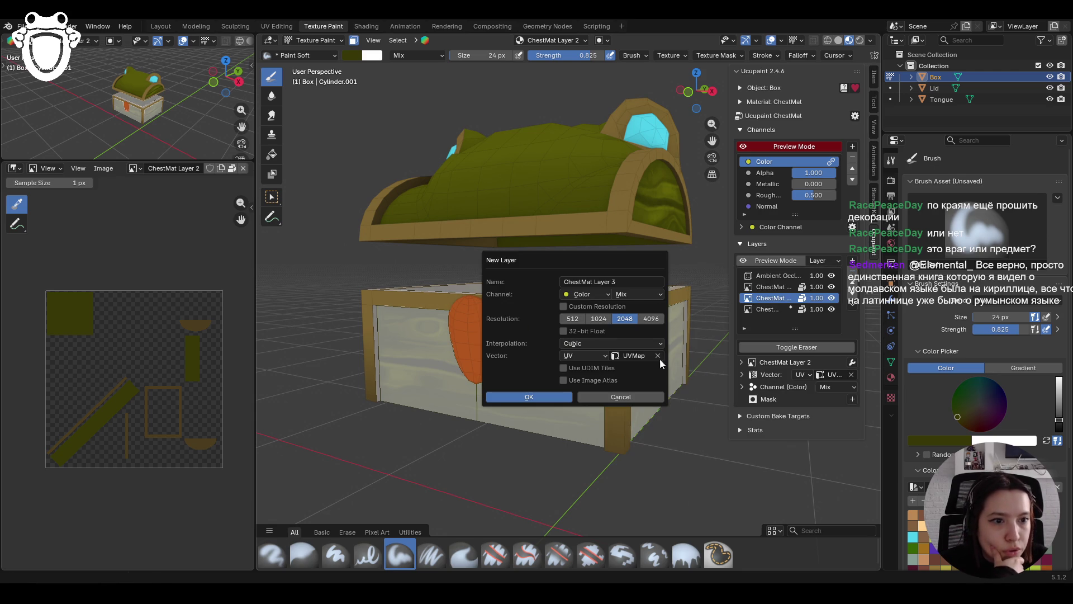
click(639, 295)
click(642, 335)
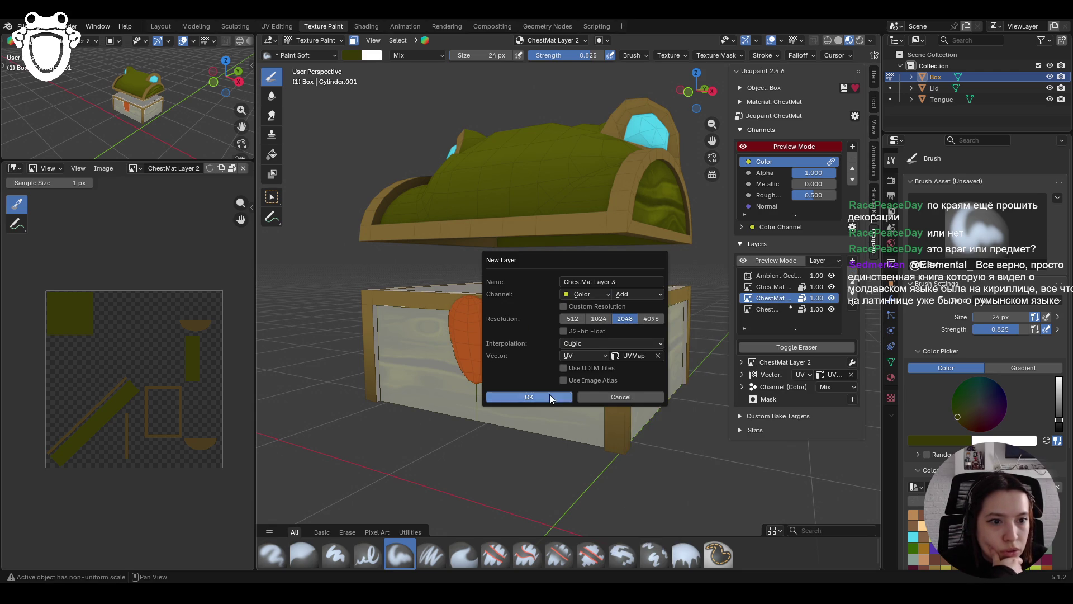
click(549, 395)
Pick a brightened golden tan brush colour on the colour wheel
click(763, 309)
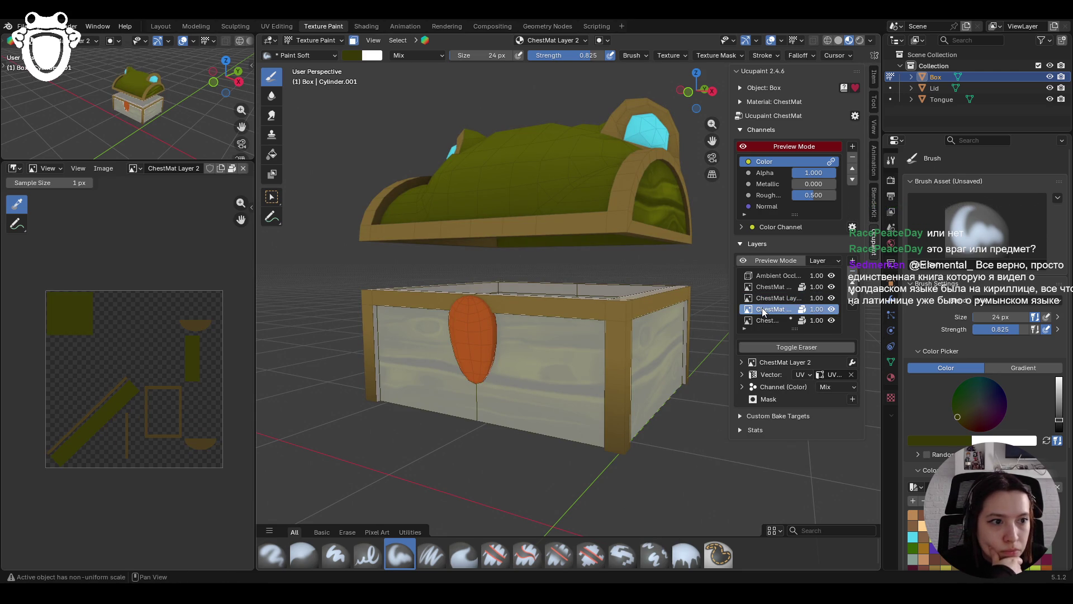
middle_drag(525, 419, 495, 418)
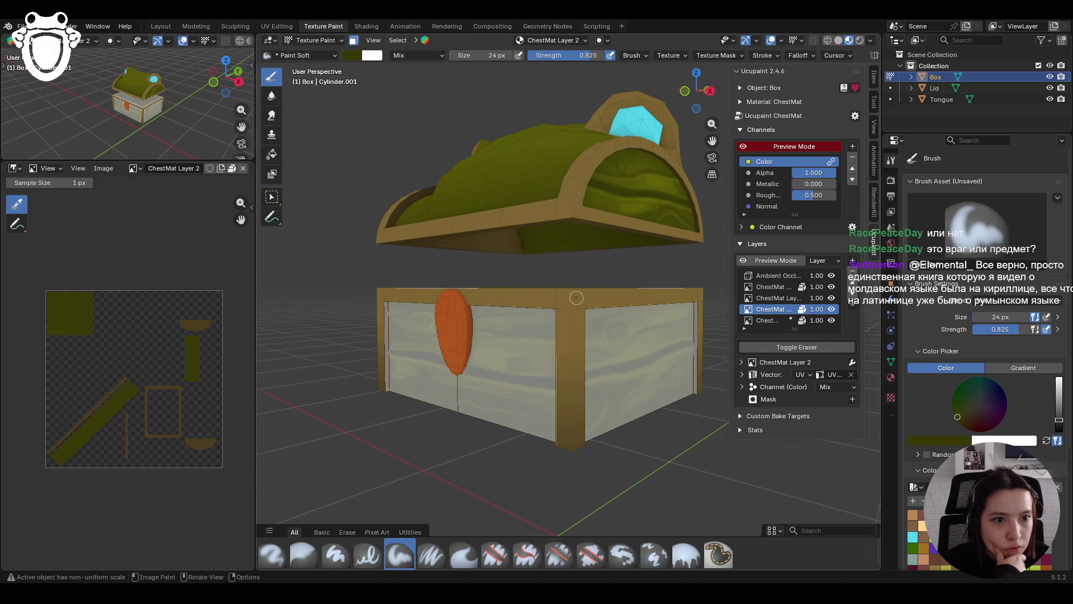
scroll(984, 335, down, 4)
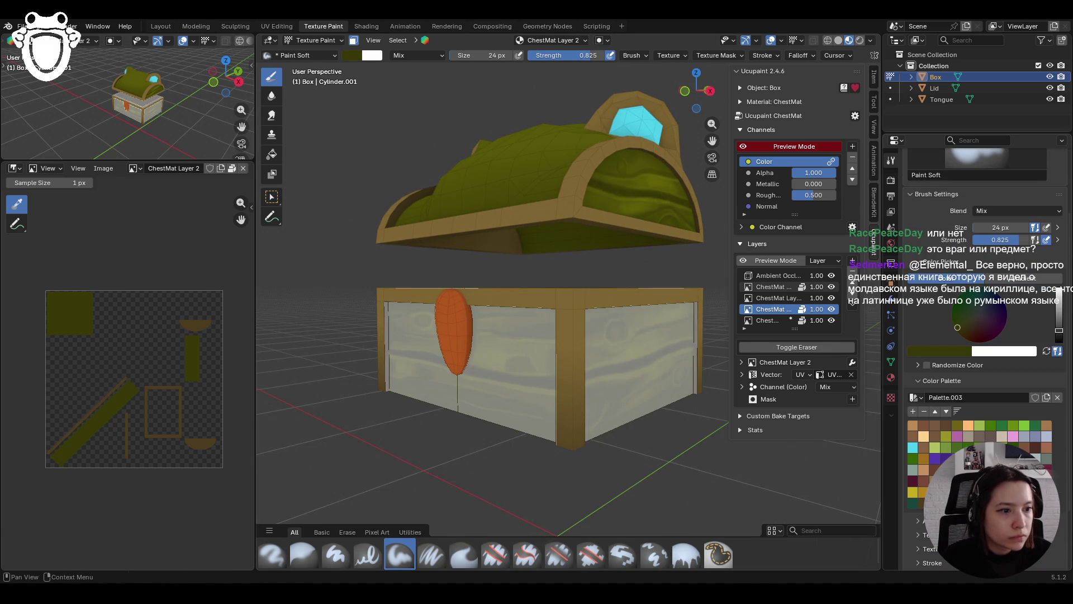
click(946, 425)
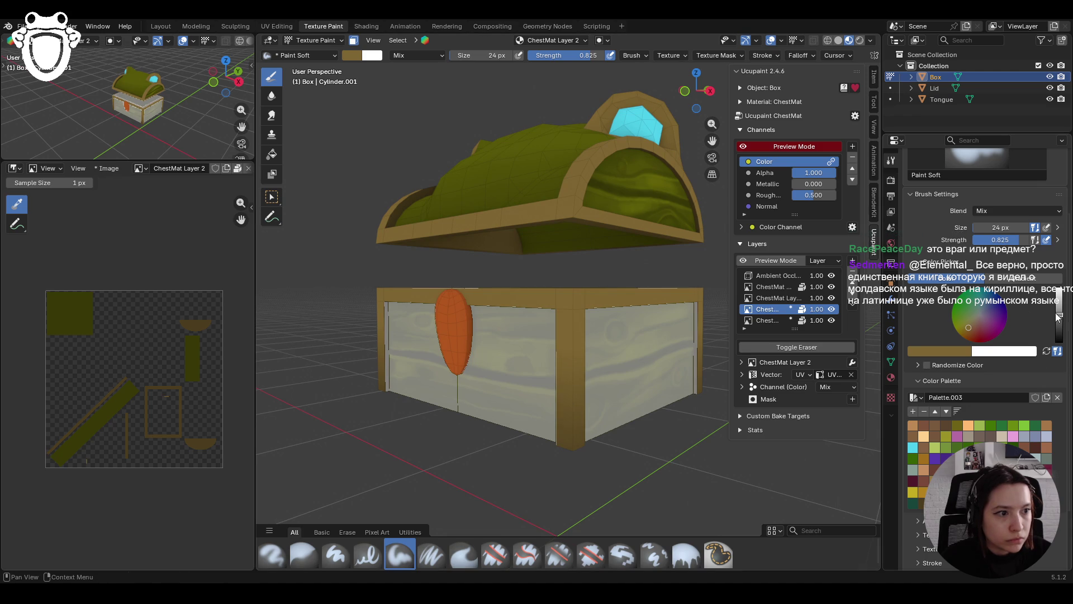
drag(1058, 315, 1058, 311)
drag(968, 327, 967, 331)
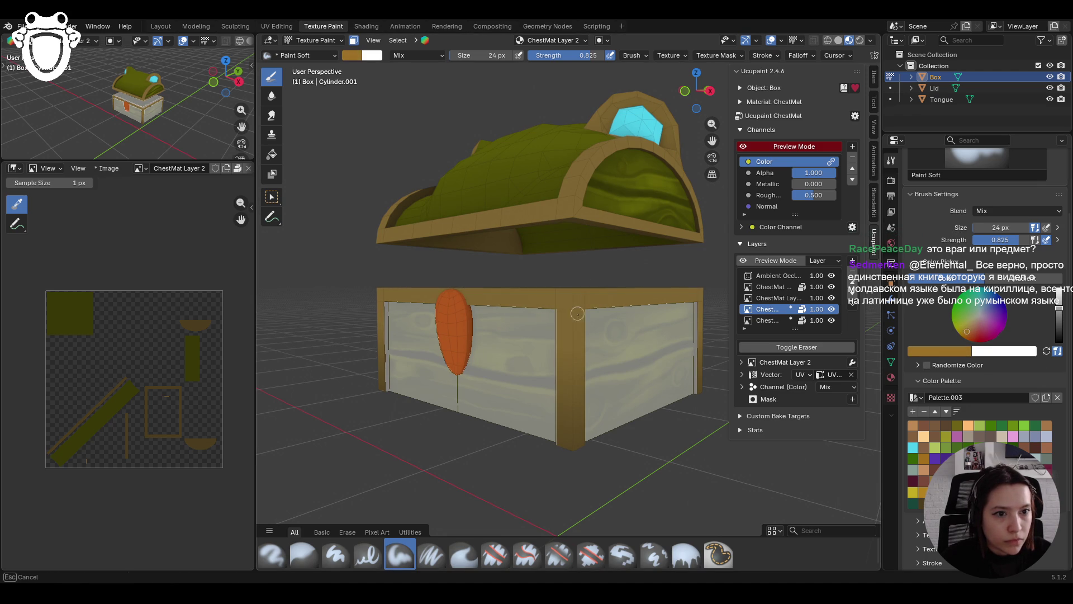
click(771, 298)
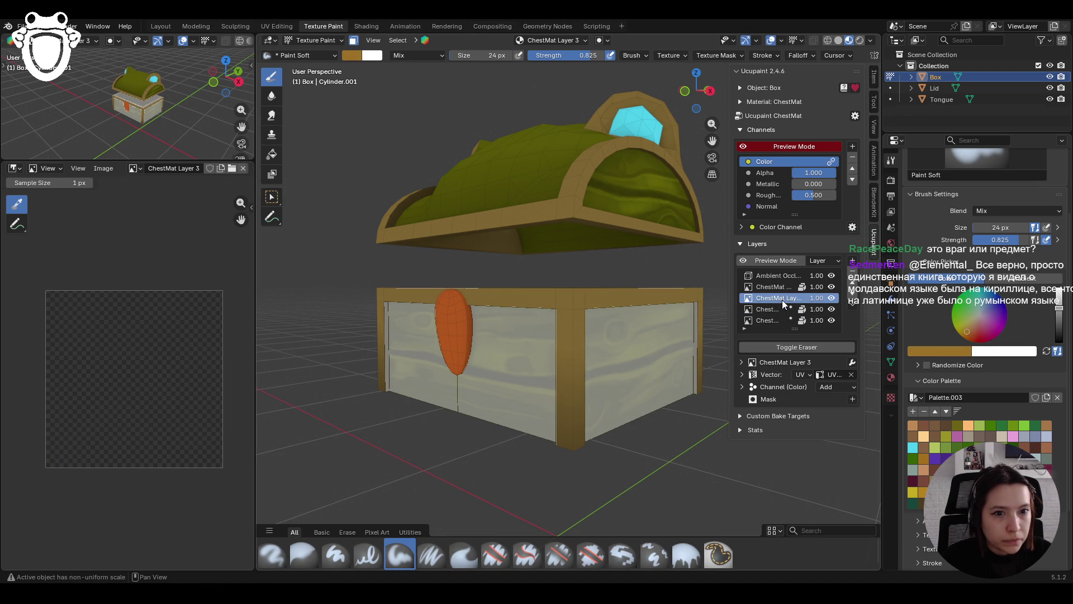
Select ChestMat Layer 1 and undo a stray stroke on the front trim
click(771, 286)
drag(572, 293, 572, 293)
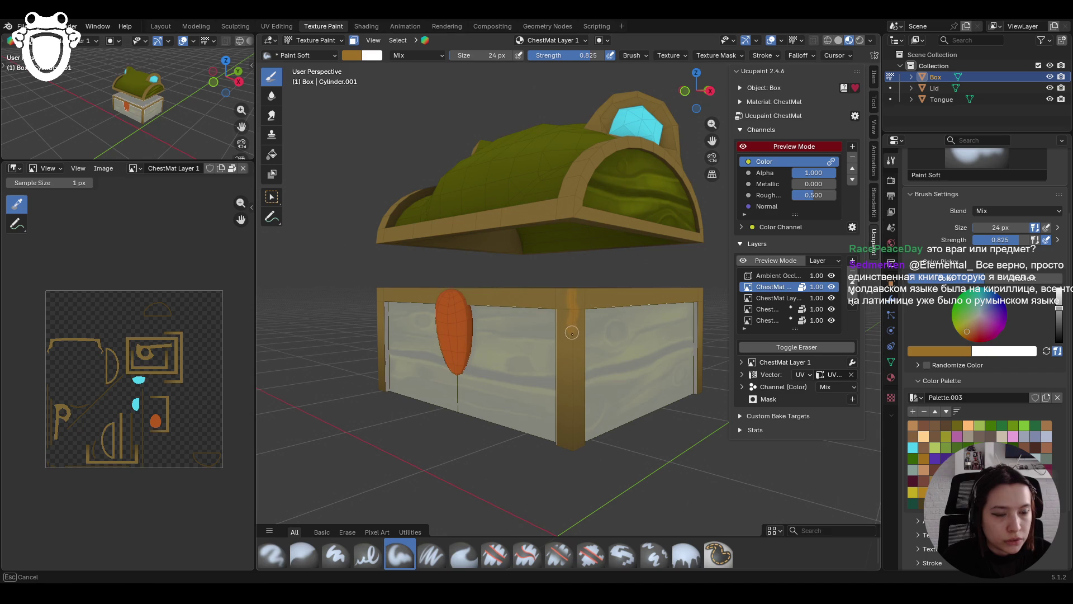
drag(571, 330, 571, 330)
key(ctrl+z)
Move ChestMat Layer 1 below Layer 3 and paint a stroke down the front corner trim
click(778, 298)
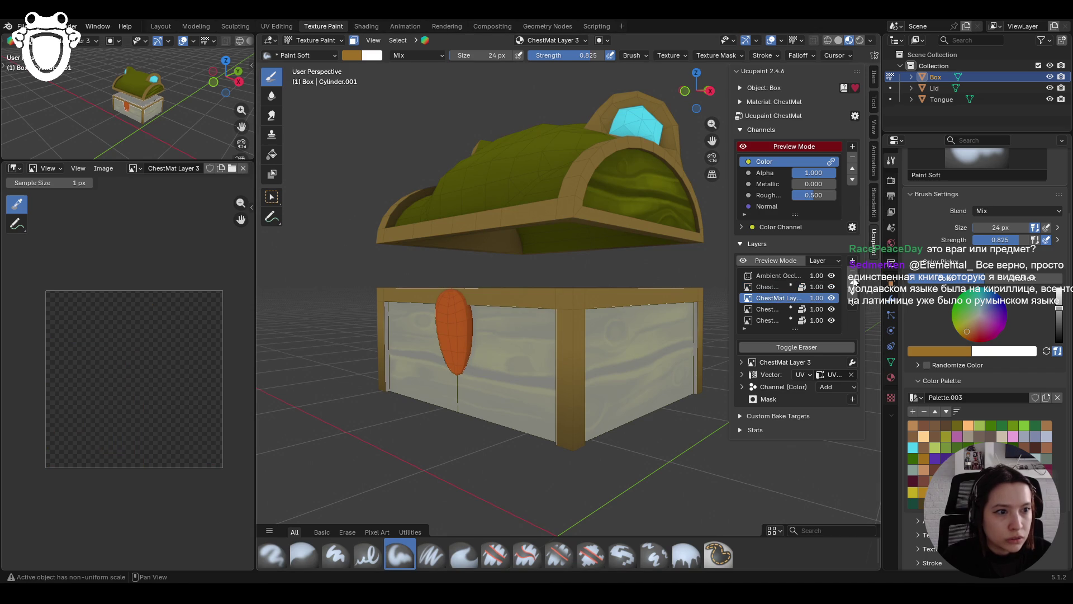
click(853, 282)
drag(566, 286, 572, 399)
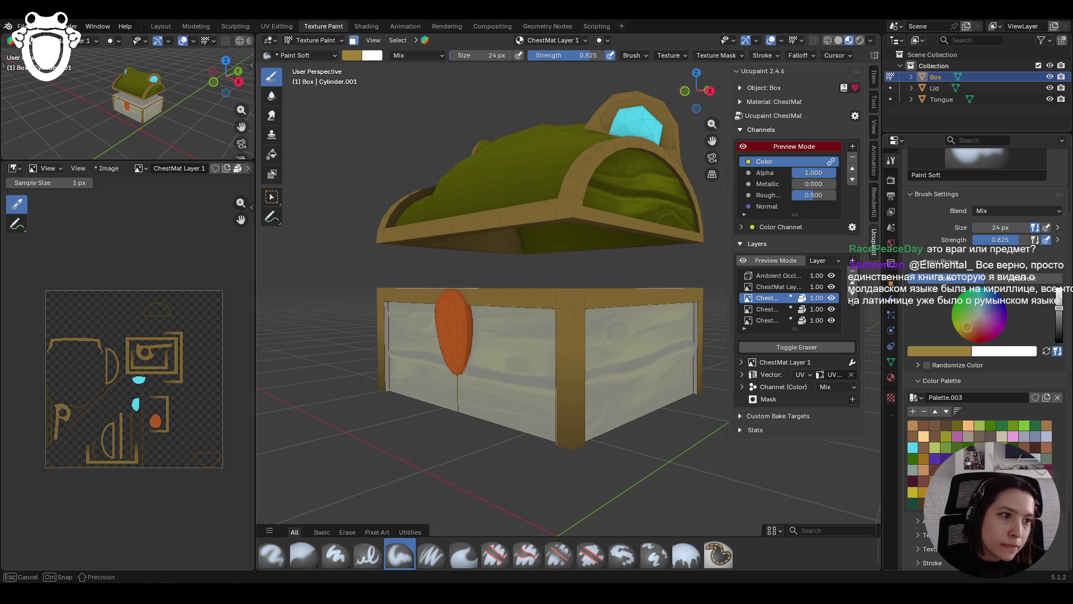
Sample gold colours from the trim and test-paint the corner post, undoing unwanted strokes
key(s)
drag(582, 291, 576, 360)
middle_drag(576, 361, 609, 415)
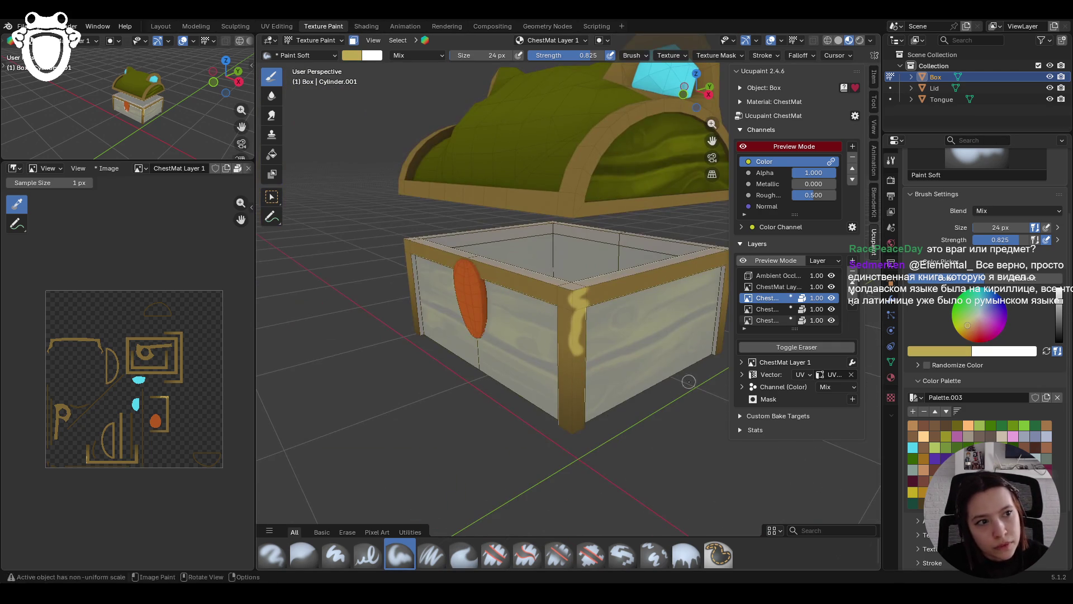
key(s)
drag(577, 291, 576, 355)
drag(573, 288, 573, 388)
key(ctrl+z)
click(968, 330)
drag(567, 288, 576, 383)
key(ctrl+z)
drag(969, 329, 970, 328)
drag(581, 272, 582, 433)
Paint and undo another corner-post stroke while viewing the chest from low angles
mouse_move(582, 433)
middle_down()
mouse_move(691, 279)
mouse_move(643, 313)
mouse_move(612, 355)
middle_up()
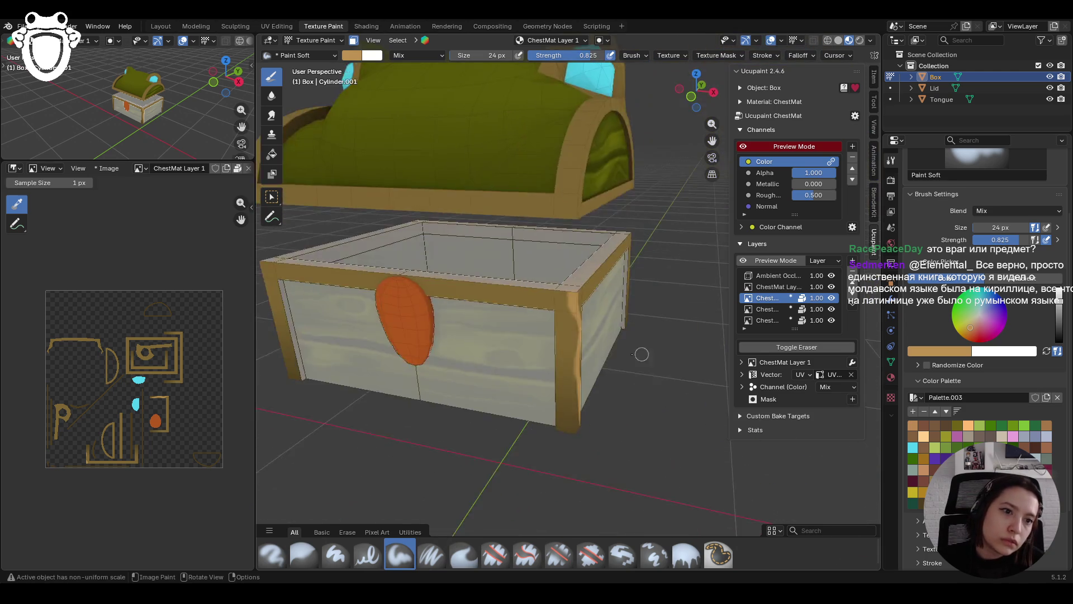
scroll(612, 355, down, 5)
scroll(567, 327, up, 2)
scroll(565, 326, up, 3)
mouse_move(559, 291)
mouse_down()
mouse_move(562, 380)
mouse_move(585, 433)
mouse_up()
key(ctrl+z)
mouse_move(619, 306)
middle_down()
mouse_move(433, 347)
mouse_move(447, 346)
middle_up()
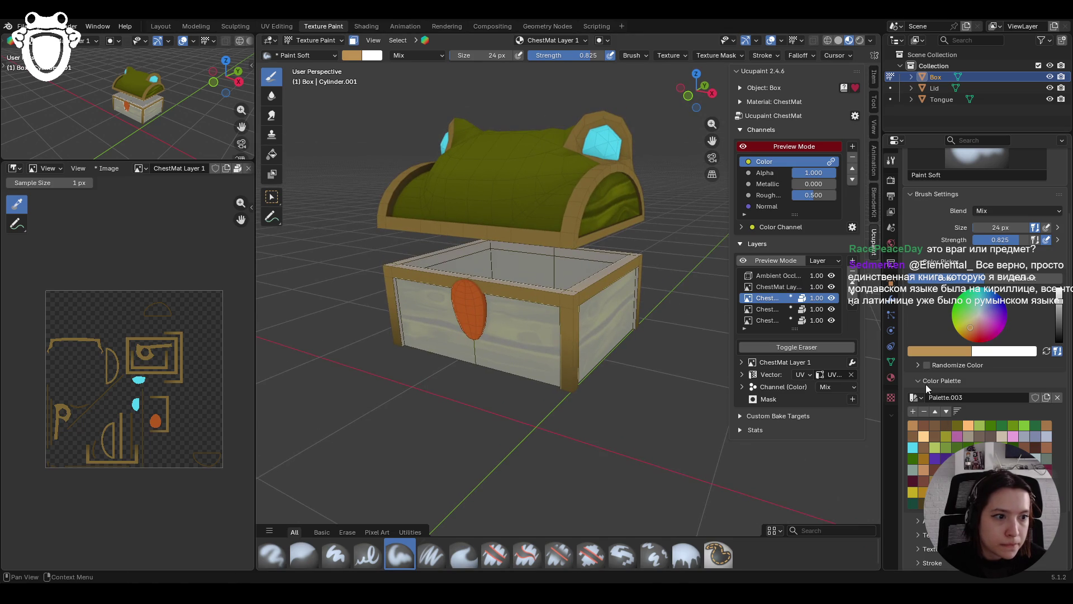
scroll(472, 291, up, 5)
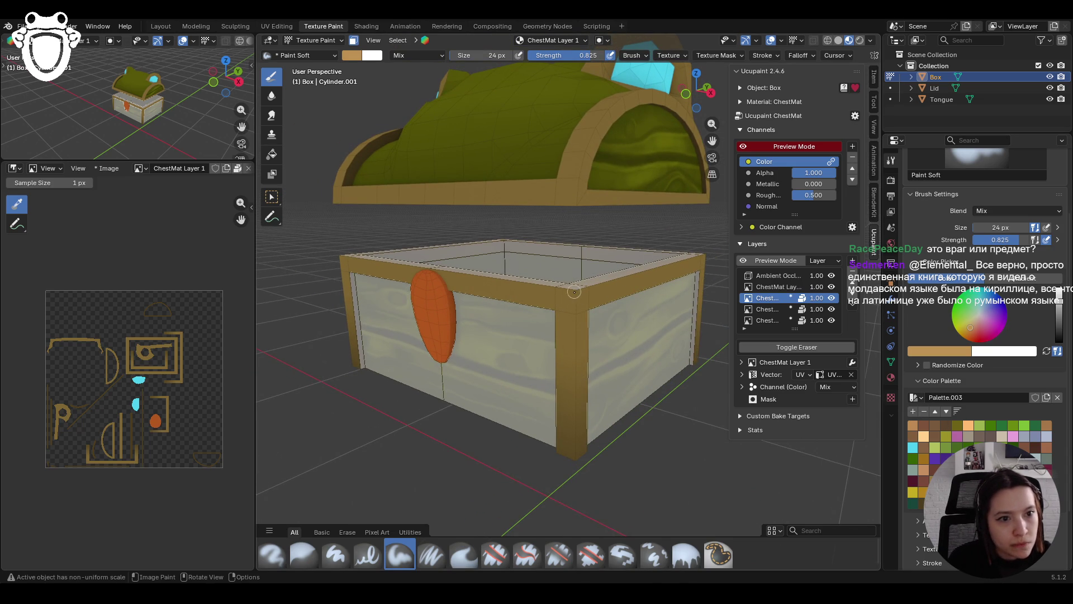
middle_drag(569, 290, 559, 433)
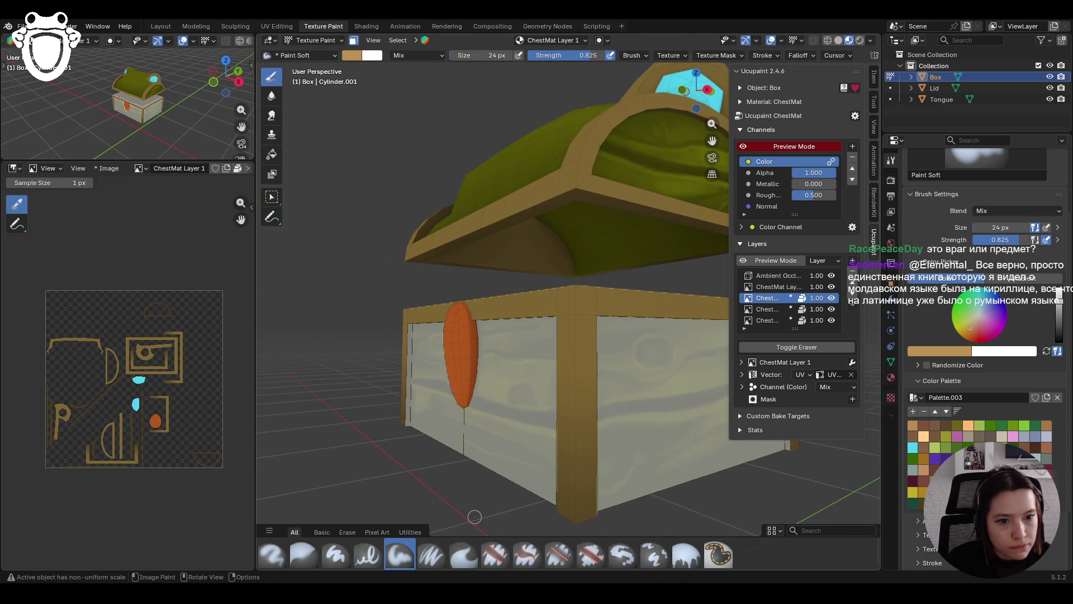
Reduce the brush size to 20 px and test corner-post strokes, comparing with undo and redo
drag(999, 228, 1005, 229)
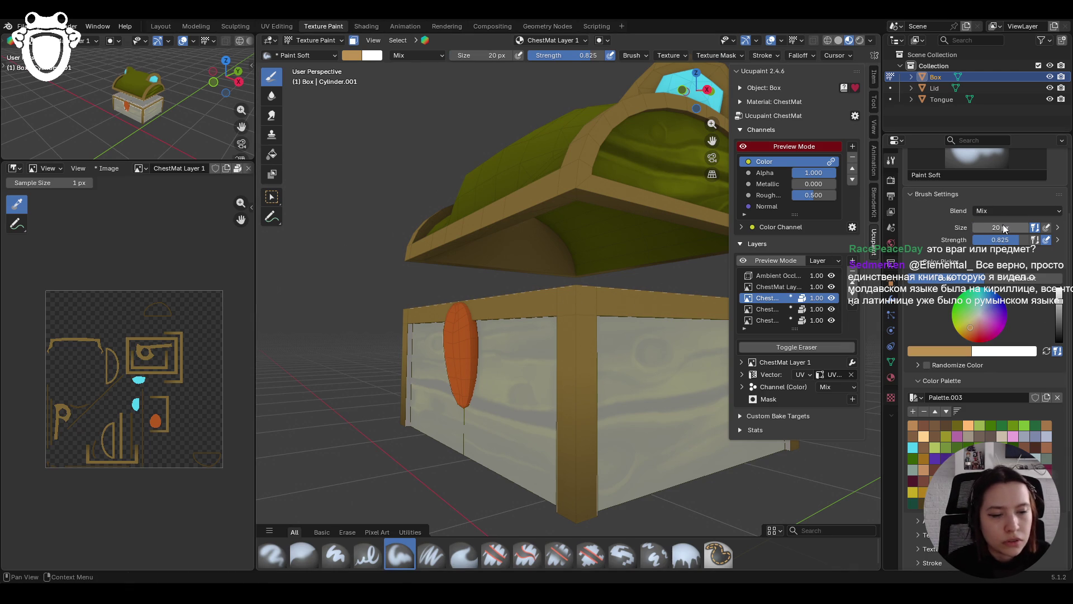
middle_drag(563, 292, 557, 301)
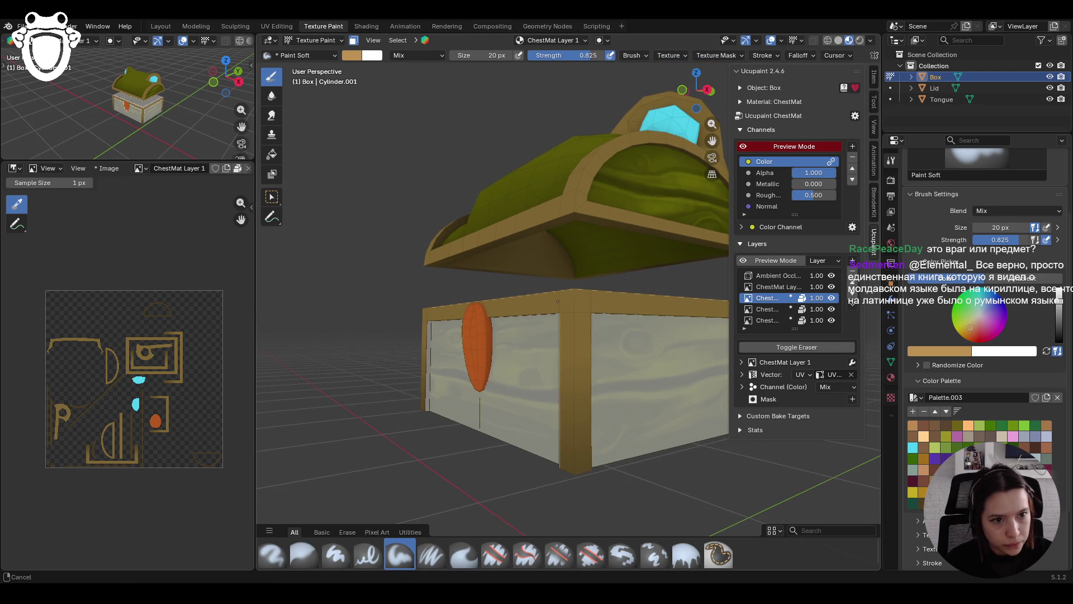
drag(574, 286, 575, 300)
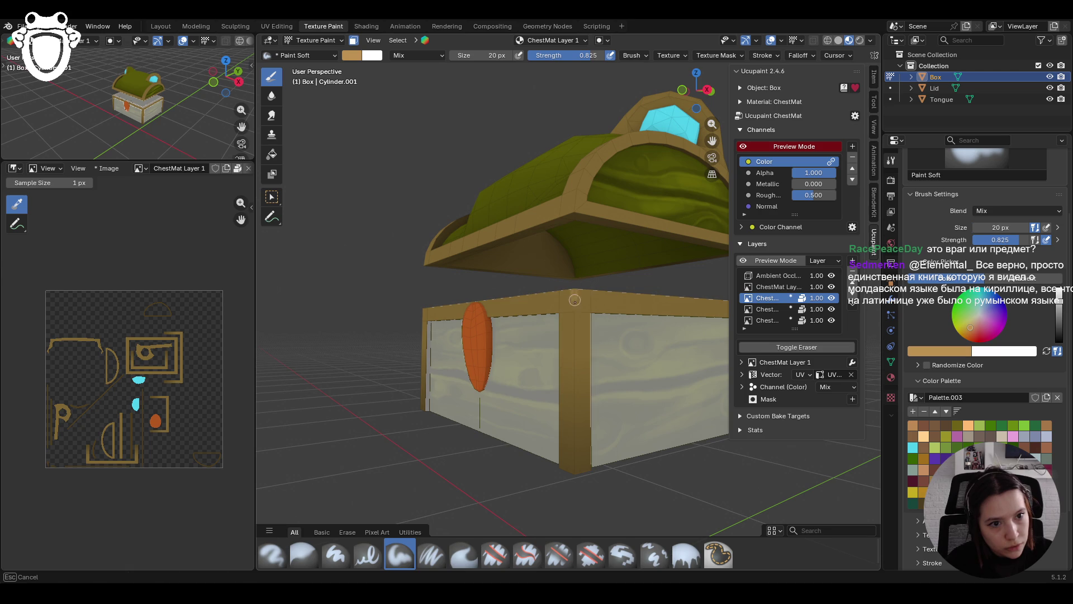
drag(576, 351, 574, 473)
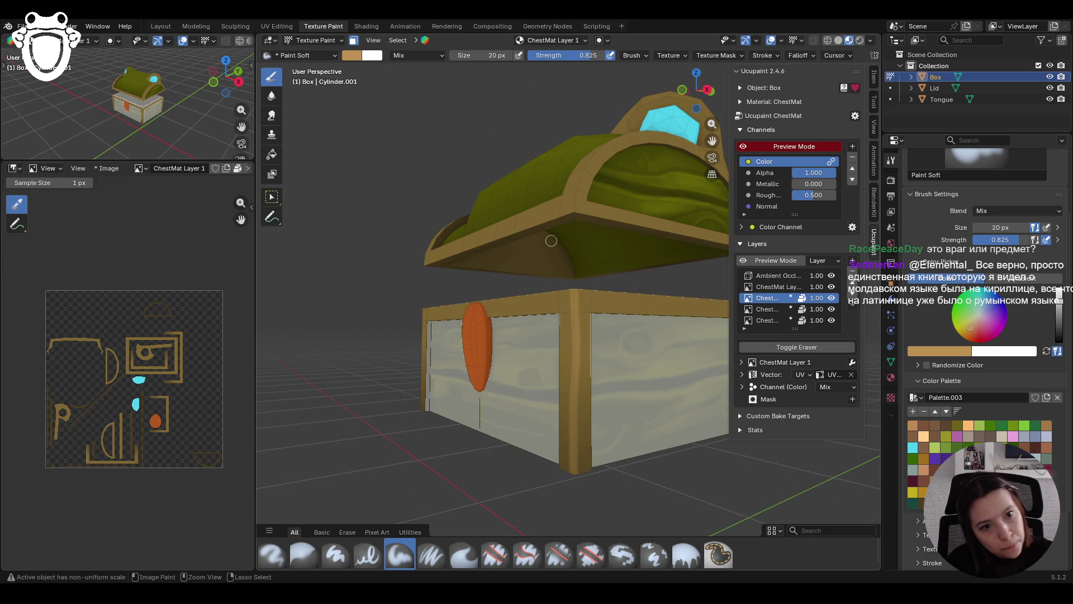
key(ctrl+shift+z)
key(ctrl+z)
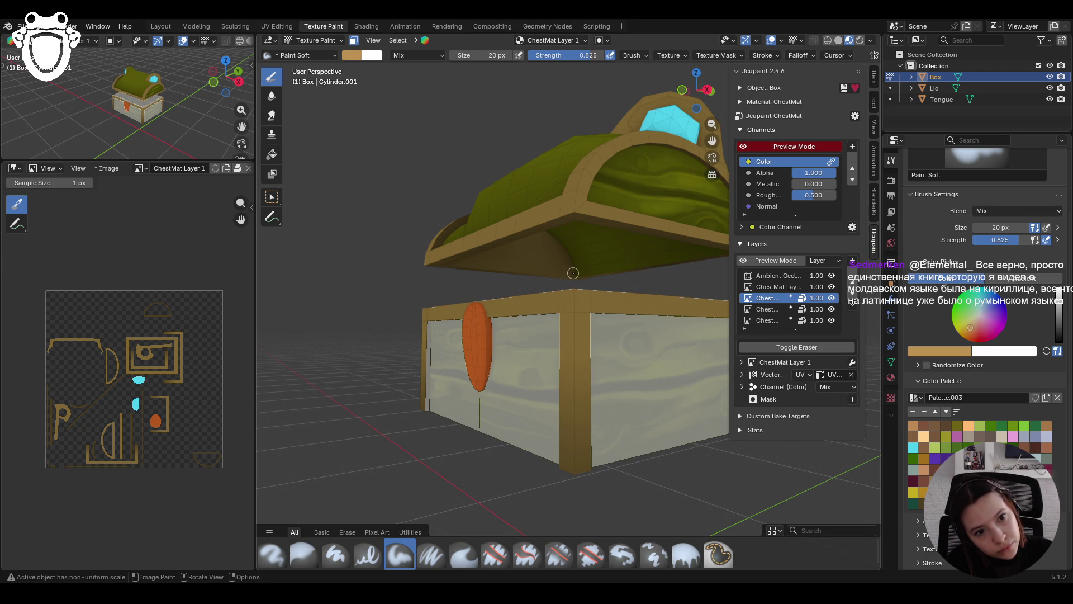
key(ctrl+shift+z)
key(ctrl+z)
key(ctrl+shift+z)
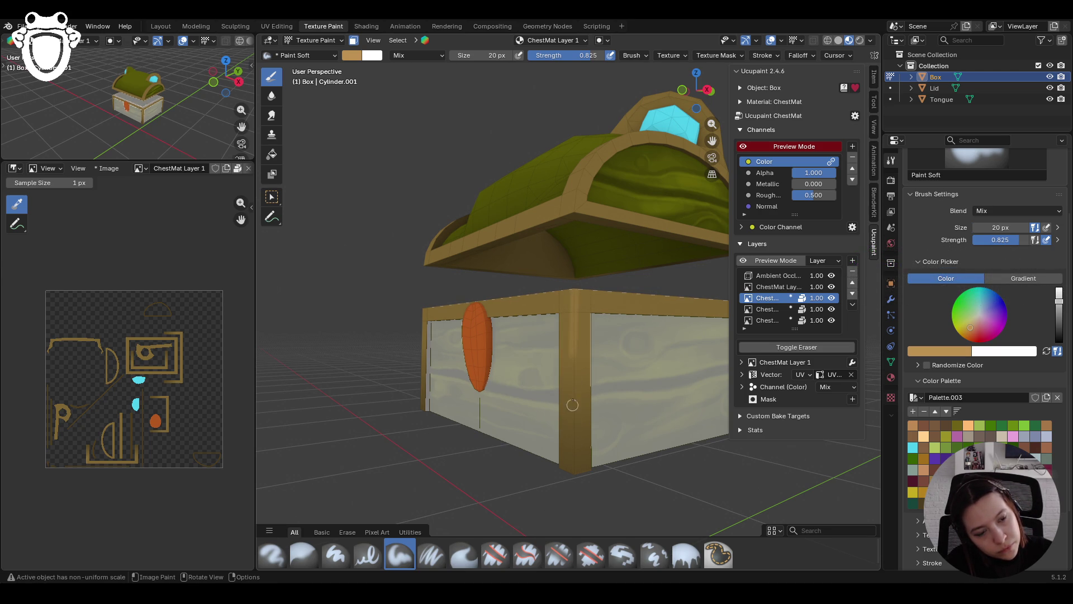
mouse_move(574, 345)
mouse_down()
mouse_move(575, 446)
mouse_move(576, 408)
mouse_up()
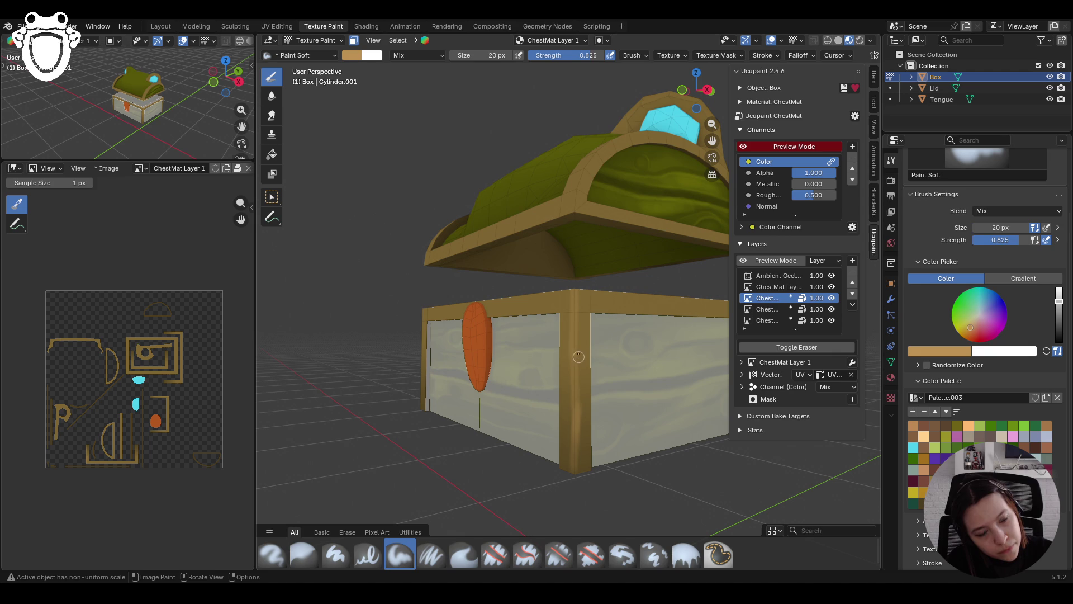
key(ctrl+z)
key(ctrl+z)
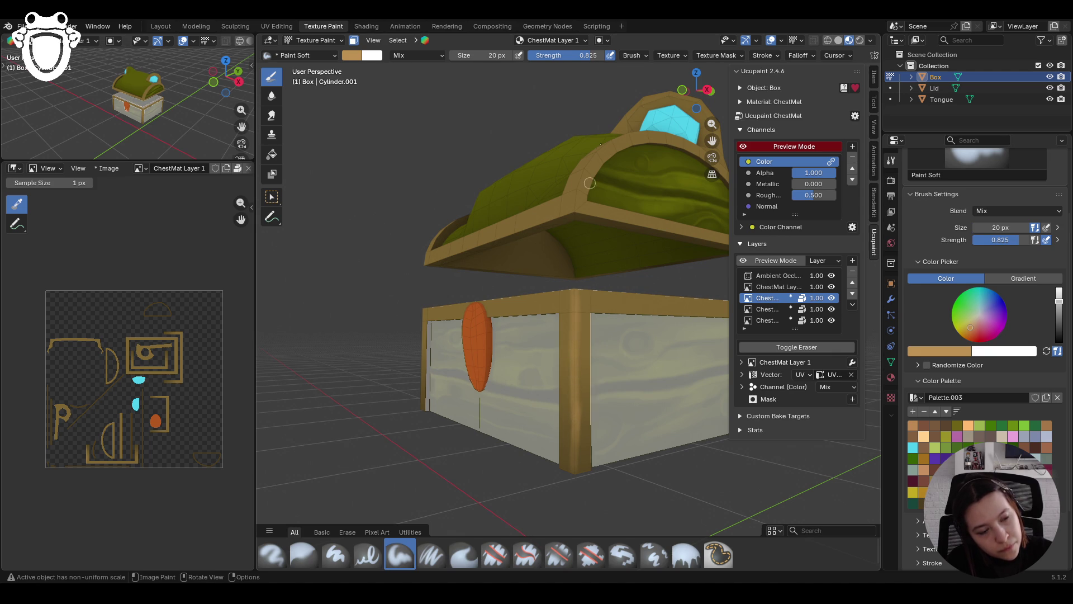
Turn the chest's front toward view and open the brush Stroke settings
mouse_move(594, 103)
middle_down()
mouse_move(572, 373)
mouse_move(616, 320)
middle_up()
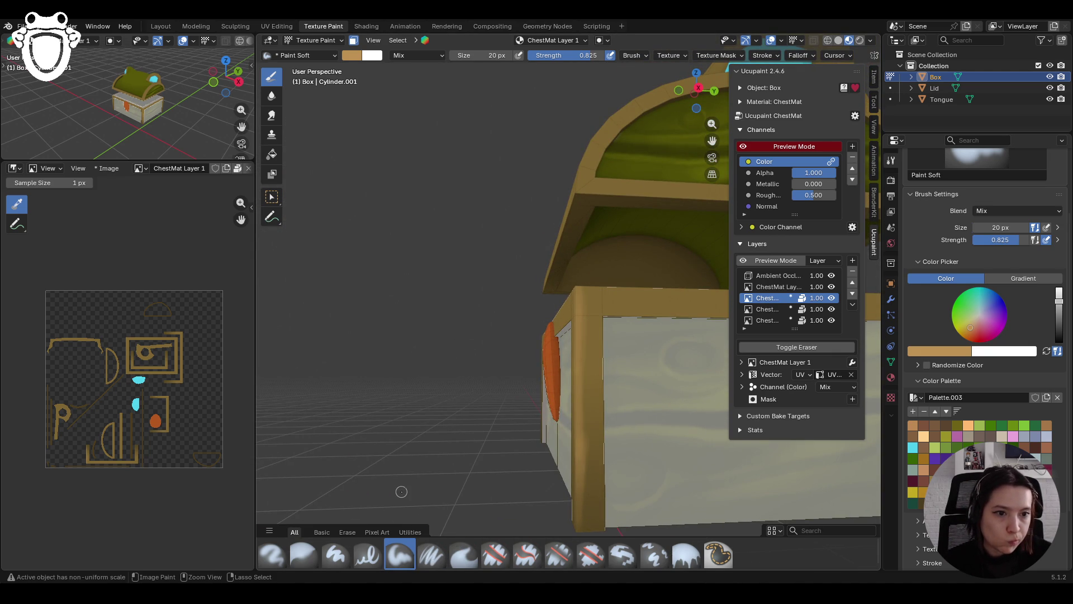
mouse_move(394, 464)
middle_down()
mouse_move(592, 435)
mouse_move(600, 450)
middle_up()
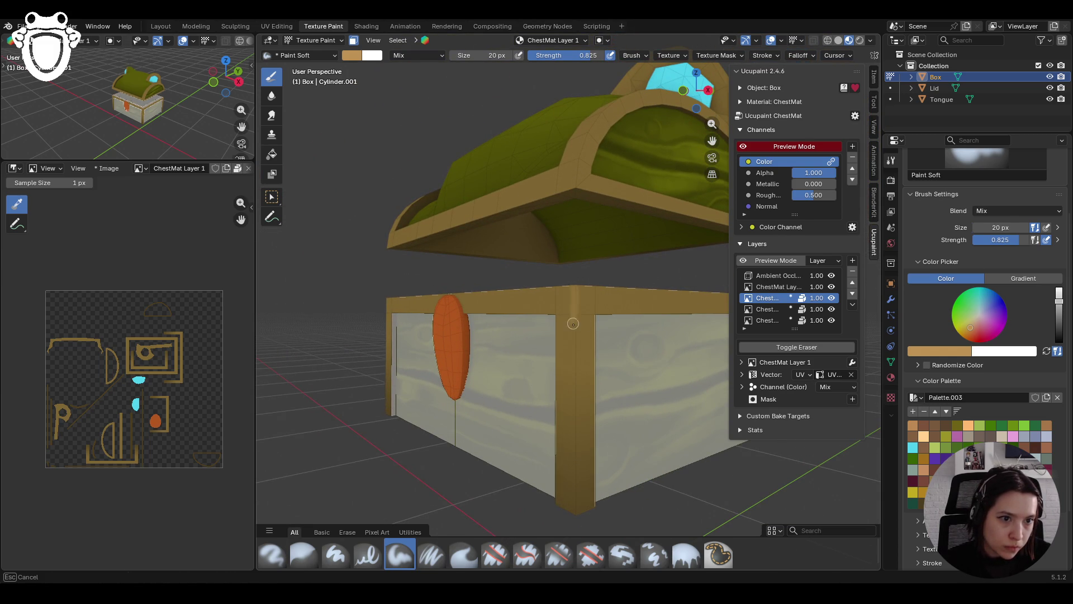
click(756, 56)
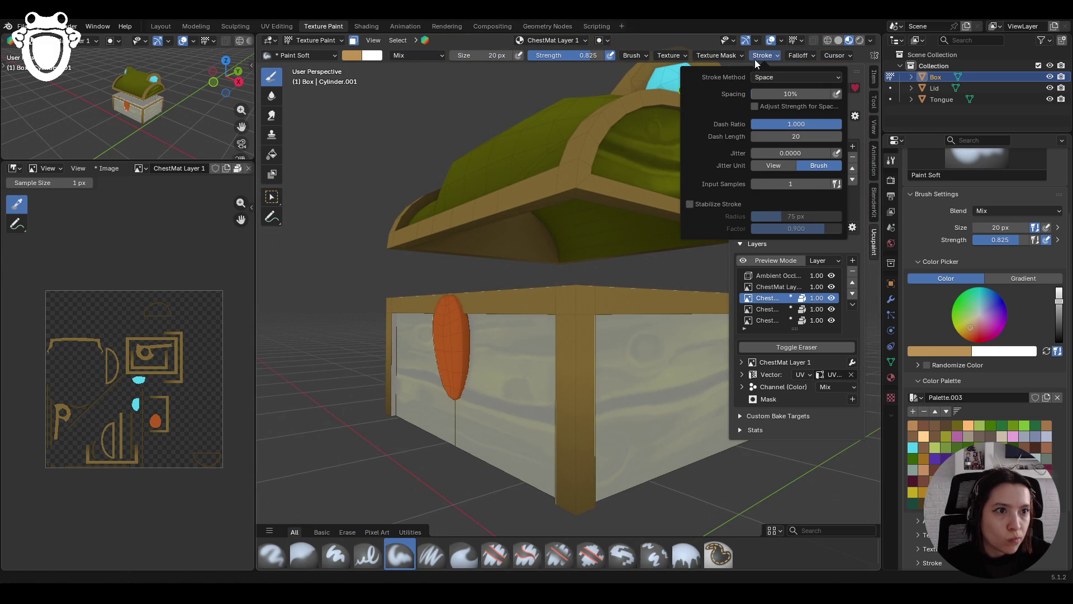
Enable Stabilize Stroke with a 38 px radius and paint a smoothed light stroke down the corner post
click(707, 200)
click(769, 216)
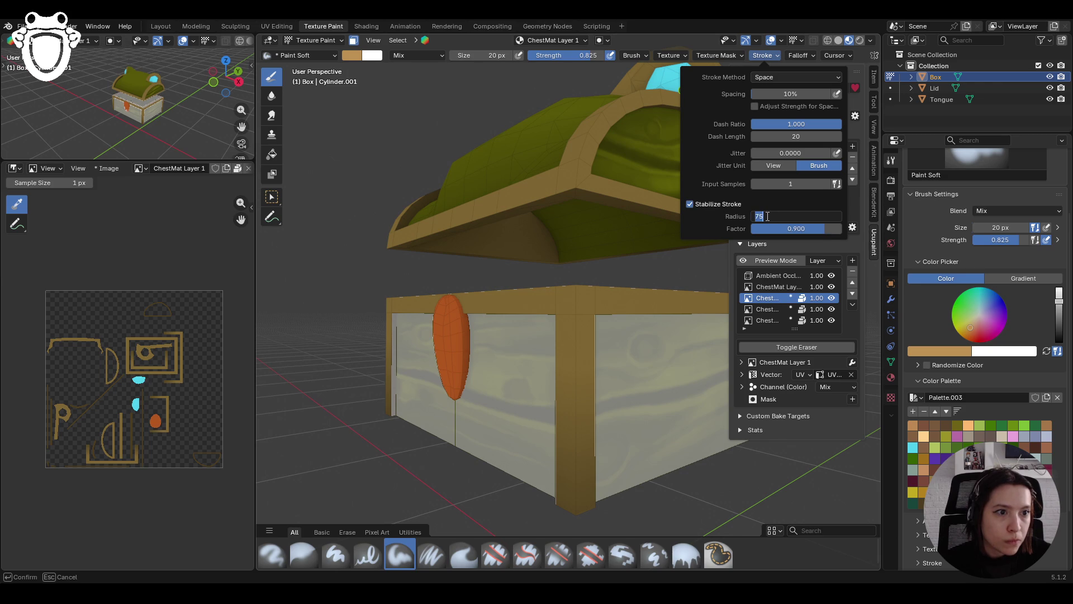
key(Escape)
drag(768, 215, 763, 215)
drag(576, 284, 575, 378)
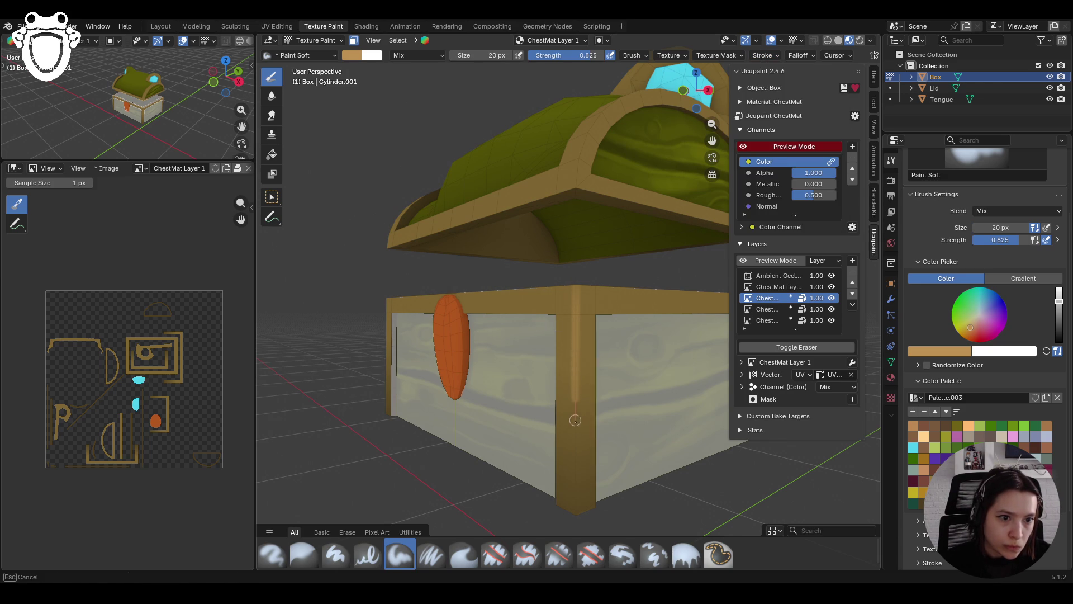
drag(575, 448, 559, 555)
Orbit out around the chest and paint straight line strokes down the front post
scroll(559, 447, down, 8)
mouse_move(559, 425)
middle_down()
mouse_move(557, 390)
mouse_move(517, 381)
mouse_move(522, 335)
mouse_move(559, 274)
mouse_move(537, 262)
middle_up()
ctrl+middle_drag(435, 197, 434, 195)
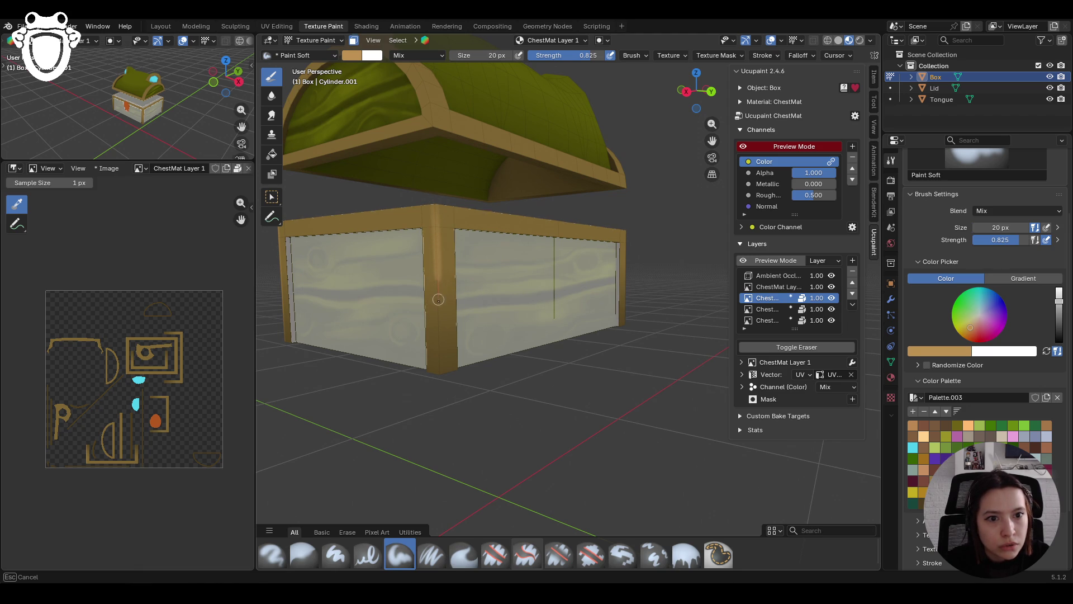
mouse_move(442, 380)
ctrl+middle_down()
mouse_move(441, 391)
mouse_move(415, 378)
mouse_move(422, 367)
ctrl+middle_up()
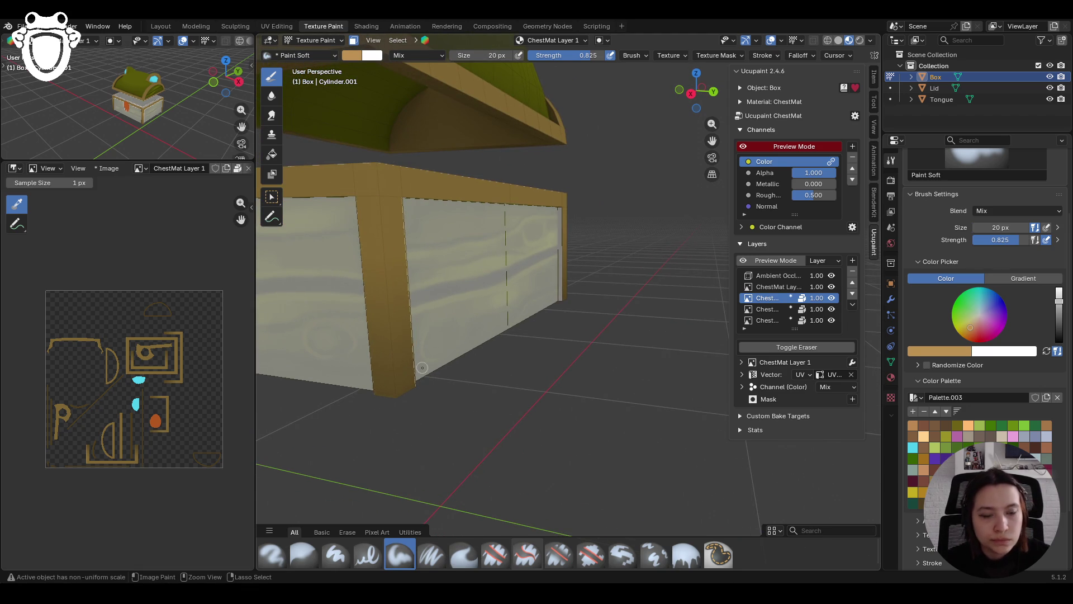
drag(378, 149, 378, 174)
drag(379, 225, 387, 311)
mouse_move(375, 152)
mouse_down()
mouse_move(388, 301)
mouse_move(378, 162)
mouse_up()
drag(383, 218, 386, 273)
drag(374, 138, 374, 138)
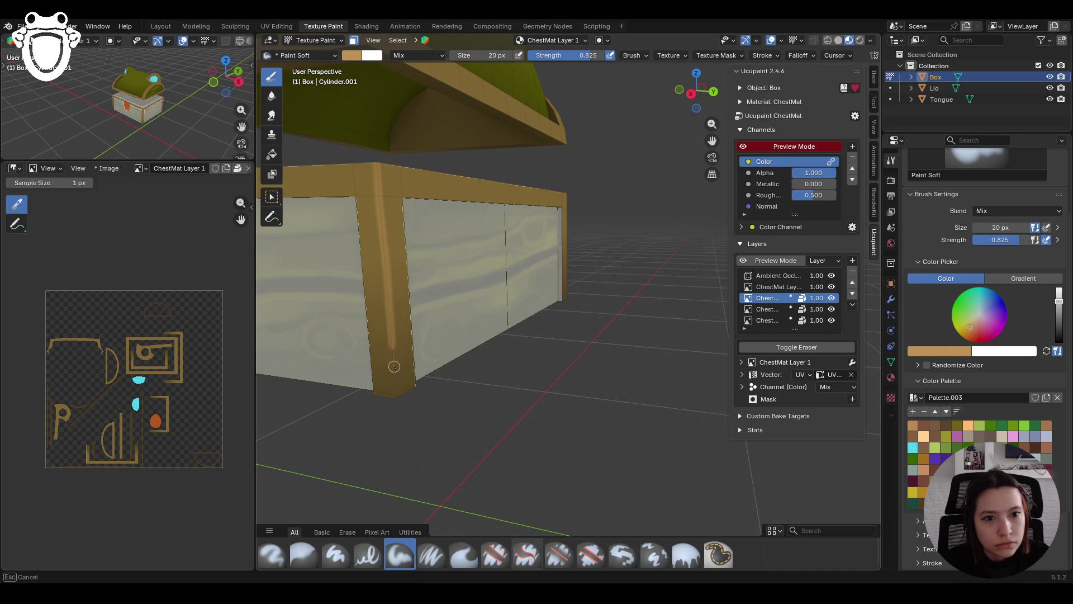
Move closer and retry strokes down the vertical corner plank, undoing two attempts
drag(398, 407, 398, 407)
mouse_move(596, 251)
middle_down()
mouse_move(580, 224)
mouse_move(442, 186)
mouse_move(458, 193)
middle_up()
drag(397, 105, 399, 153)
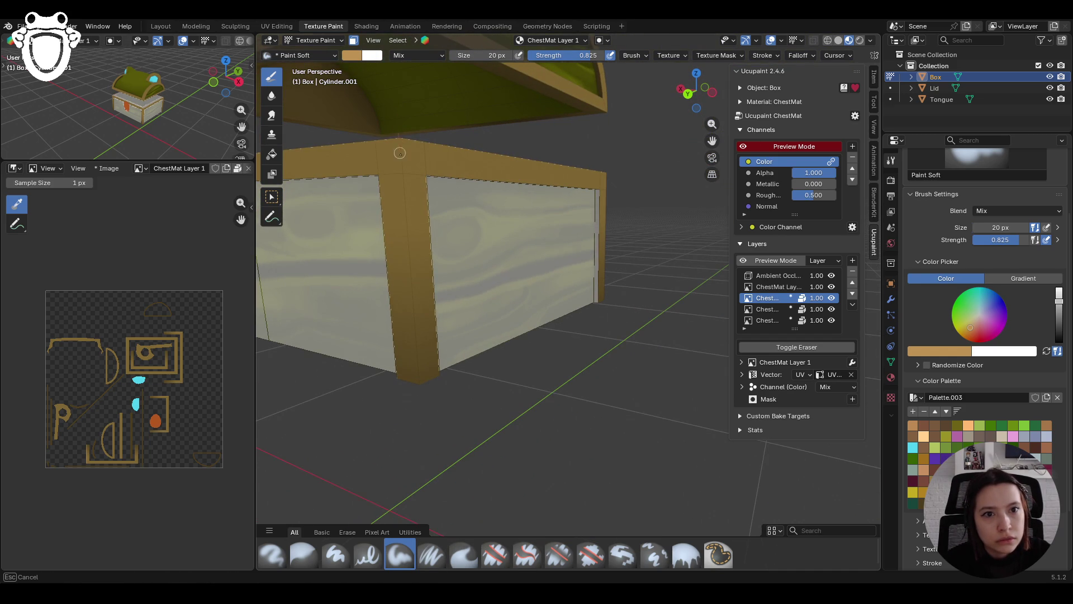
drag(413, 307, 424, 439)
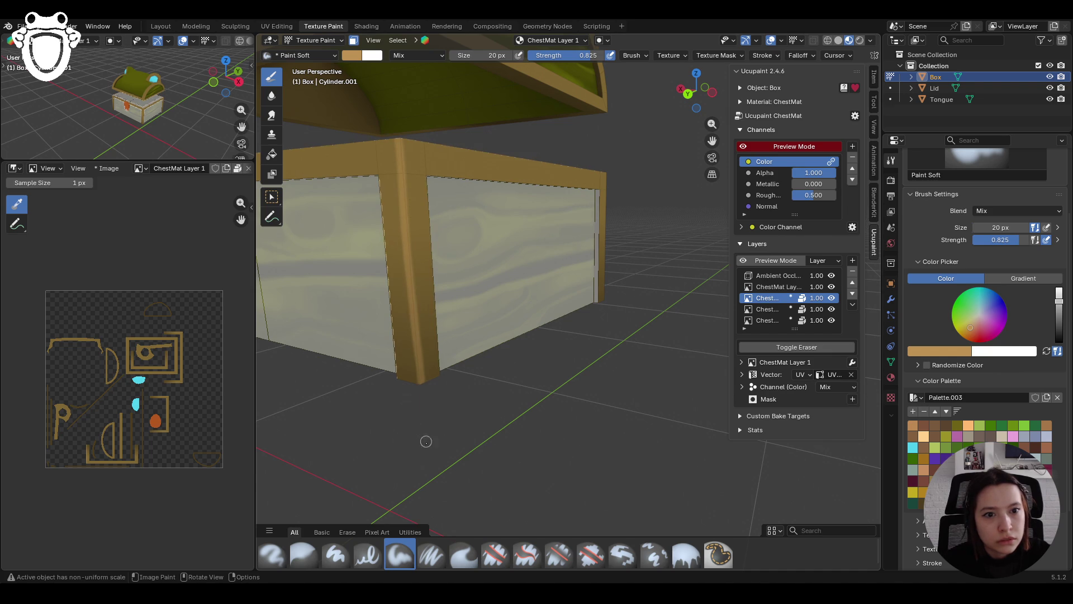
key(ctrl+z)
drag(400, 96, 402, 164)
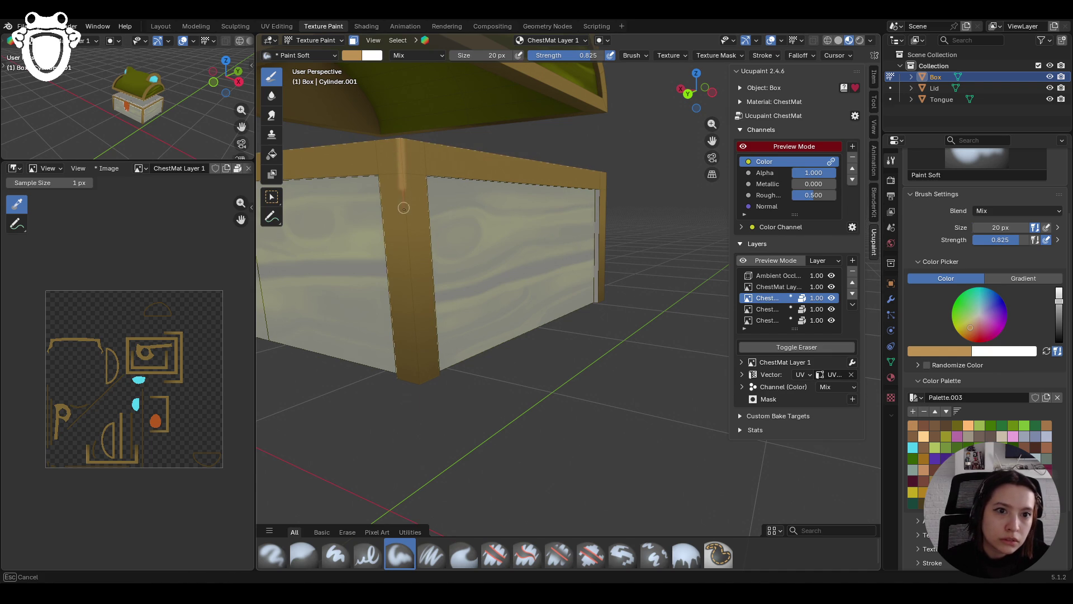
drag(409, 300, 417, 374)
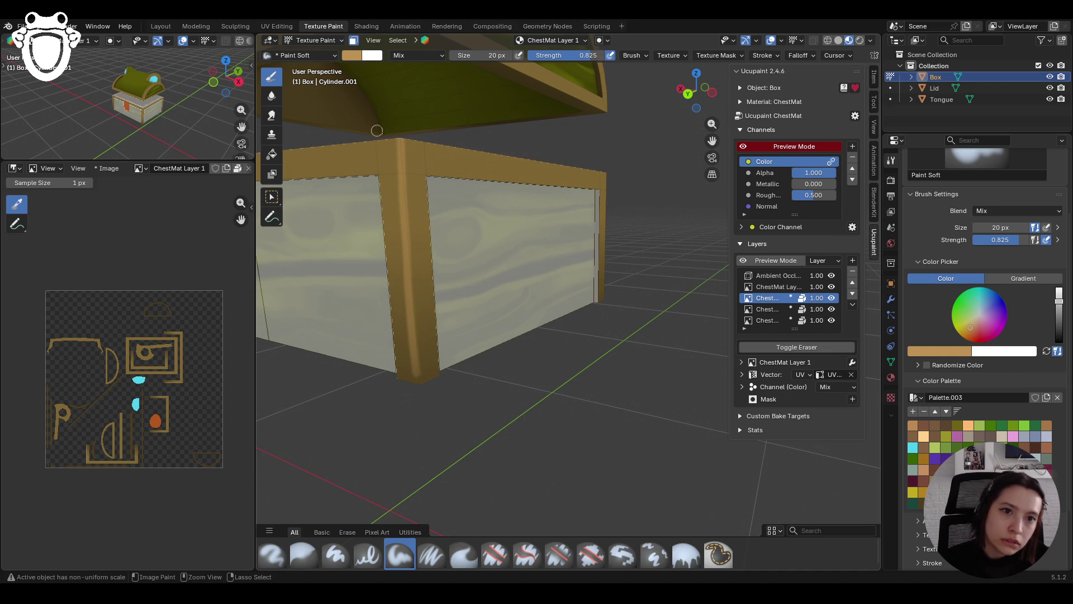
key(ctrl+z)
drag(397, 111, 401, 168)
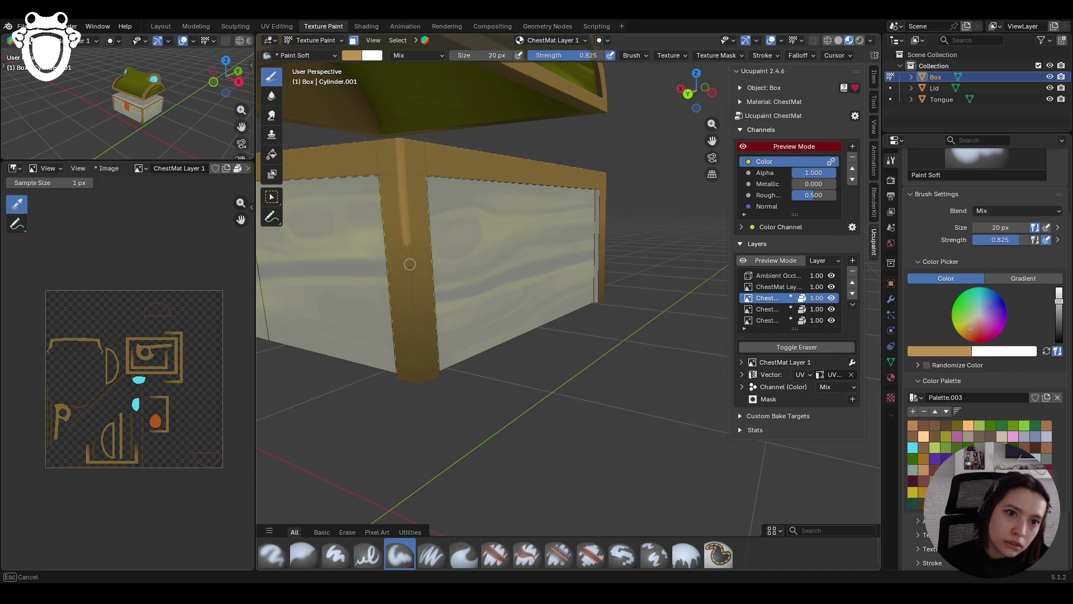
drag(420, 399, 417, 425)
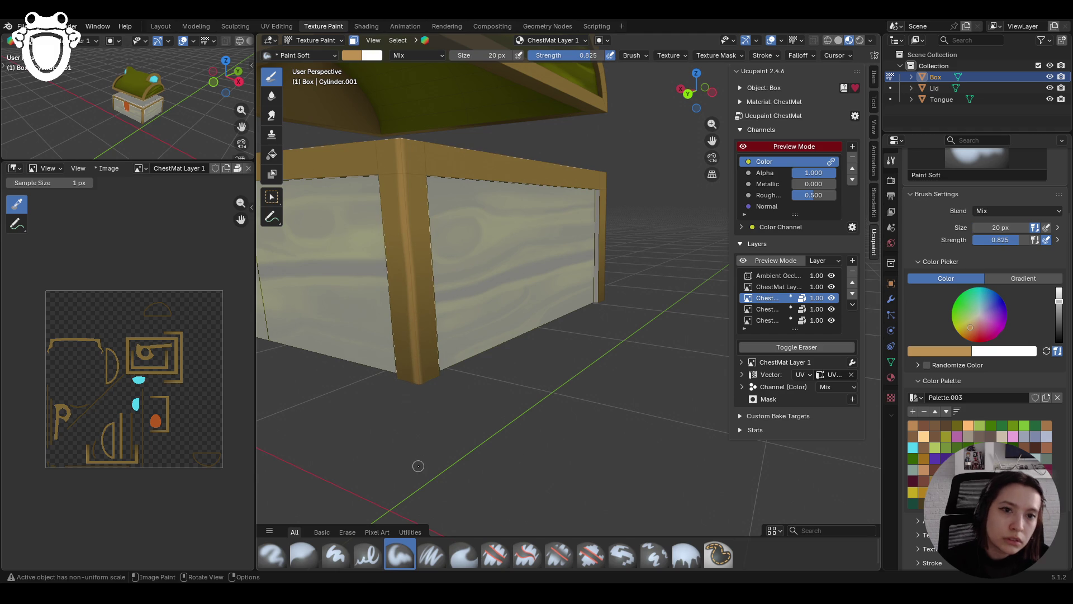
From a lower frontal view, try light strokes down the front corner post, undoing both
scroll(442, 380, down, 5)
mouse_move(448, 364)
middle_down()
mouse_move(642, 330)
mouse_move(616, 338)
middle_up()
scroll(616, 338, up, 3)
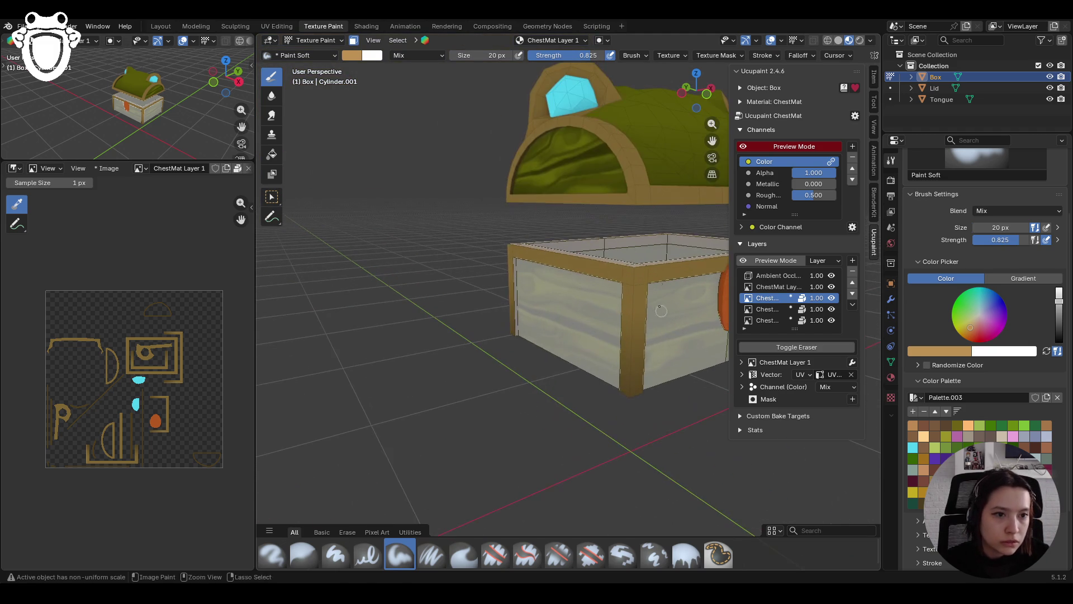
drag(712, 140, 539, 296)
middle_drag(539, 296, 600, 325)
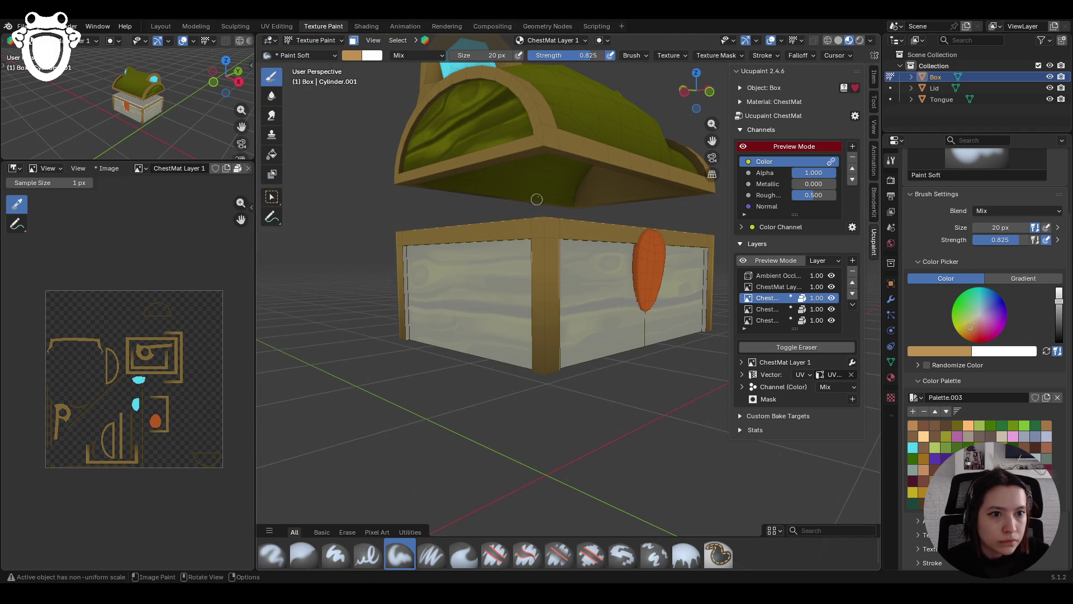
drag(544, 204, 546, 241)
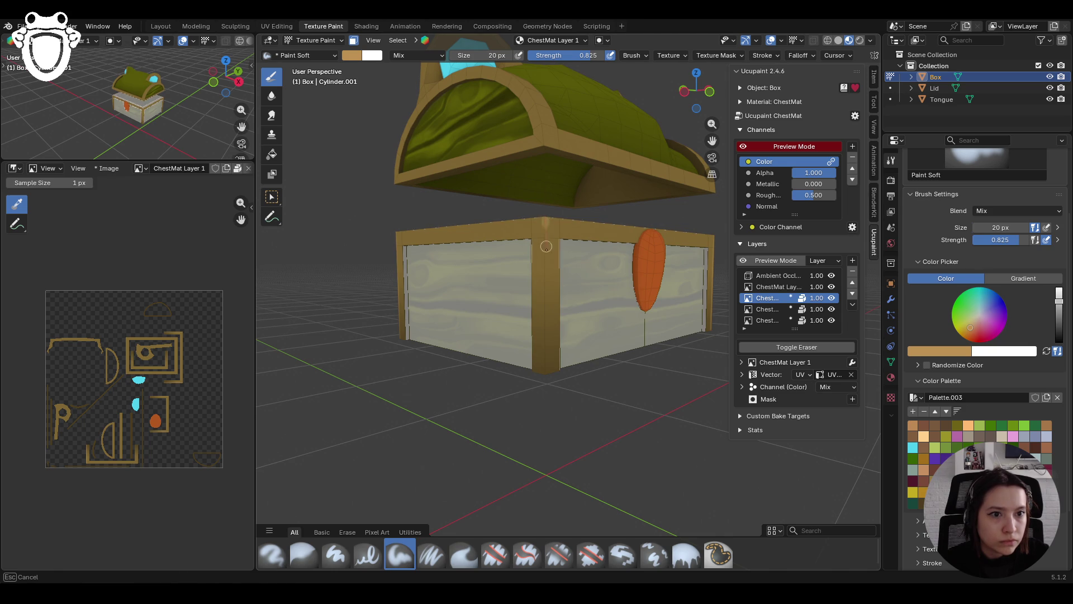
drag(545, 299, 543, 371)
key(ctrl+z)
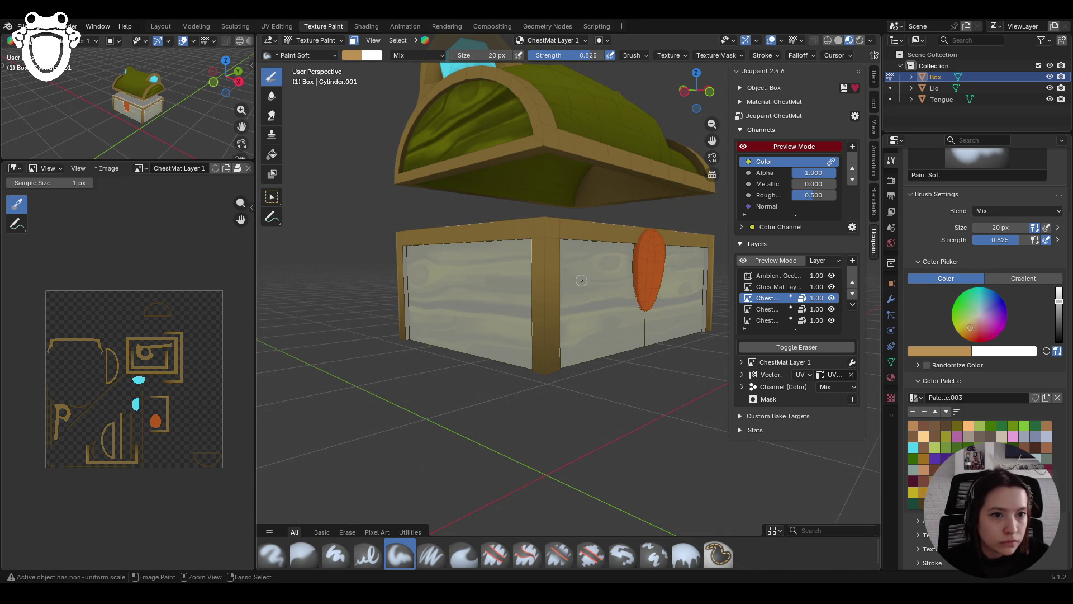
ctrl+middle_drag(581, 280, 455, 134)
mouse_move(538, 175)
mouse_down()
mouse_move(541, 411)
mouse_move(562, 499)
mouse_up()
key(ctrl+z)
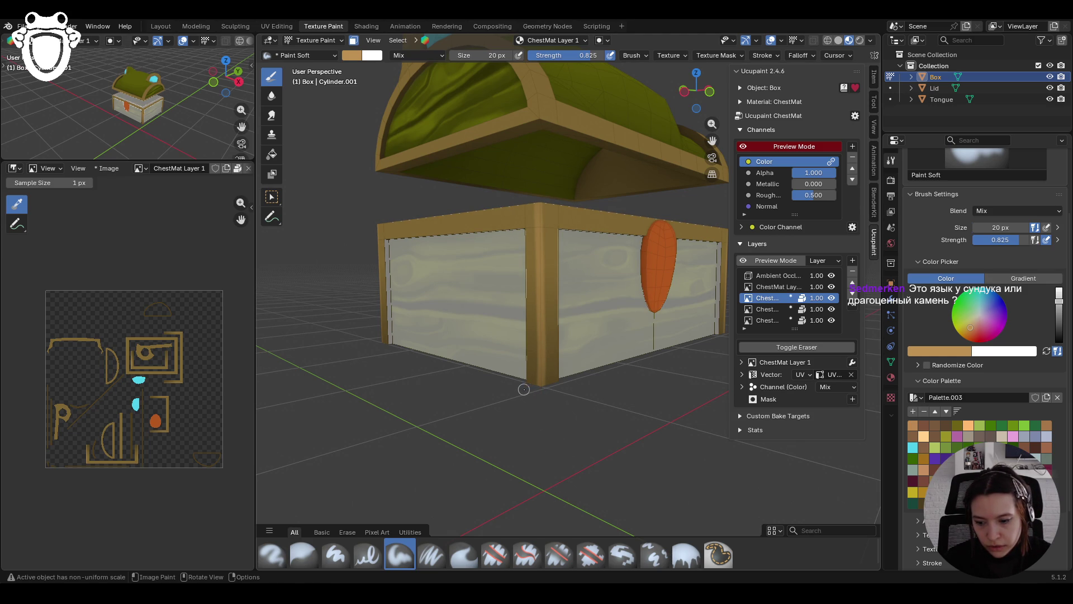
scroll(531, 352, down, 10)
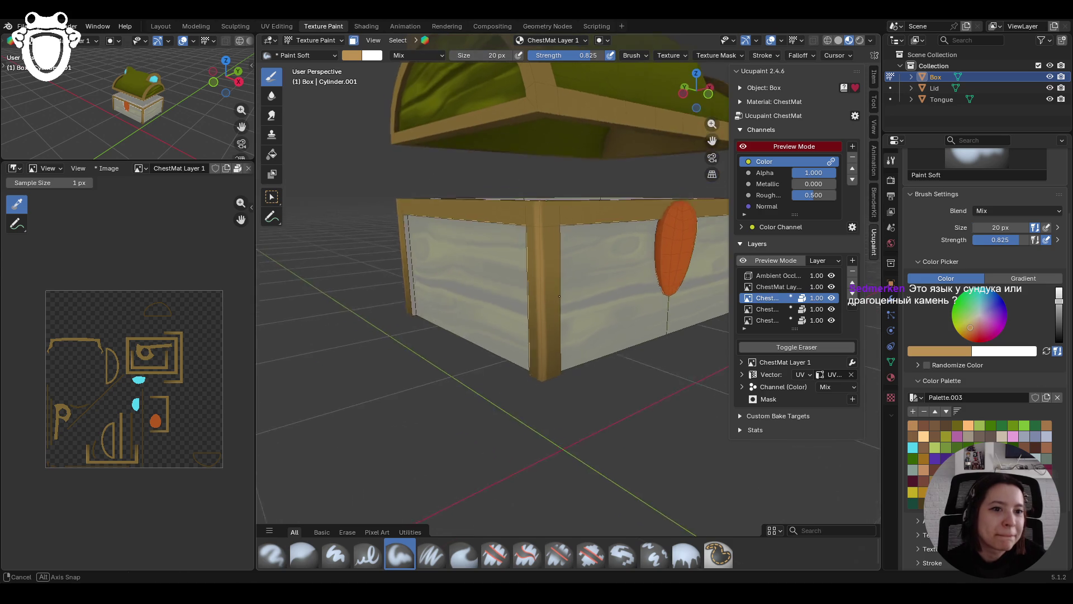
Orbit to a frontal view of the open chest and paint a light stroke along its top rim
mouse_move(601, 307)
middle_down()
mouse_move(686, 275)
mouse_move(347, 55)
mouse_move(561, 248)
middle_up()
middle_drag(495, 315, 525, 301)
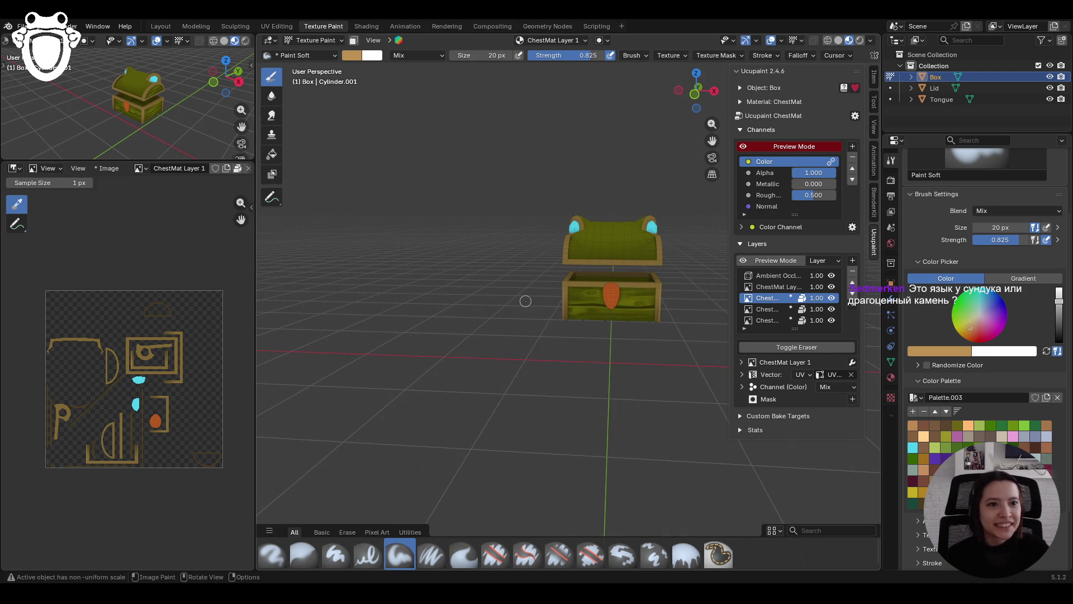
mouse_move(418, 275)
middle_down()
mouse_move(535, 322)
mouse_move(553, 255)
mouse_move(483, 559)
middle_up()
middle_drag(486, 513, 503, 482)
click(762, 56)
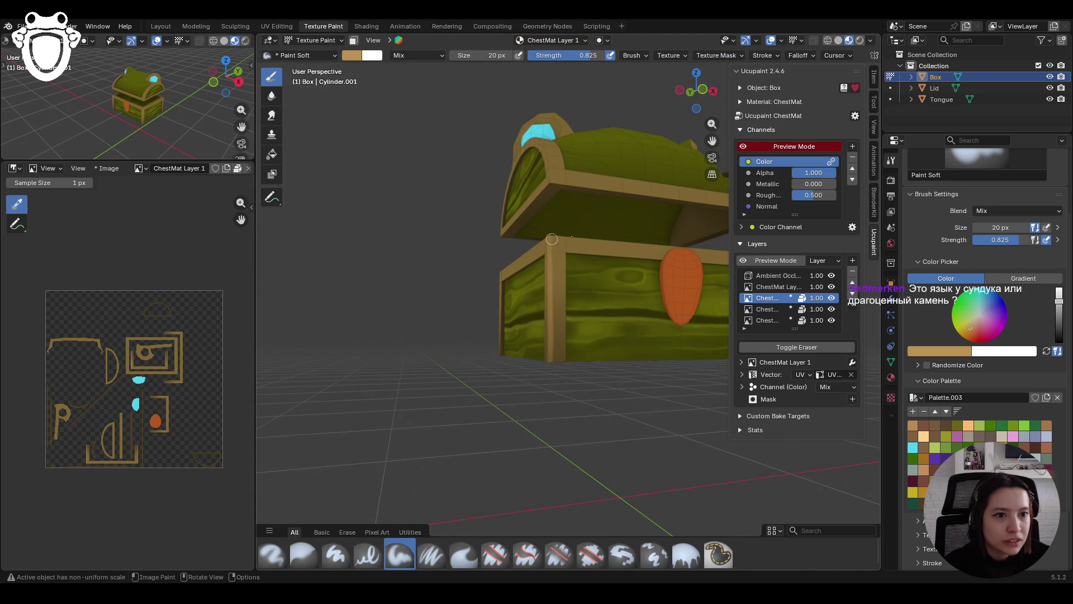
scroll(600, 233, up, 2)
scroll(592, 246, down, 2)
mouse_move(592, 246)
middle_down()
mouse_move(575, 249)
mouse_move(602, 249)
middle_up()
drag(369, 270, 570, 278)
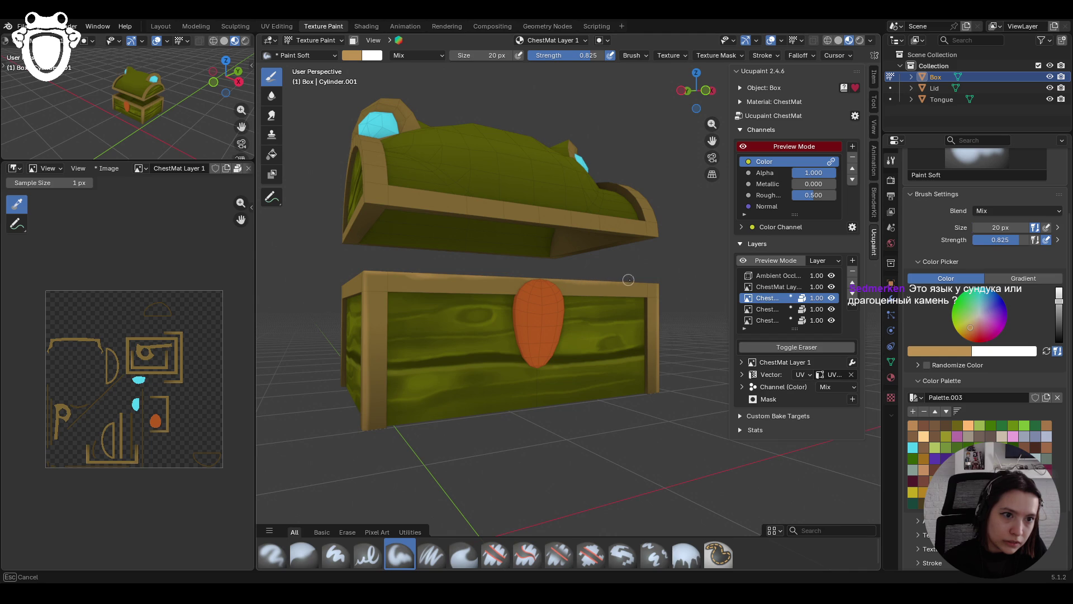
From a new angle, paint light strokes on the trim and along the lid's lower edge
drag(658, 281, 659, 280)
scroll(670, 268, down, 5)
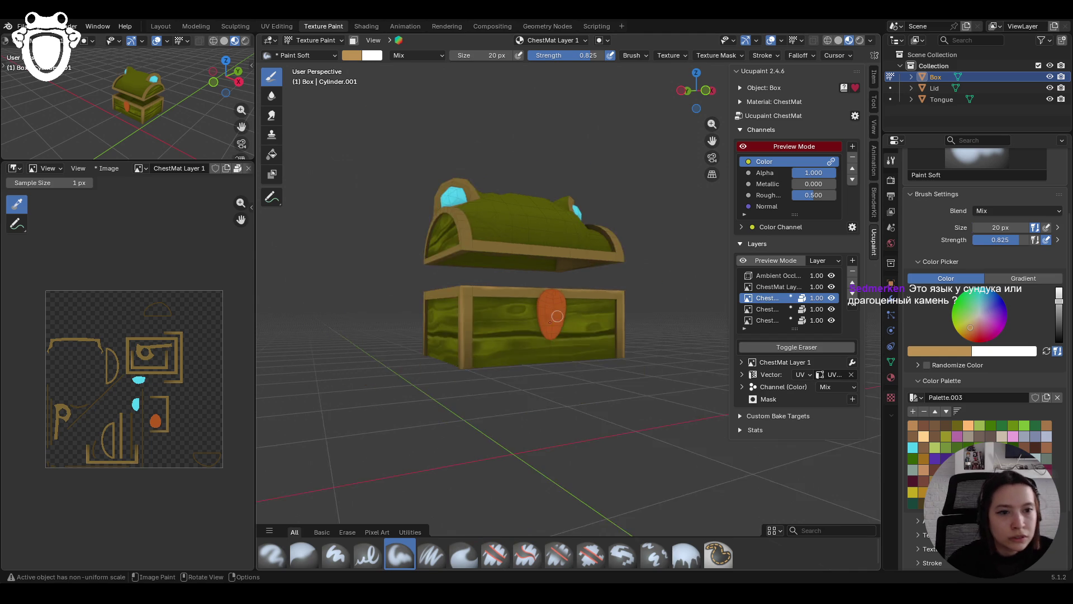
mouse_move(665, 268)
middle_down()
mouse_move(457, 385)
mouse_move(545, 293)
mouse_move(566, 303)
middle_up()
scroll(548, 290, up, 4)
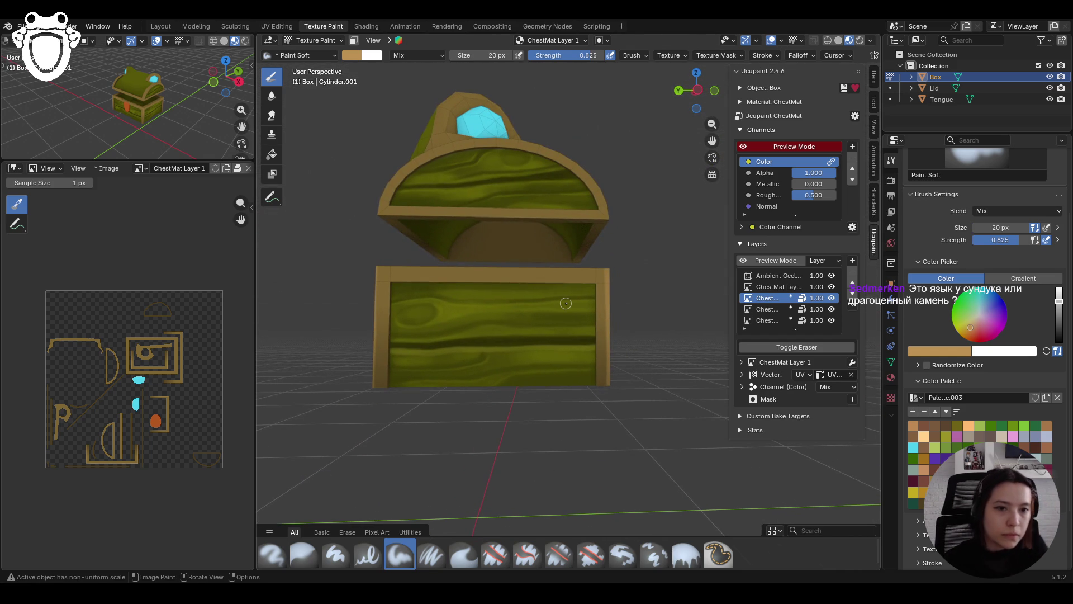
mouse_move(405, 256)
mouse_down()
mouse_move(371, 258)
mouse_move(400, 265)
mouse_up()
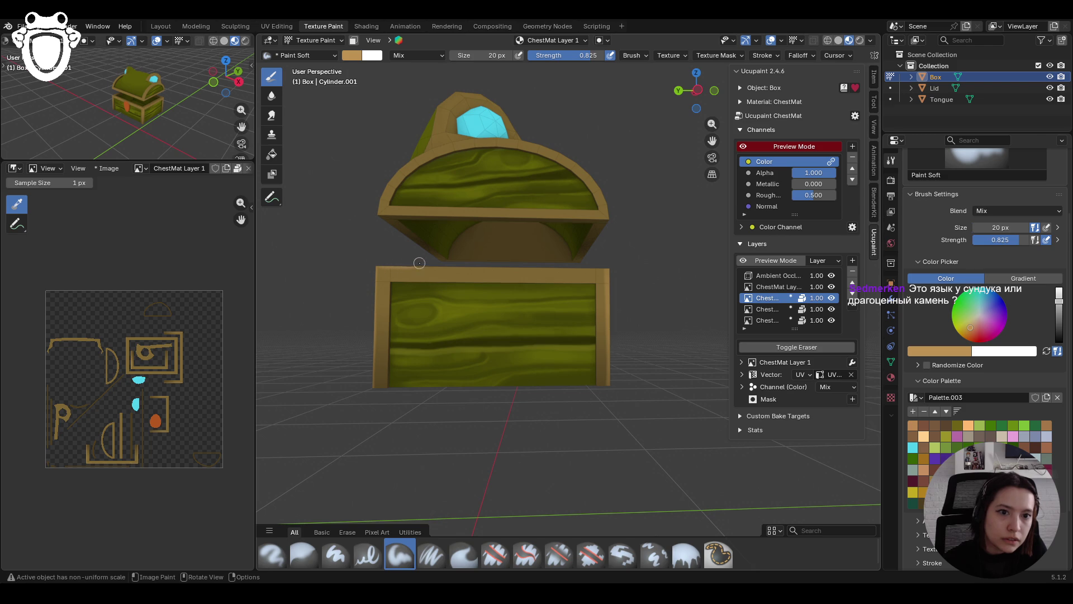
scroll(415, 243, up, 1)
mouse_move(368, 251)
mouse_down()
mouse_move(355, 255)
mouse_move(618, 261)
mouse_up()
Paint a lighter stroke across the box's top rim out to the right corner
middle_drag(397, 294, 522, 294)
mouse_move(677, 175)
middle_down()
mouse_move(665, 190)
mouse_move(647, 178)
mouse_move(404, 212)
middle_up()
scroll(492, 207, up, 3)
middle_drag(577, 200, 582, 216)
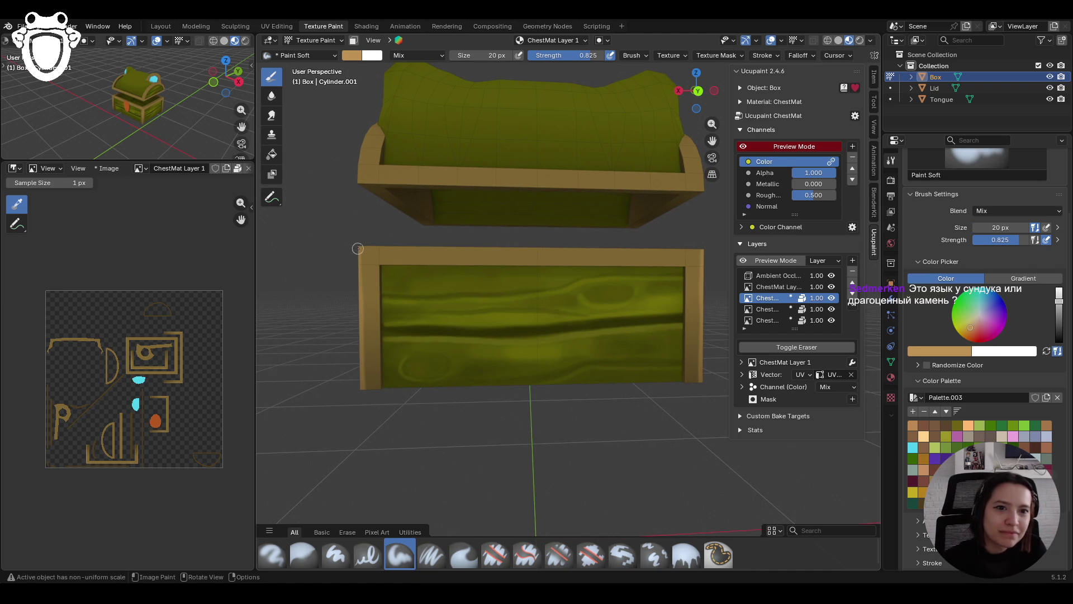
middle_drag(358, 248, 360, 244)
drag(410, 248, 489, 245)
drag(565, 247, 705, 248)
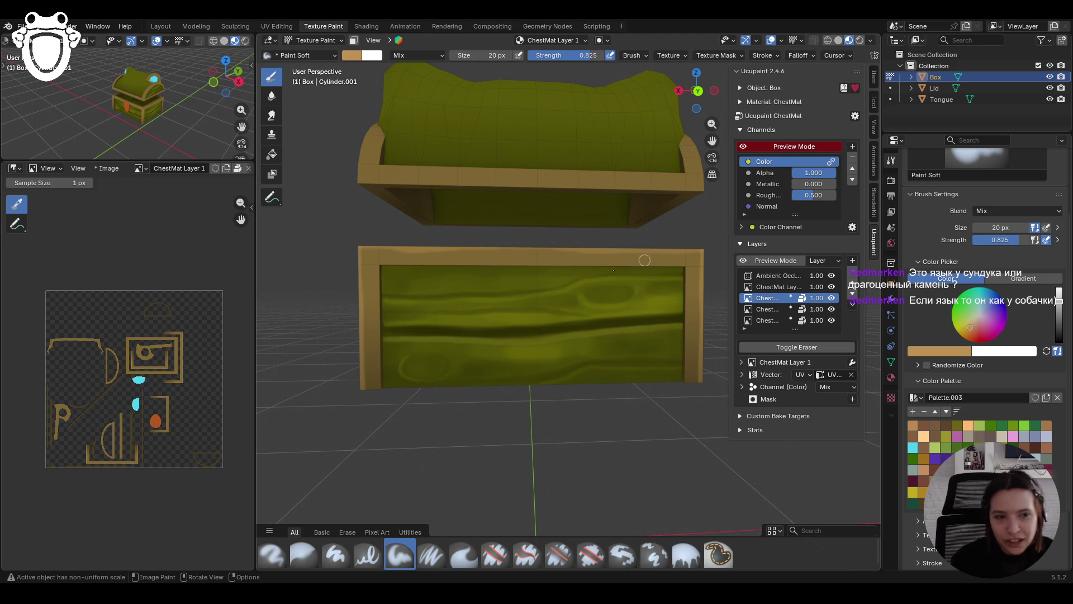
Paint one more light pass along the box's full top edge, then zoom out
mouse_move(316, 303)
middle_down()
mouse_move(469, 304)
mouse_move(520, 279)
middle_up()
middle_drag(643, 240, 564, 254)
drag(320, 250, 686, 258)
scroll(675, 250, down, 8)
mouse_move(675, 250)
middle_down()
mouse_move(517, 306)
mouse_move(558, 309)
mouse_move(443, 291)
mouse_move(663, 338)
mouse_move(626, 279)
mouse_move(615, 234)
mouse_move(628, 199)
mouse_move(520, 291)
middle_up()
Enlarge the paint brush Size to 39 px
click(1000, 227)
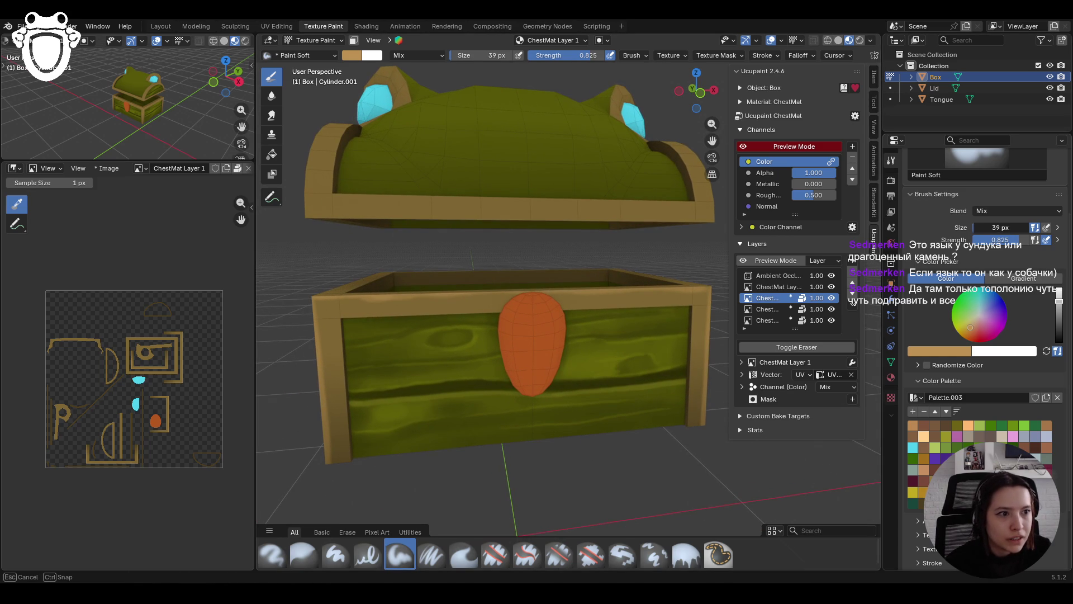
drag(1000, 227, 1000, 227)
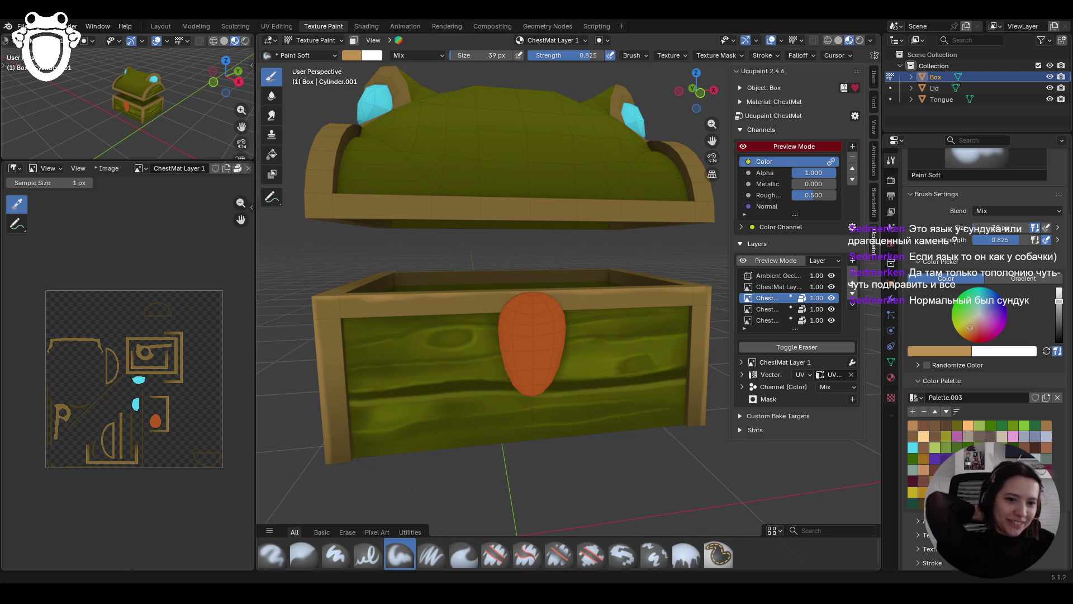
scroll(451, 332, down, 3)
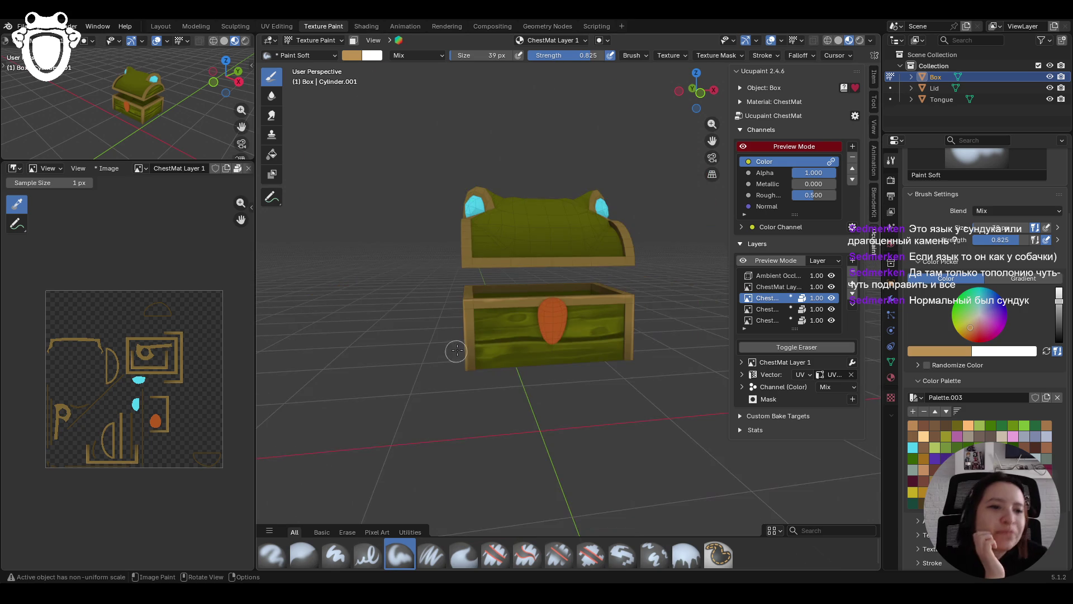
scroll(453, 333, up, 5)
From a level front view, dab light tan paint on the box's top rim and enable face masking
mouse_move(452, 333)
middle_down()
mouse_move(483, 333)
mouse_move(522, 360)
middle_up()
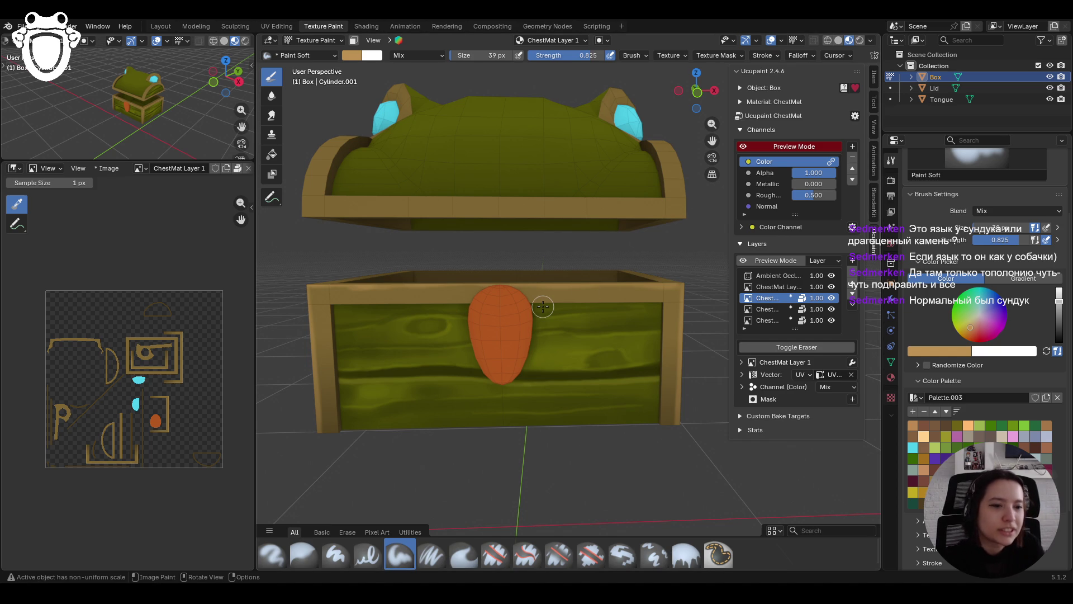
middle_drag(626, 296, 637, 291)
mouse_move(588, 272)
mouse_down()
mouse_move(567, 273)
mouse_move(606, 274)
mouse_move(539, 274)
mouse_up()
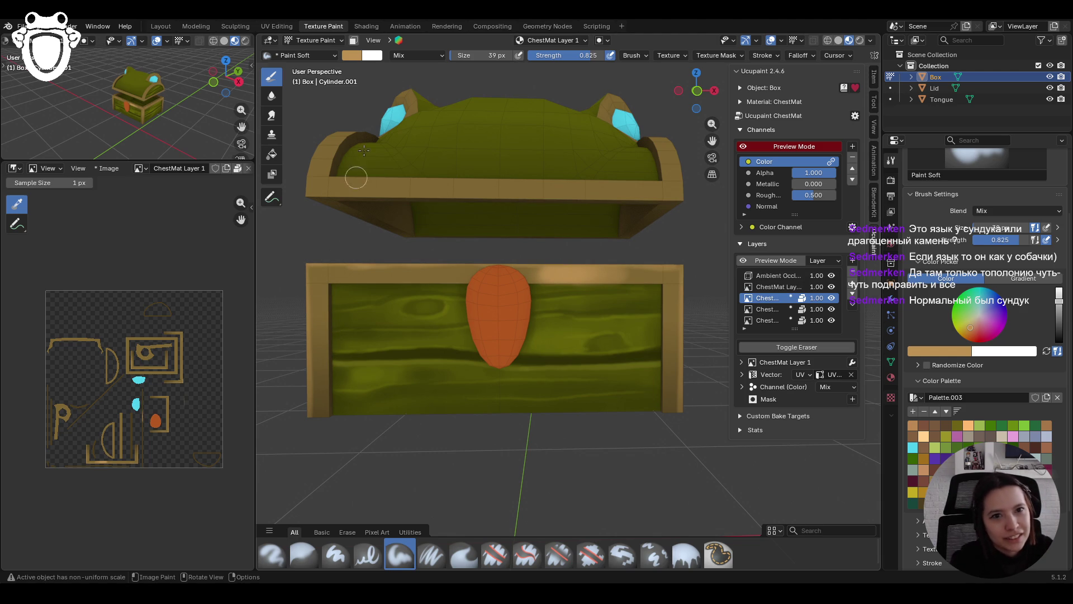
click(354, 40)
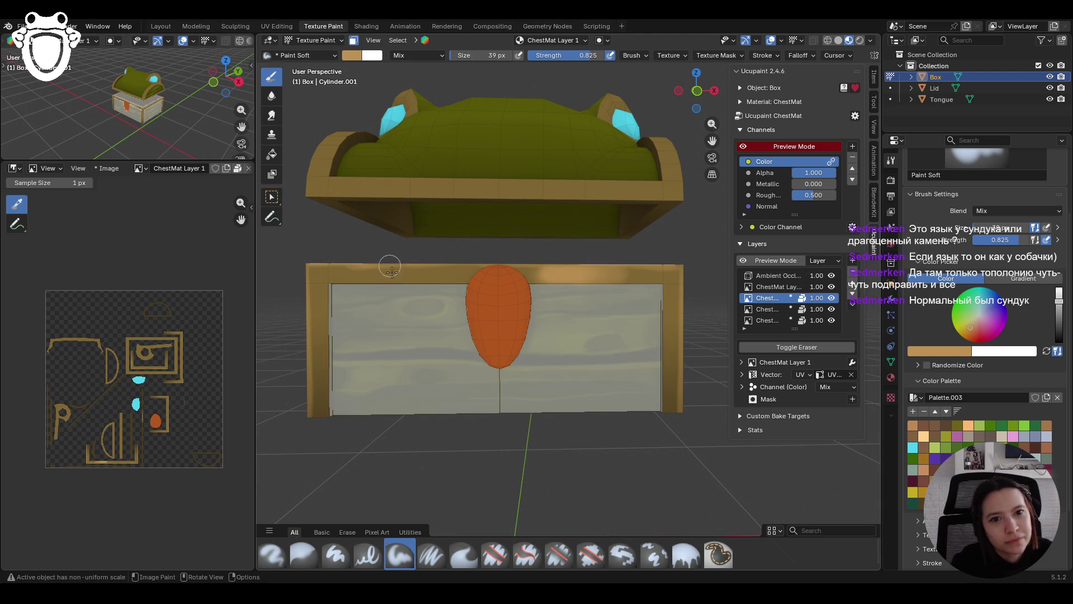
Paint the box's left rim, then switch to dark brown and shade the left and top gold frame
click(322, 306)
mouse_move(321, 304)
mouse_down()
mouse_move(312, 302)
mouse_move(316, 346)
mouse_move(318, 305)
mouse_move(318, 321)
mouse_up()
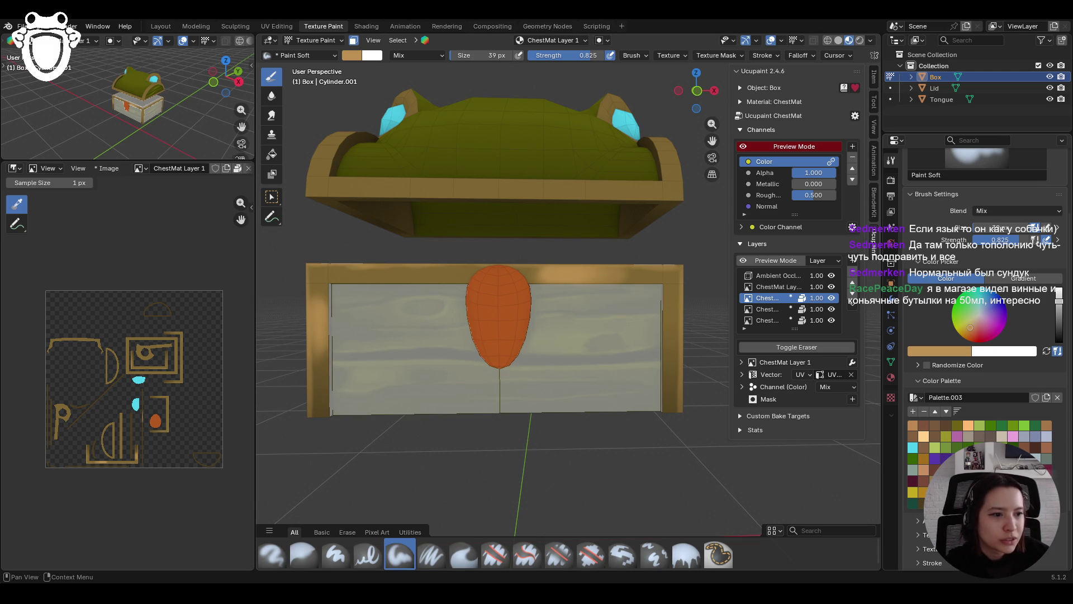
drag(1059, 301, 1059, 325)
mouse_move(322, 336)
mouse_down()
mouse_move(321, 367)
mouse_move(322, 276)
mouse_move(324, 321)
mouse_move(326, 296)
mouse_up()
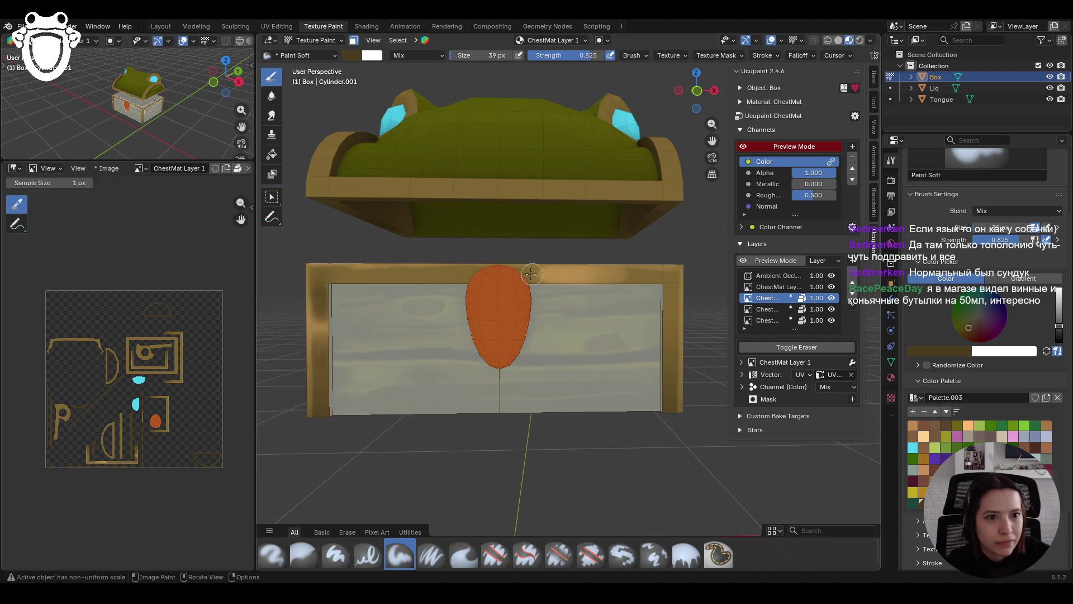
mouse_move(535, 278)
mouse_down()
mouse_move(491, 276)
mouse_move(663, 276)
mouse_up()
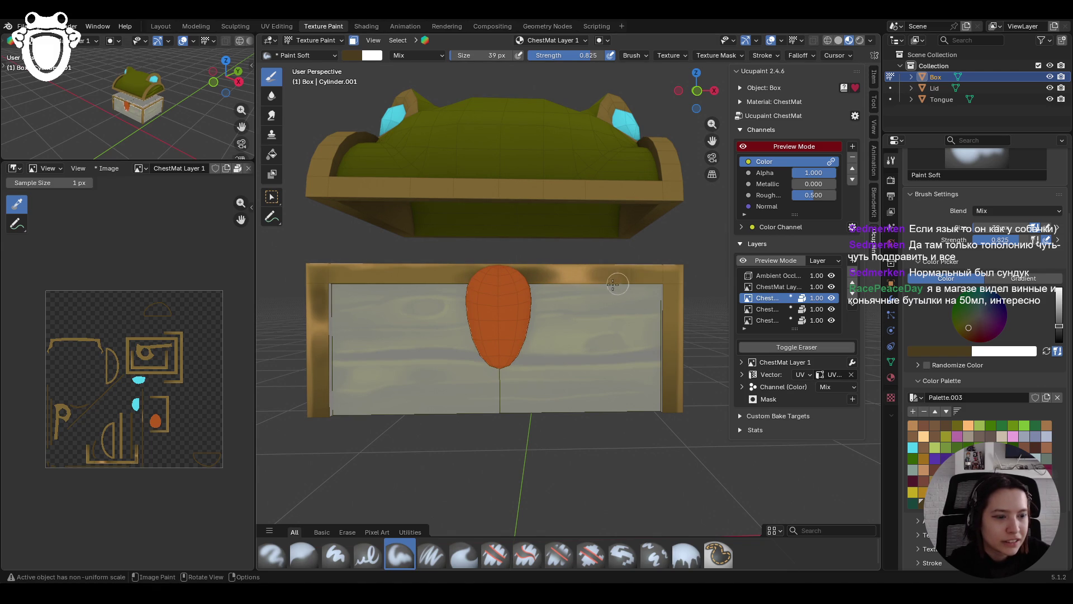
Shade the top-right, right, lower-left and upper-left gold trim edges dark brown
mouse_move(597, 280)
mouse_down()
mouse_move(681, 283)
mouse_move(624, 274)
mouse_move(665, 276)
mouse_move(669, 310)
mouse_up()
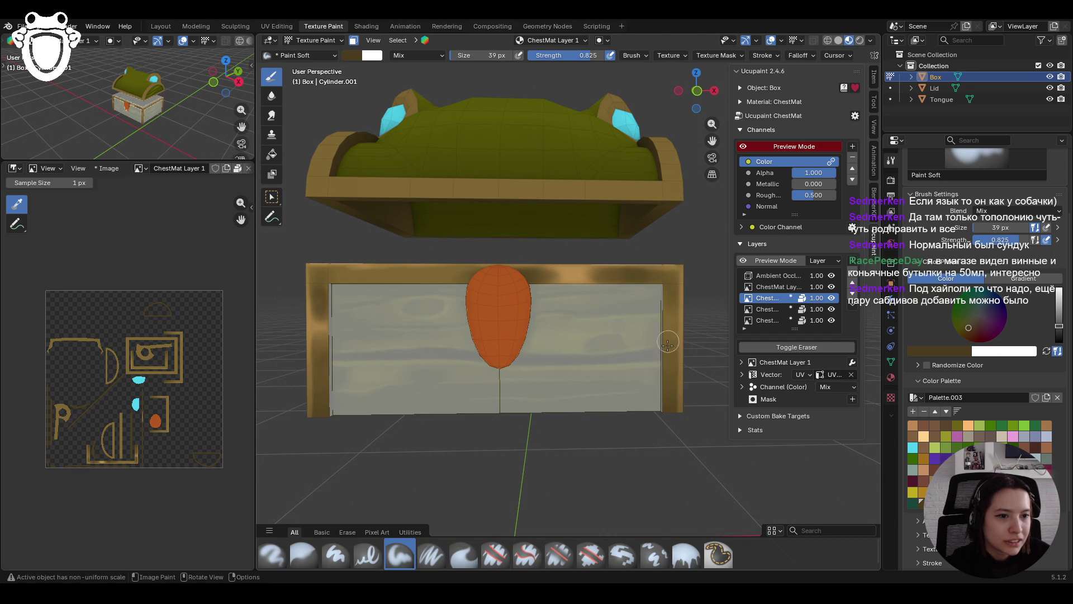
mouse_move(661, 361)
mouse_down()
mouse_move(656, 400)
mouse_move(655, 316)
mouse_move(642, 451)
mouse_up()
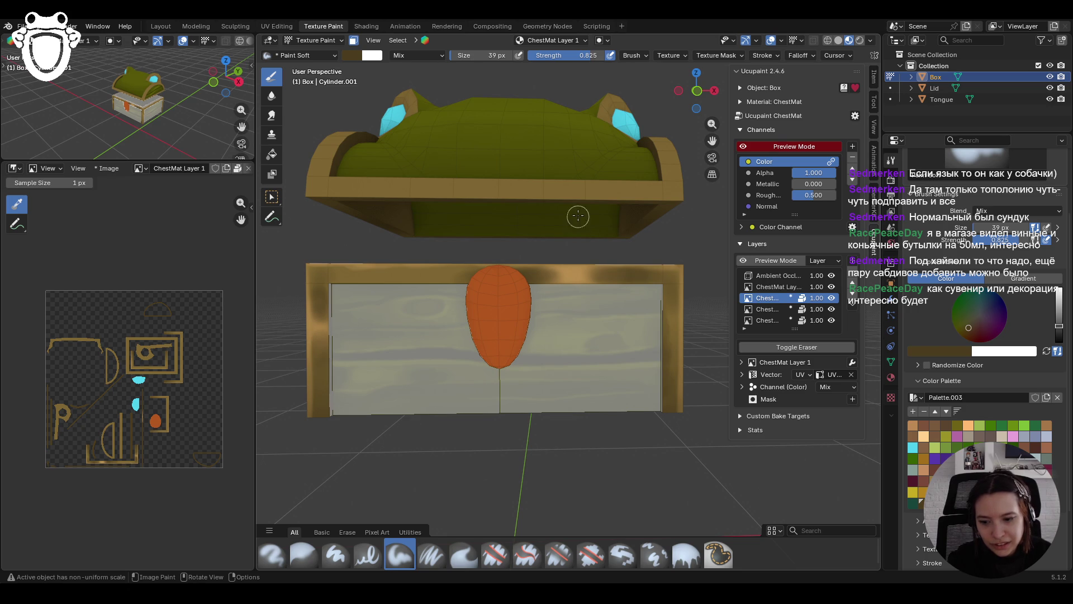
drag(314, 383, 320, 405)
drag(320, 406, 317, 417)
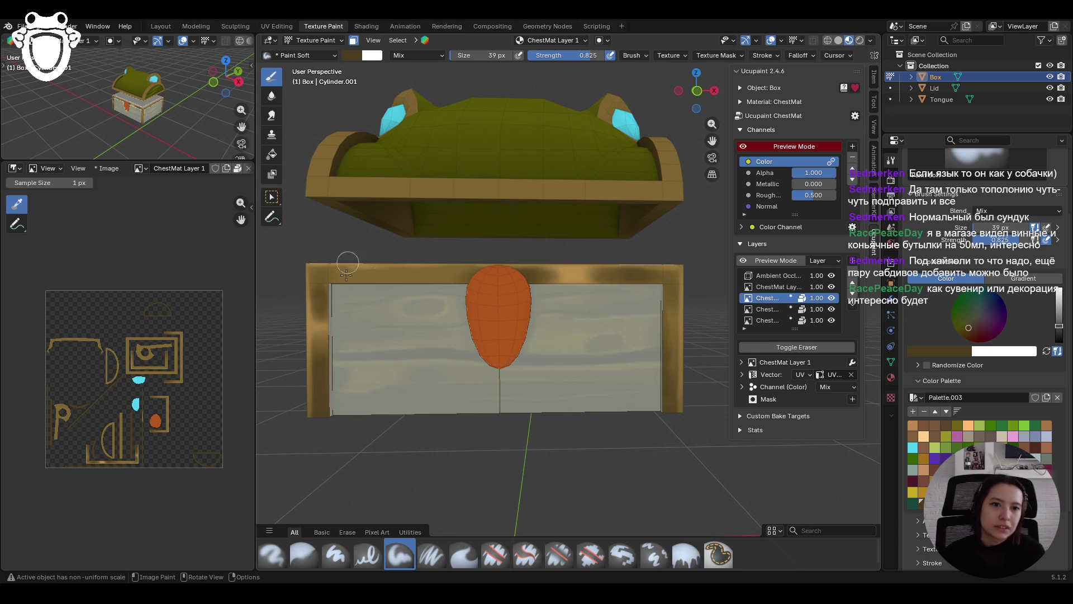
drag(337, 290, 577, 290)
drag(644, 290, 643, 291)
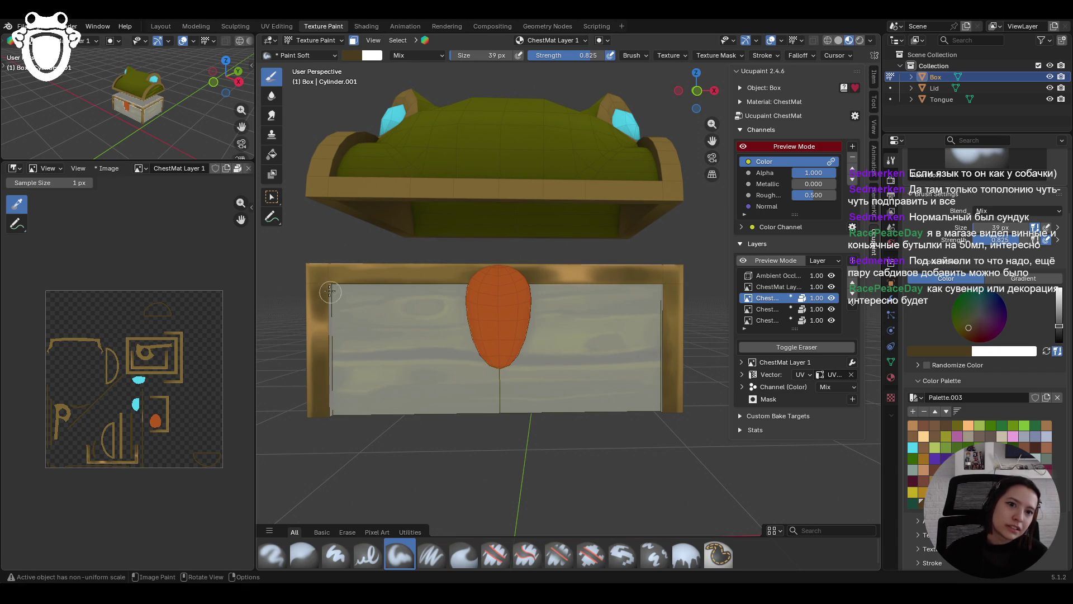
From a high angled view, enable face masking and pick the Paint Soft Pressure brush at 1.000 strength
scroll(436, 292, down, 7)
scroll(387, 175, up, 3)
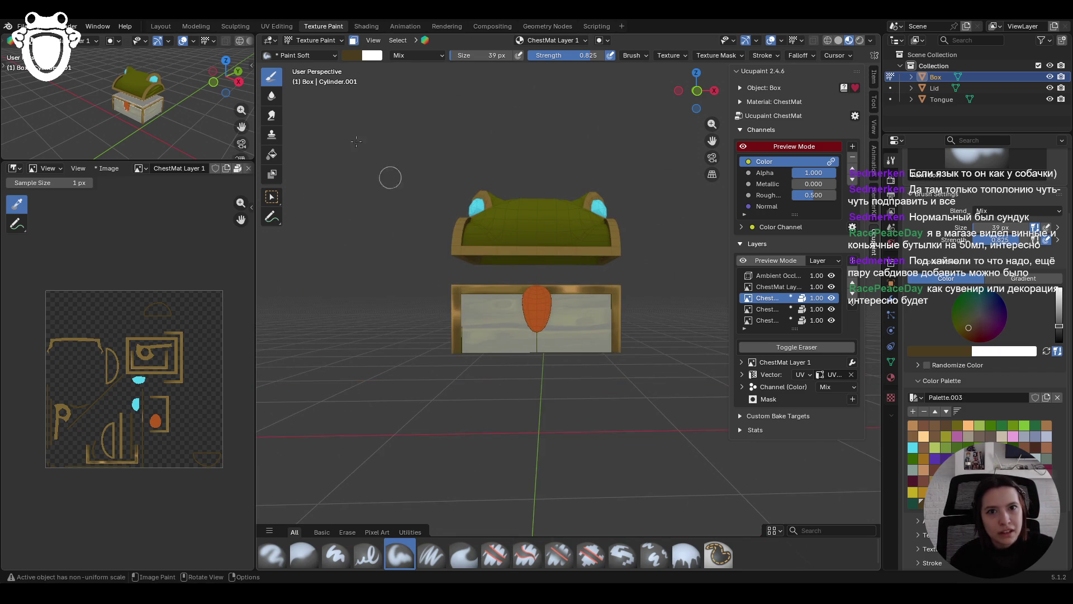
scroll(611, 239, down, 5)
scroll(551, 268, up, 6)
mouse_move(551, 268)
middle_down()
mouse_move(449, 344)
mouse_move(475, 346)
middle_up()
click(354, 40)
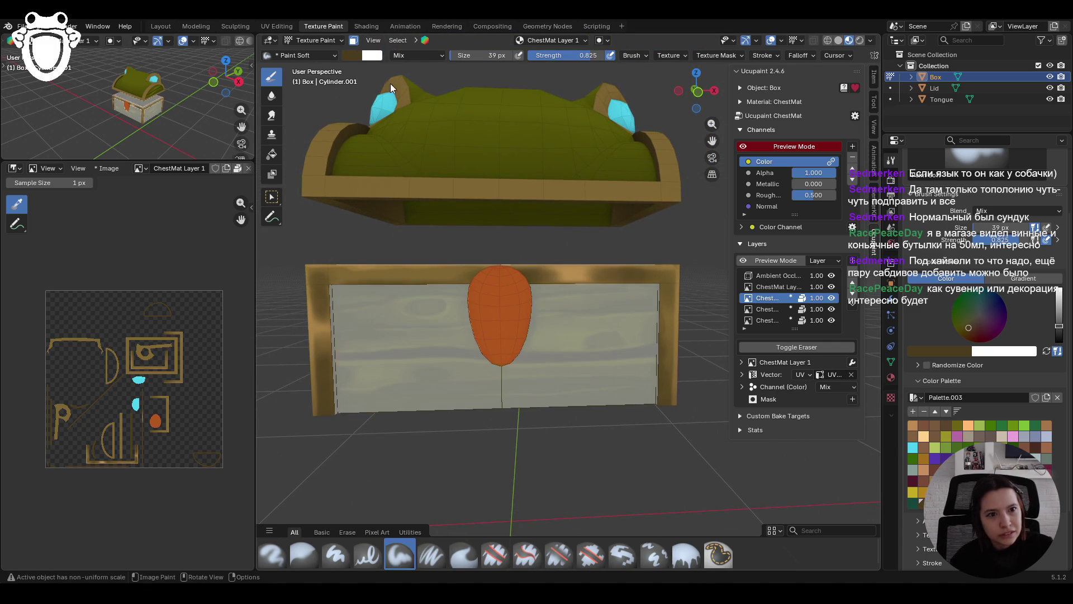
click(428, 551)
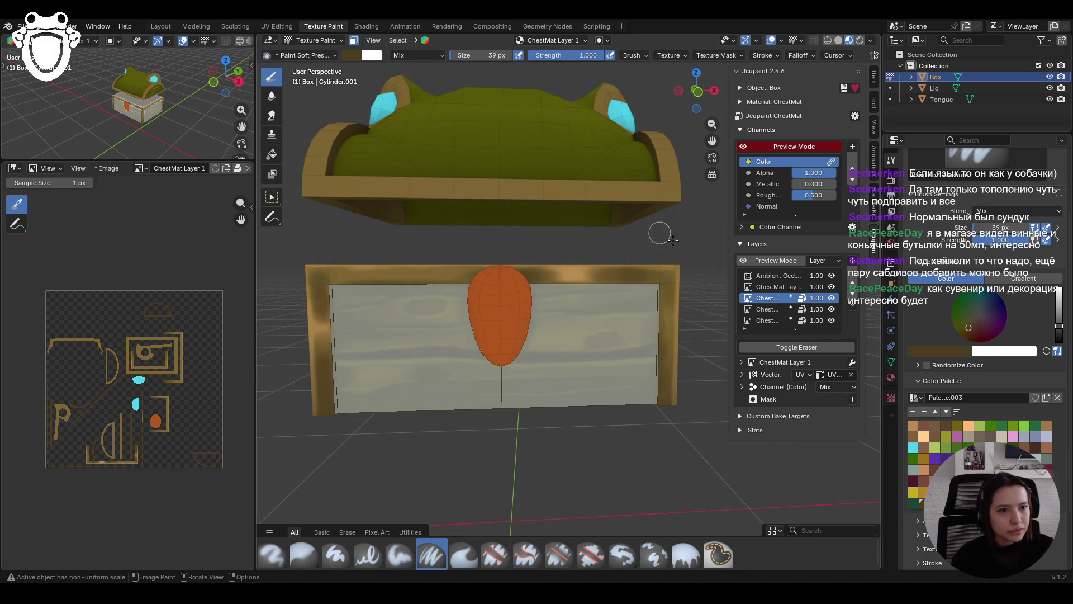